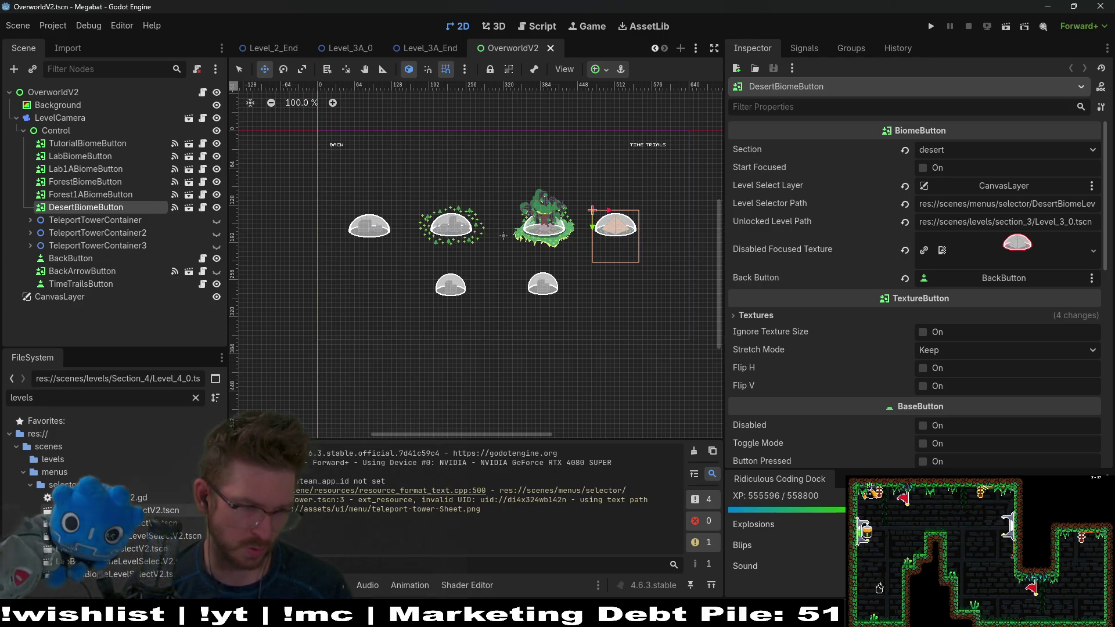
Step: Duplicate DesertBiomeLevelSelectV2.tscn as TropicalBiomeLevelSelectV2.tscn and open the new scene
right_click(93, 523)
left_click(139, 496)
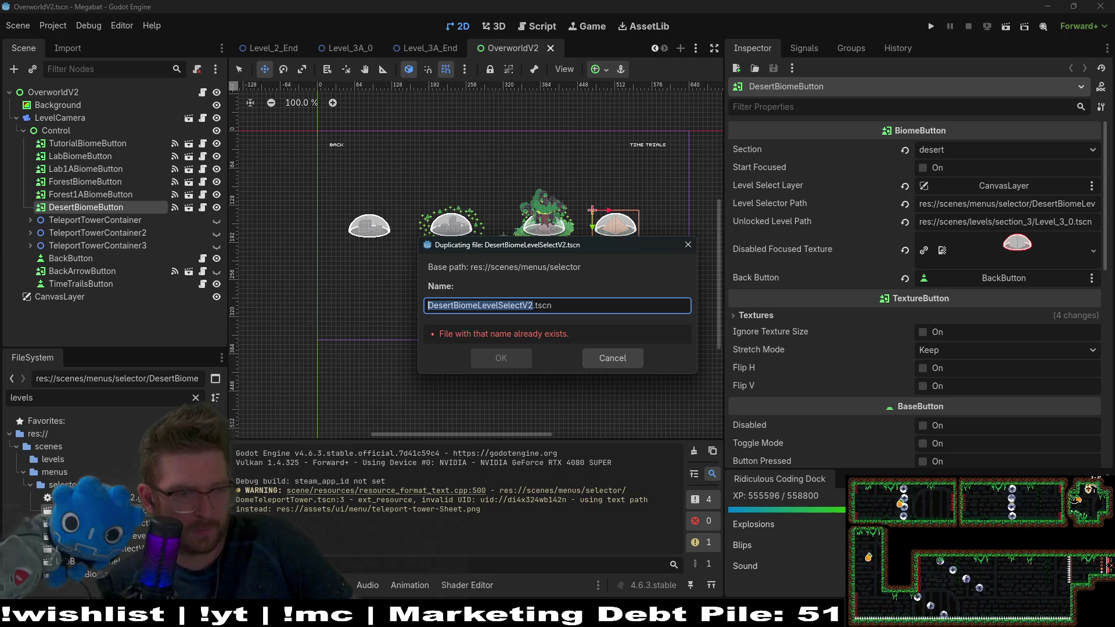
left_click_drag(428, 305, 452, 306)
type("Tropical")
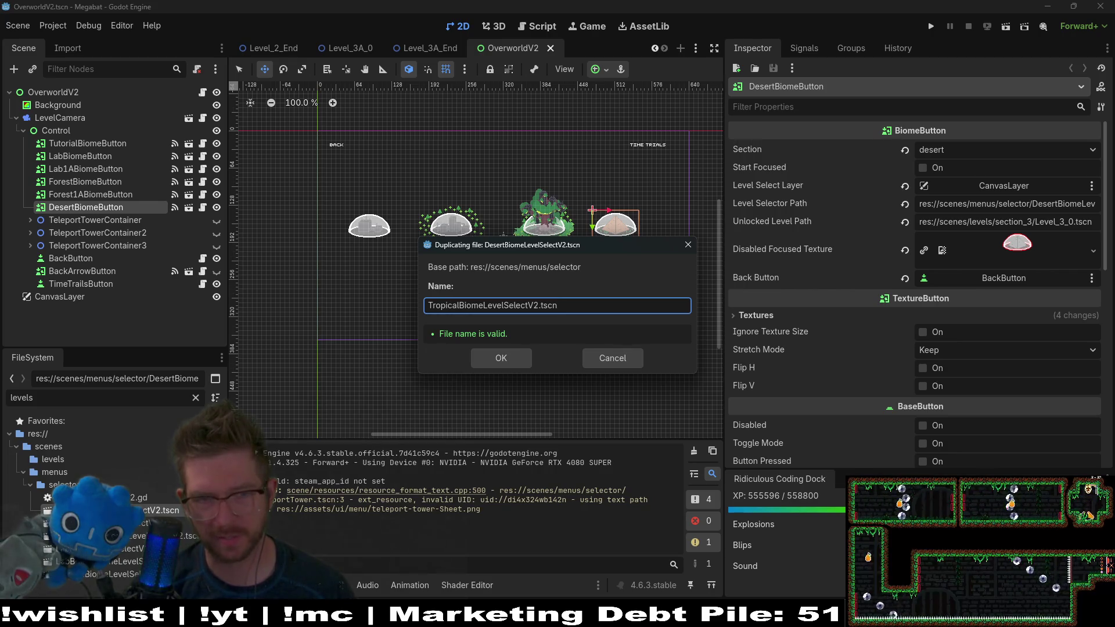
key("Return")
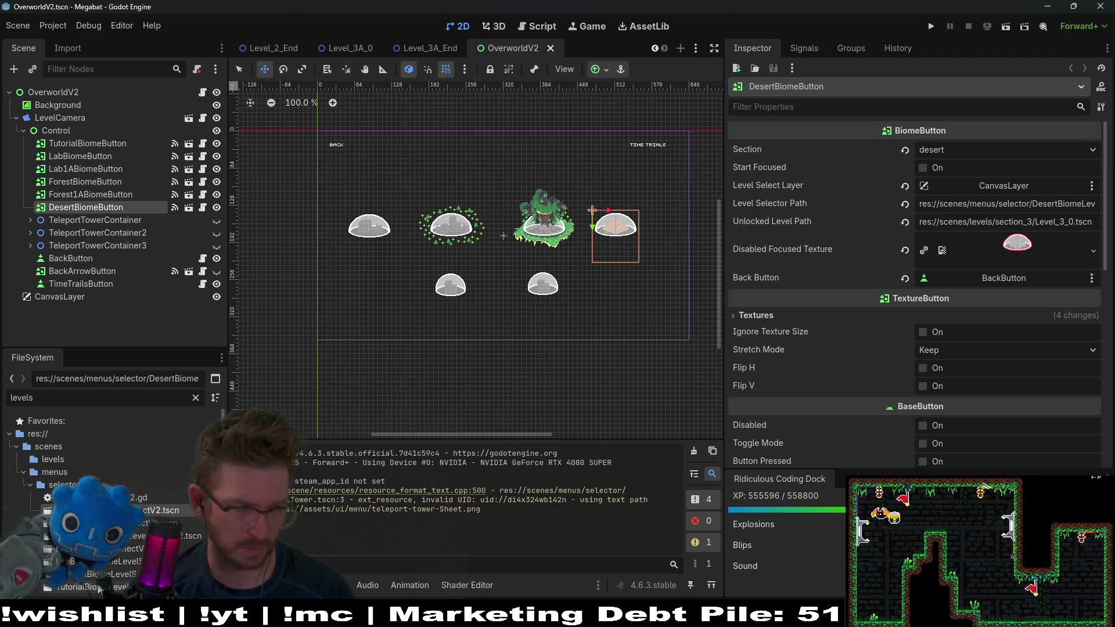
left_click(116, 523)
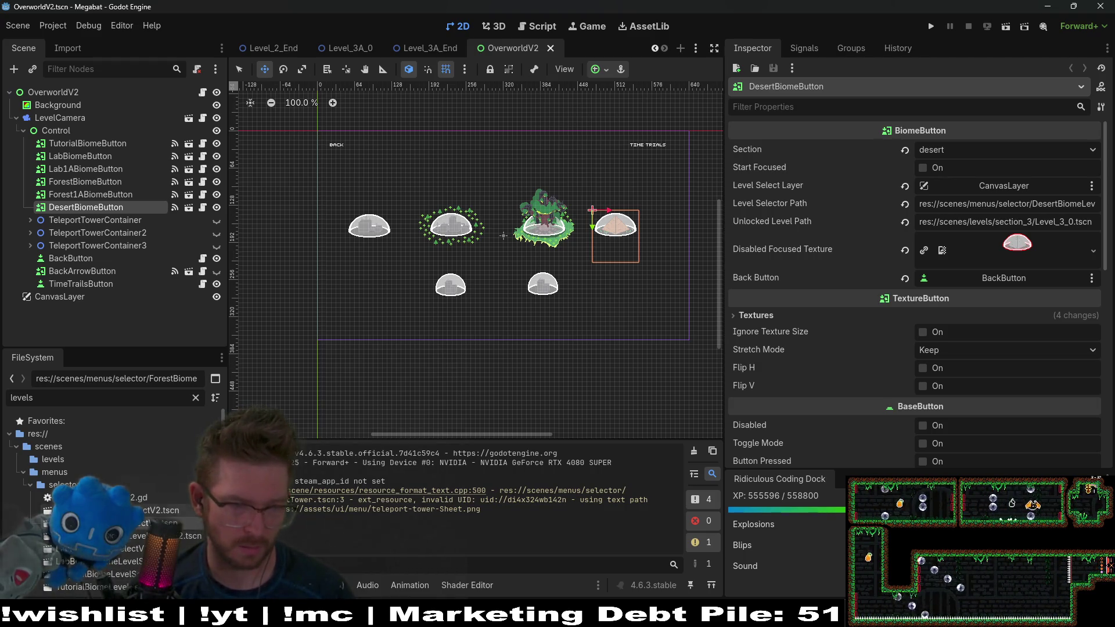
double_click(106, 572)
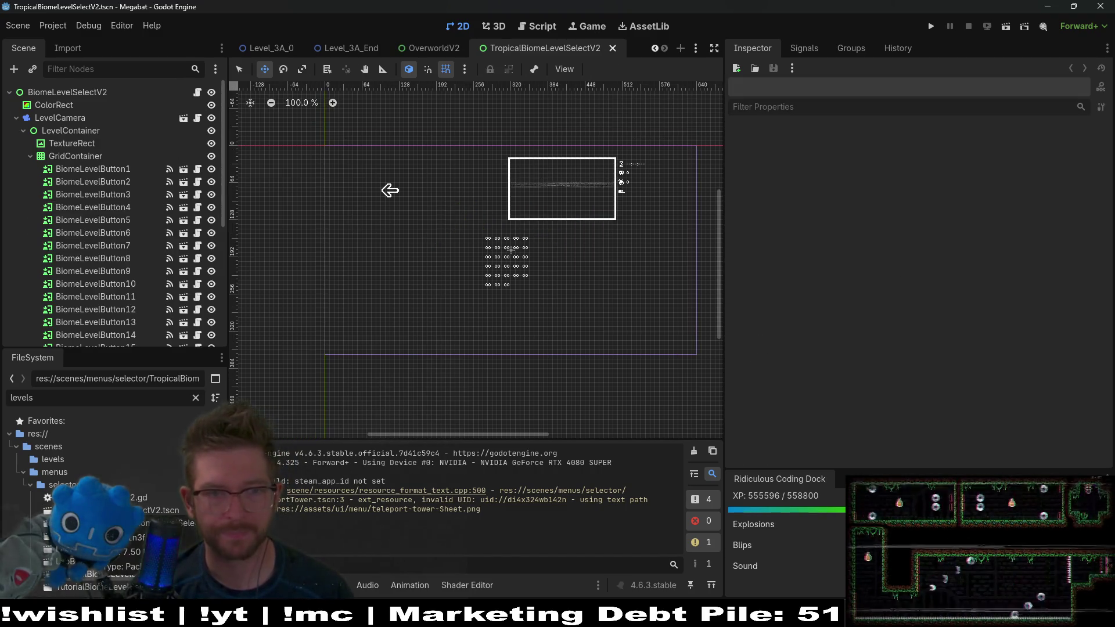
Step: Delete BiomeLevelButton3 through BiomeLevelButton28, leaving only two level buttons
scroll(92, 295, "down", 5)
left_click(92, 295)
scroll(94, 295, "up", 5)
left_click(110, 197, "shift")
key("Delete")
key("Return")
left_click(94, 96)
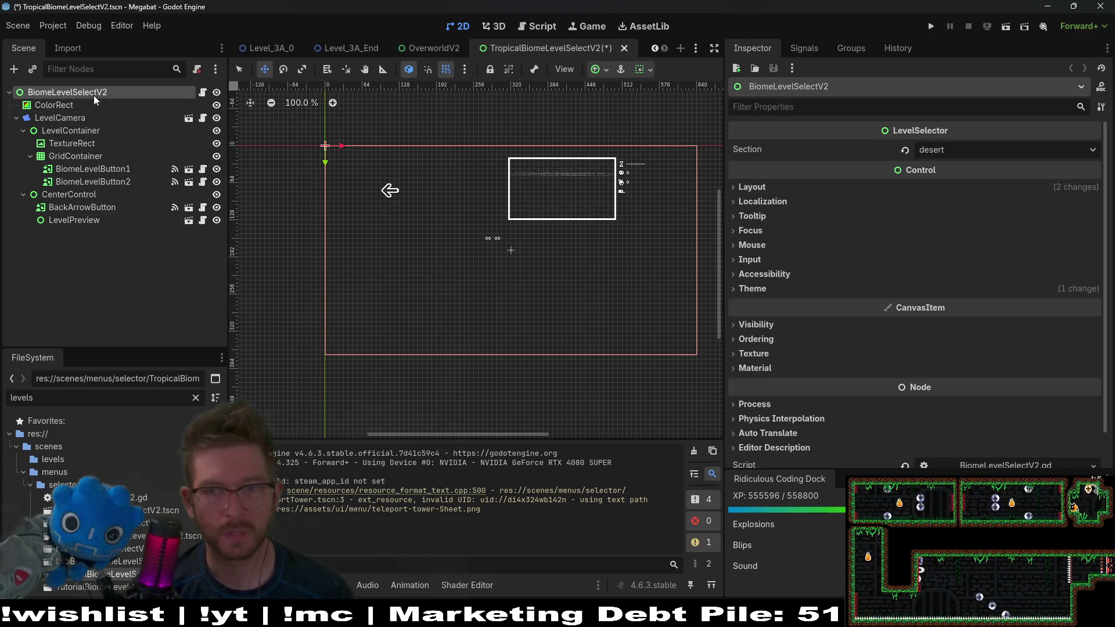
Step: Set the scene's Section to desert_a, save it, and view BiomeLevelSelectV2.gd
left_click(983, 144)
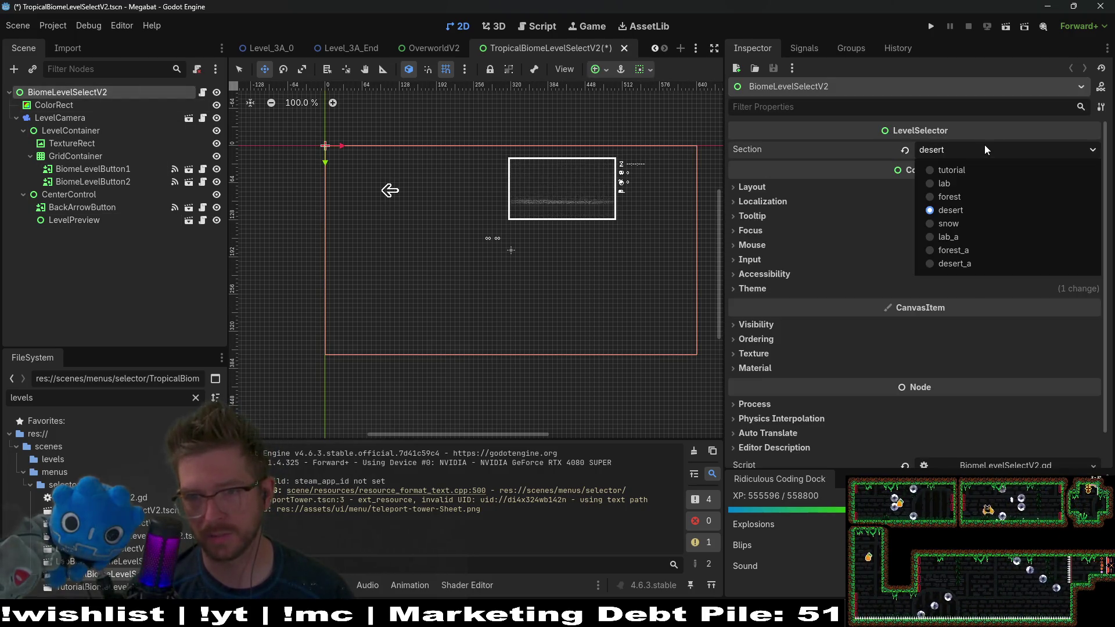
left_click(960, 266)
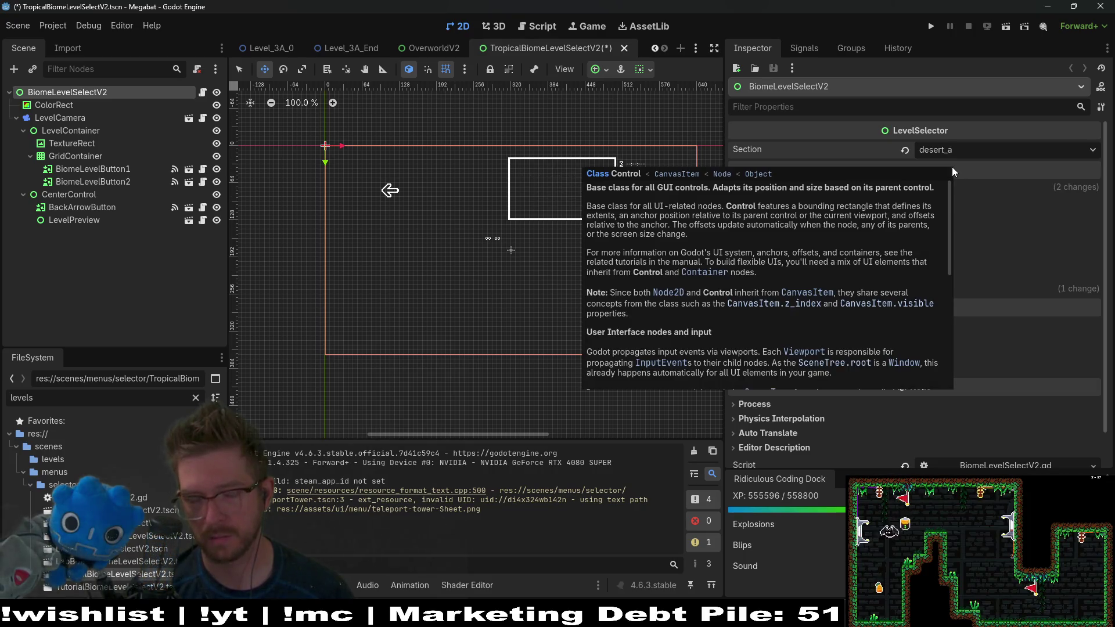
key("ctrl+s")
left_click(202, 93)
scroll(690, 101, "up", 10)
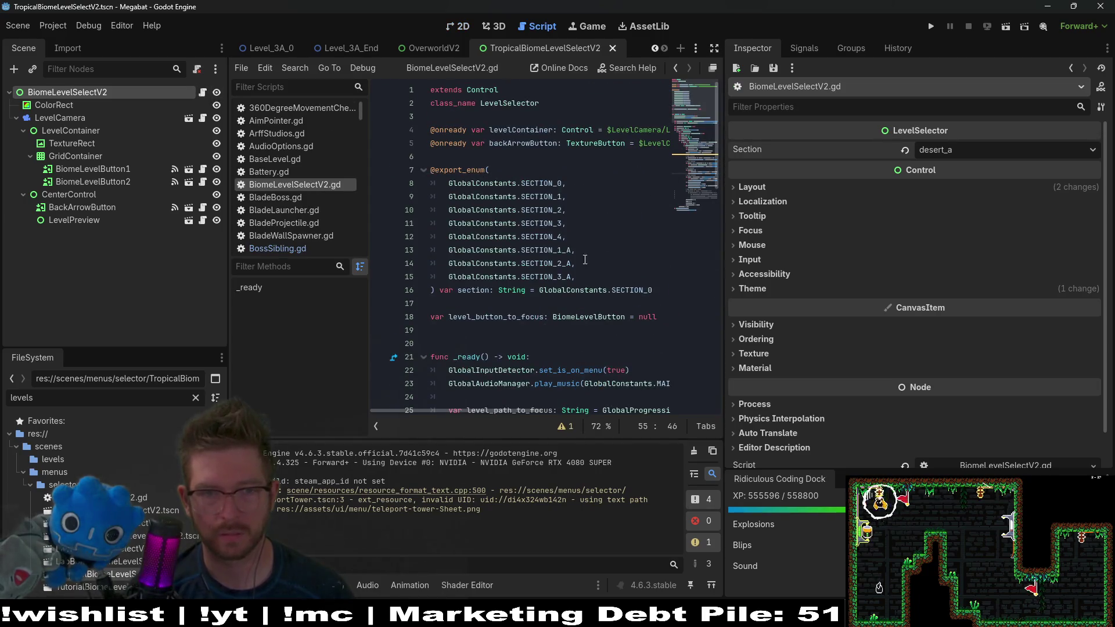
Step: In GlobalConstants.gd, change section 4's value from "snow" to "cave" and save
left_click(552, 277, "ctrl")
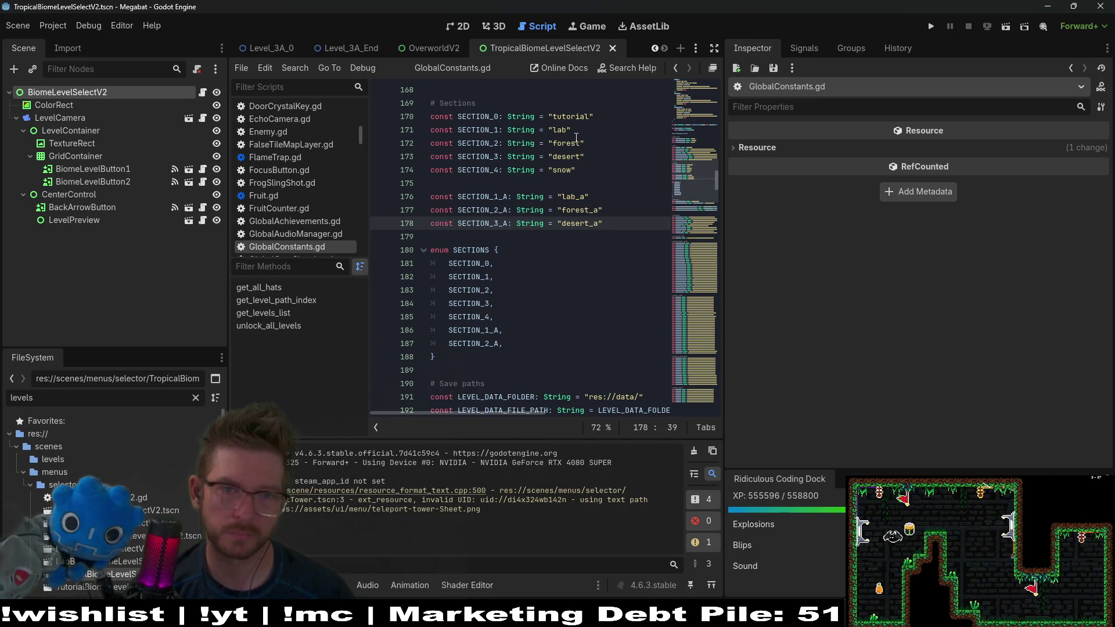
left_click(583, 167)
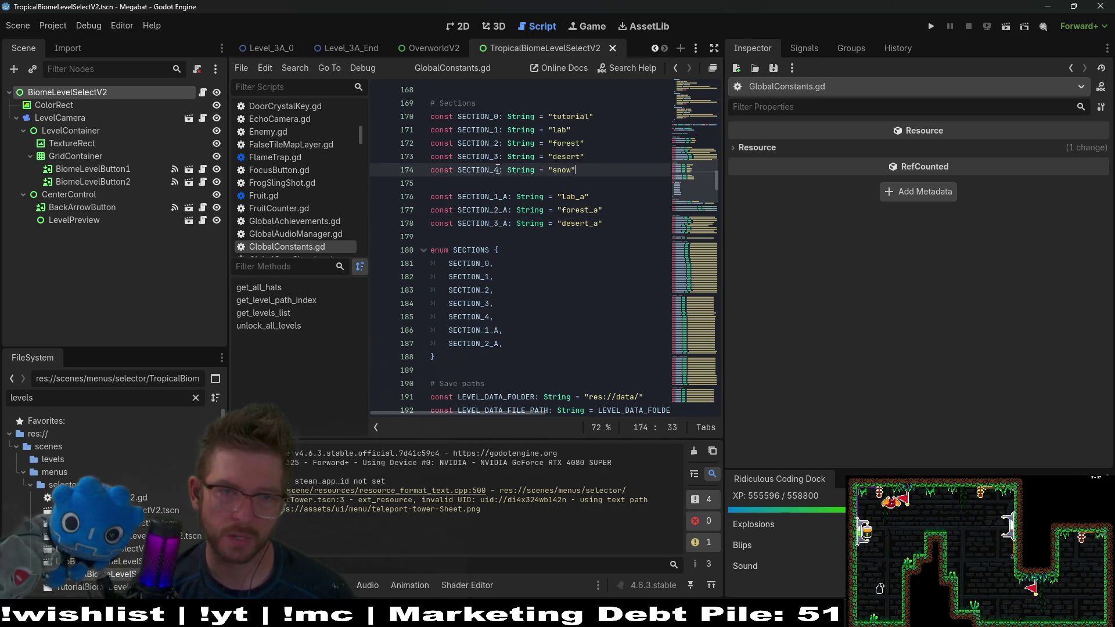
type("cave")
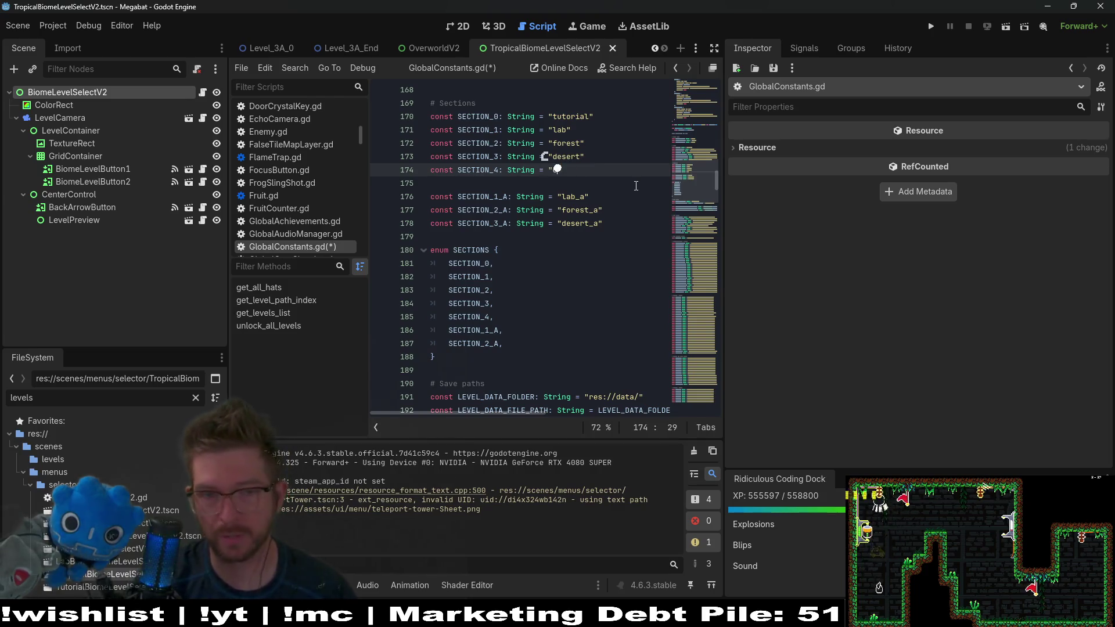
key("Right")
key("ctrl+s")
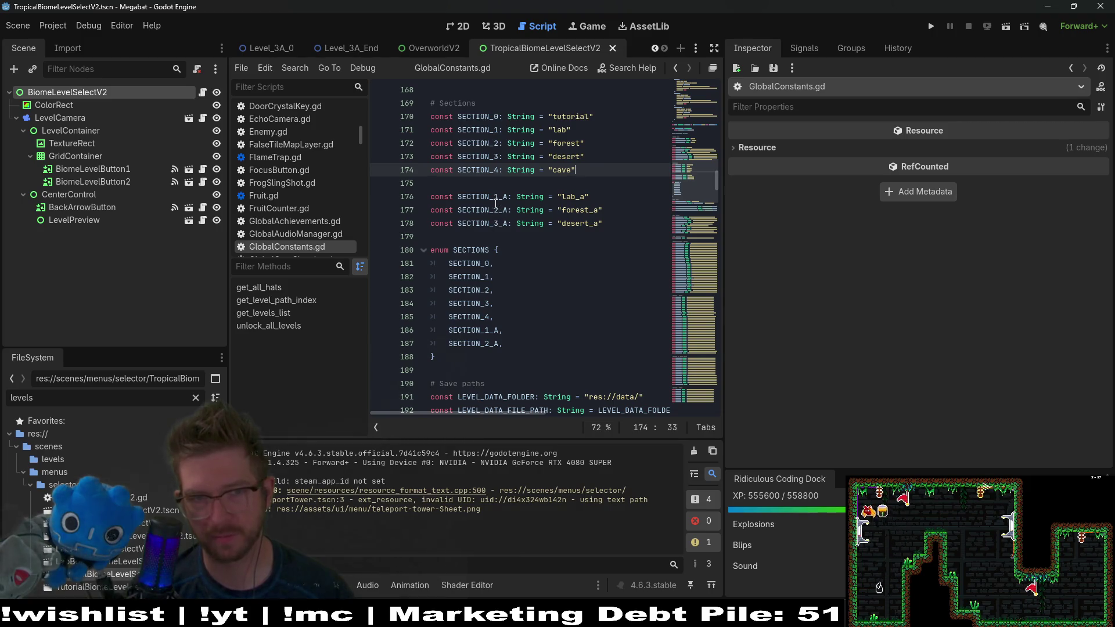
Step: Review the section constant definitions from SECTION_1_A through SECTION_4
left_click_drag(468, 125, 509, 156)
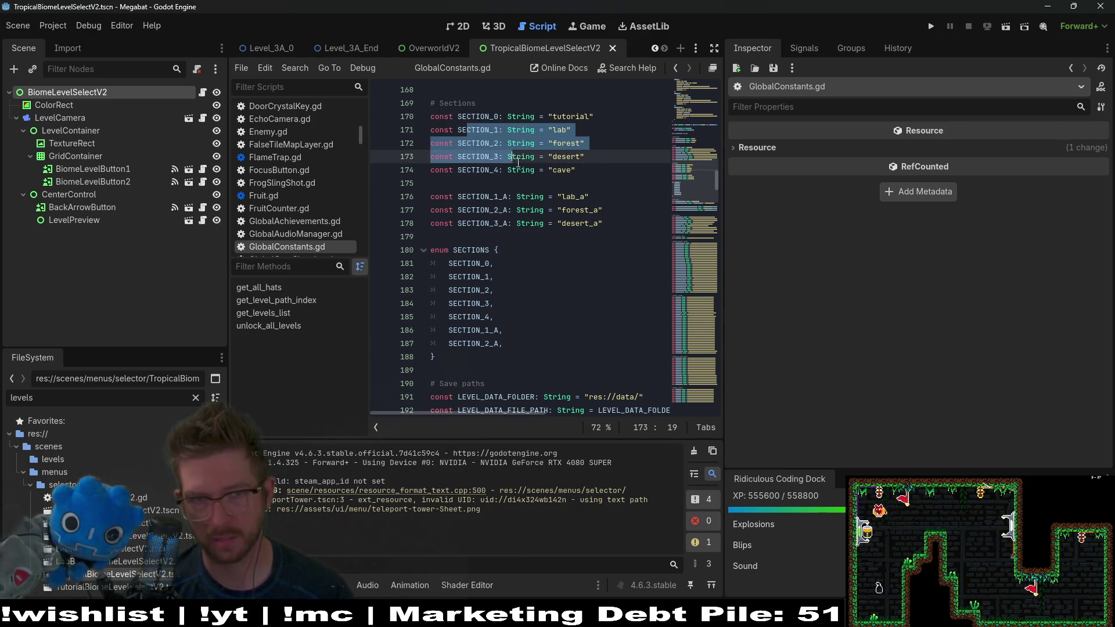
left_click(490, 178)
left_click_drag(578, 170, 485, 180)
left_click(516, 198)
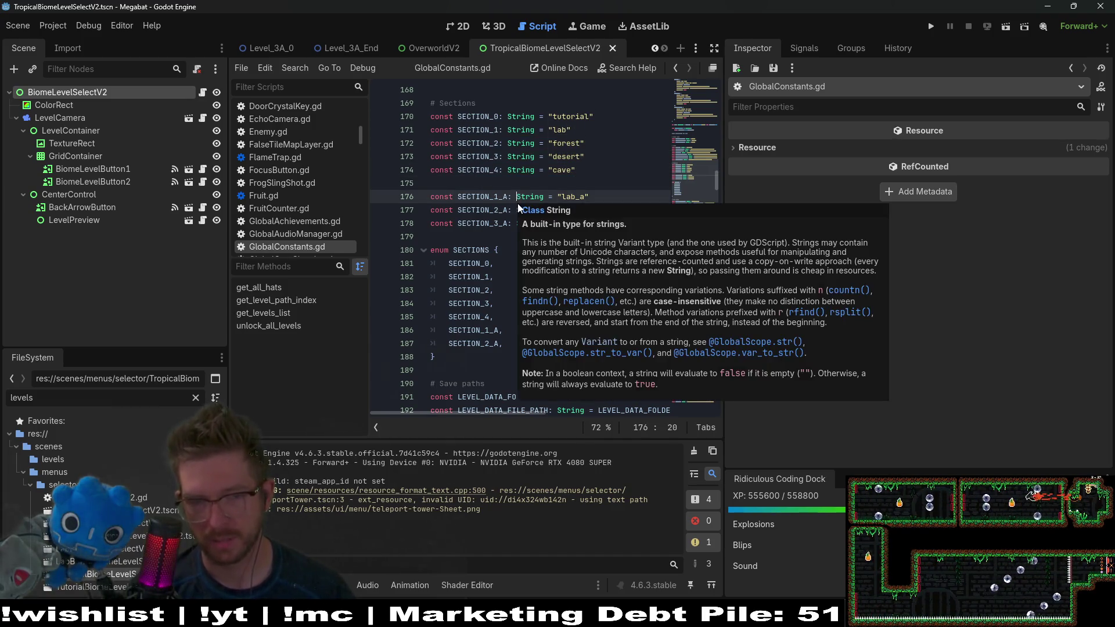
left_click(512, 236)
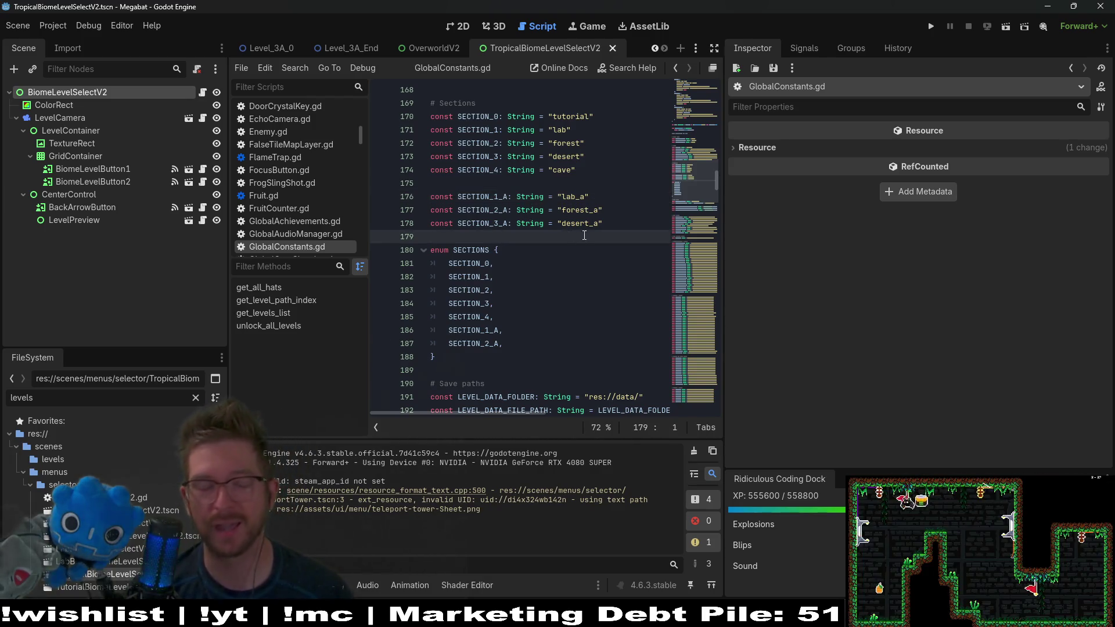
key("shift+Up")
key("shift+Up")
key("Left")
key("Left")
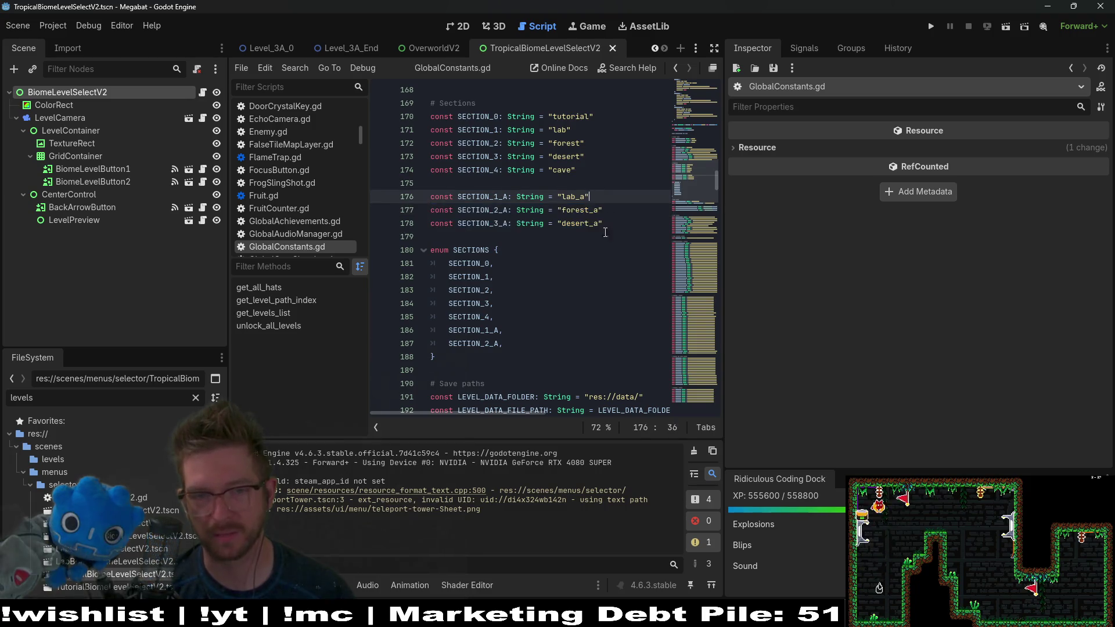
left_click(501, 167)
key("Down")
key("Down")
key("Down")
key("End")
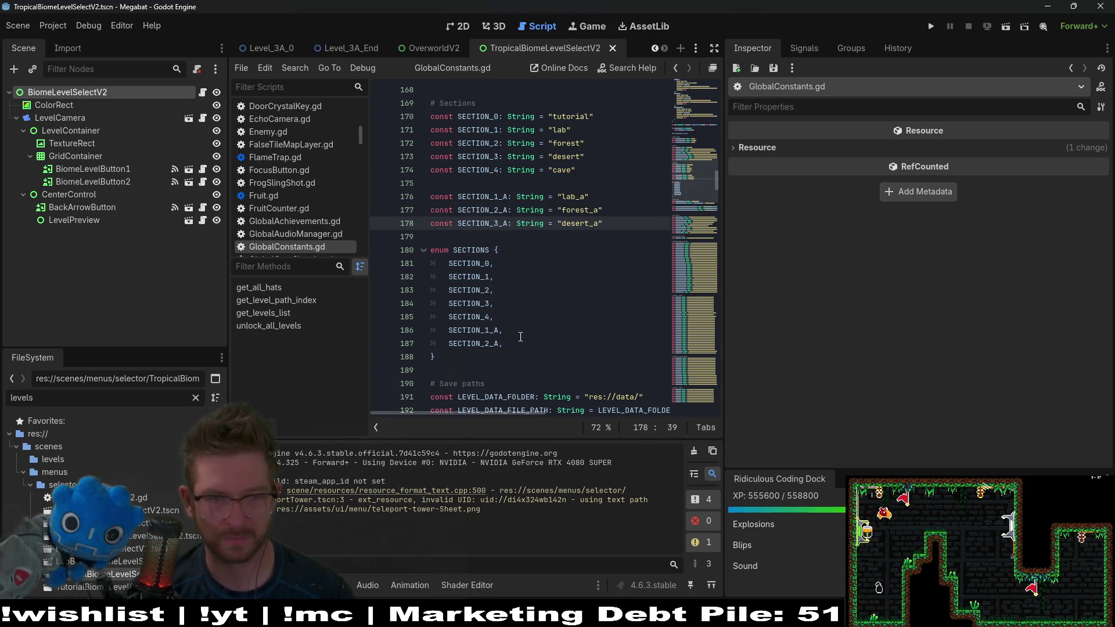
Step: Add SECTION_3_A as a new last entry in the SECTIONS enum and save
left_click(515, 343)
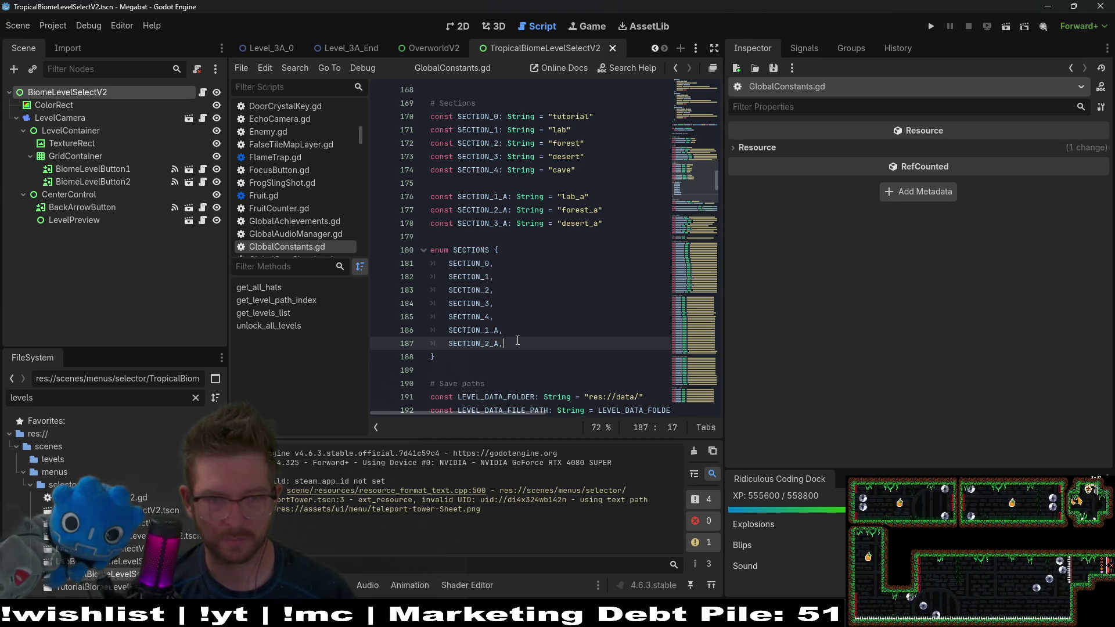
left_click_drag(517, 341, 522, 334)
double_click(500, 223)
key("ctrl+c")
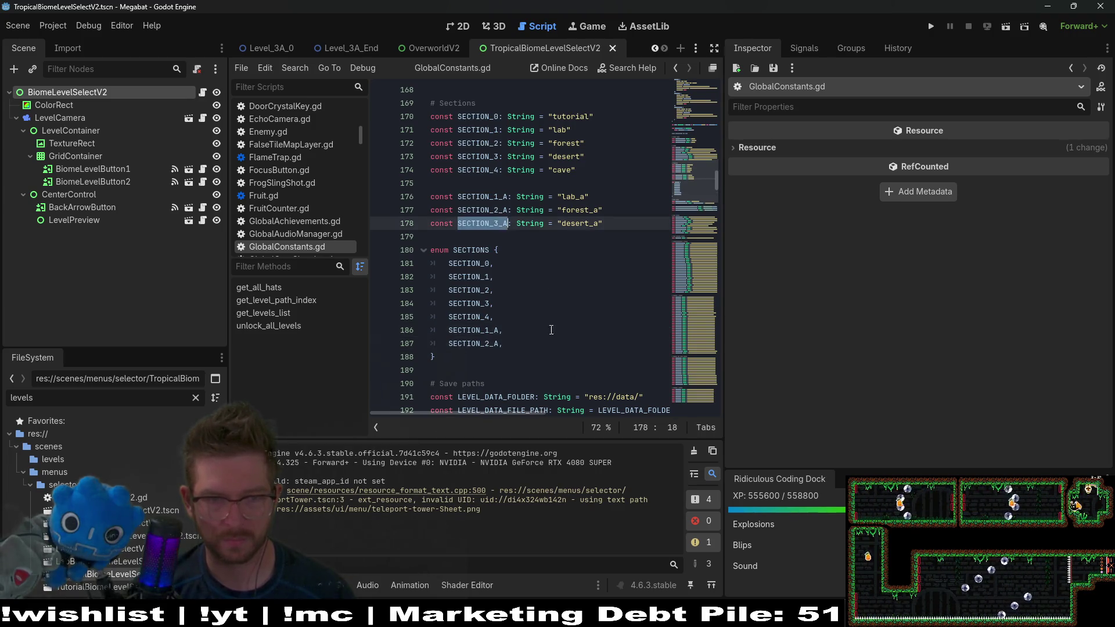
left_click(514, 345)
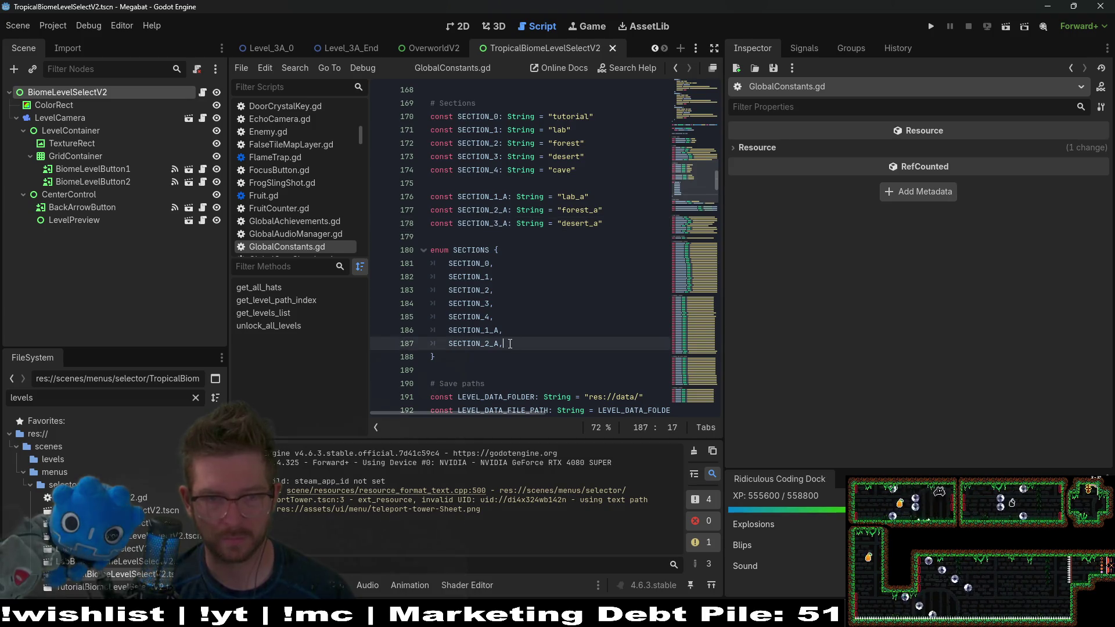
key("Return")
key("ctrl+v")
key("ctrl+s")
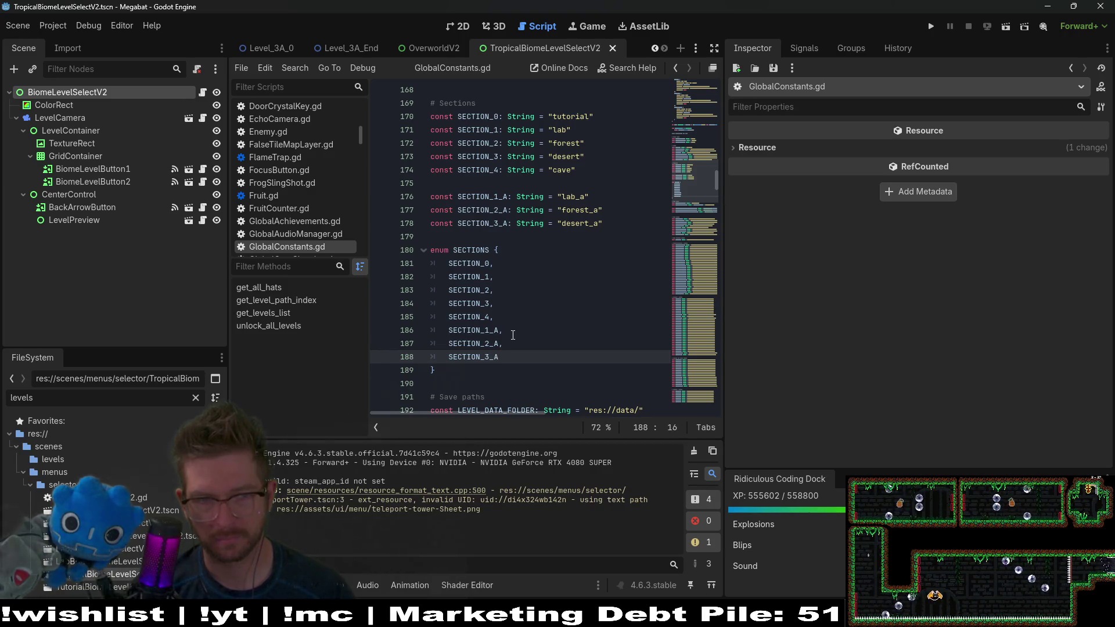
left_click(197, 95)
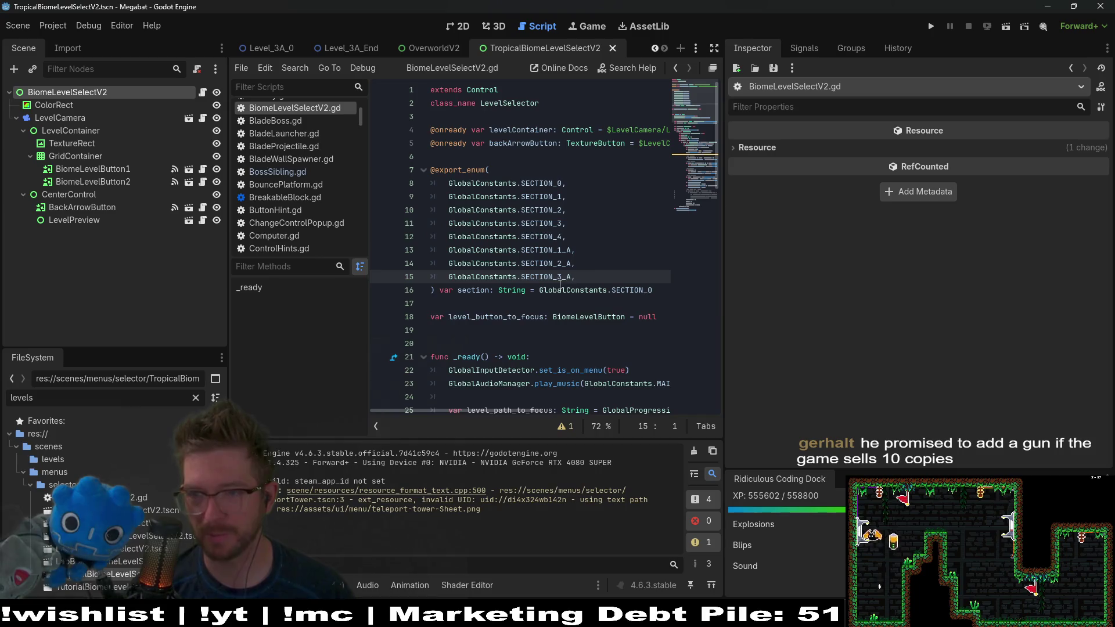
Step: Widen the BiomeLevelSelectV2.gd code area and bring the _ready function into view
mouse_move(568, 291)
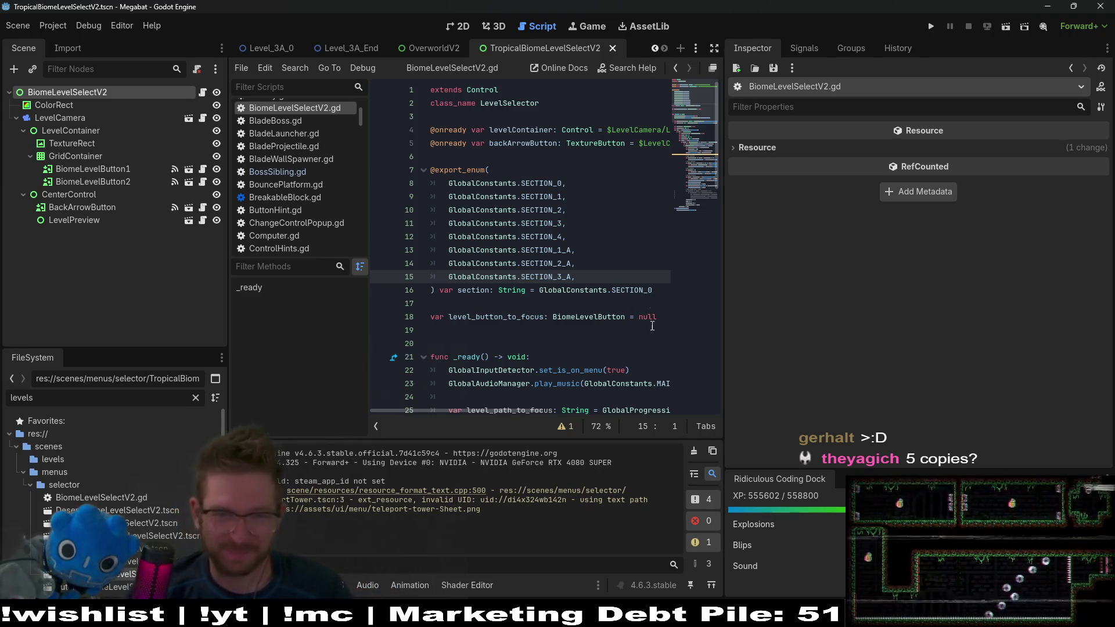
left_click_drag(723, 280, 945, 287)
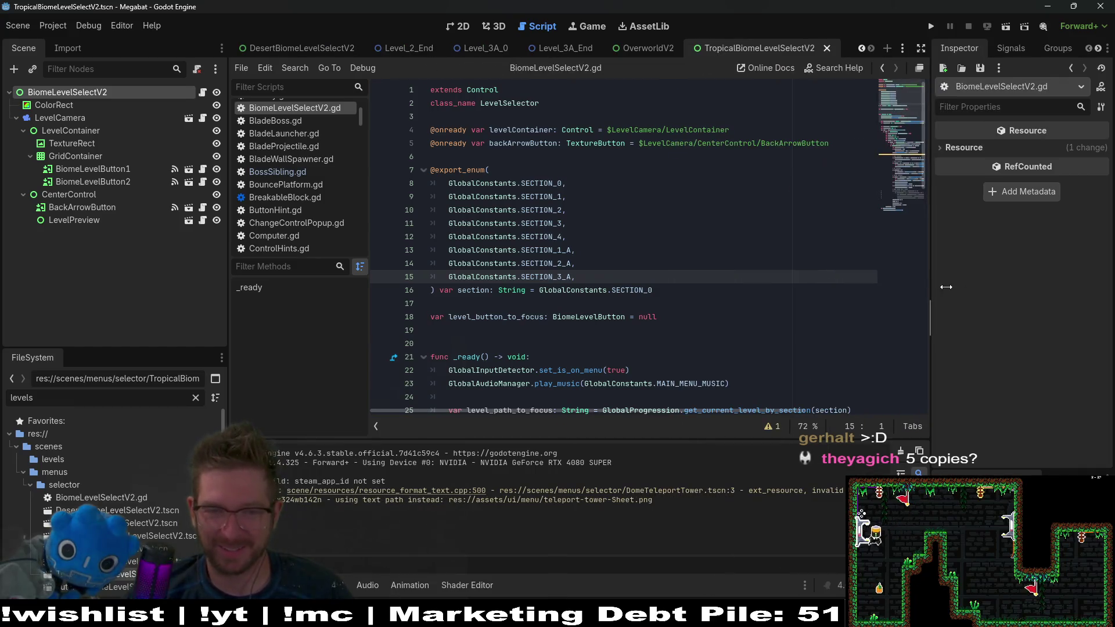
left_click(879, 162)
scroll(717, 232, "up", 6)
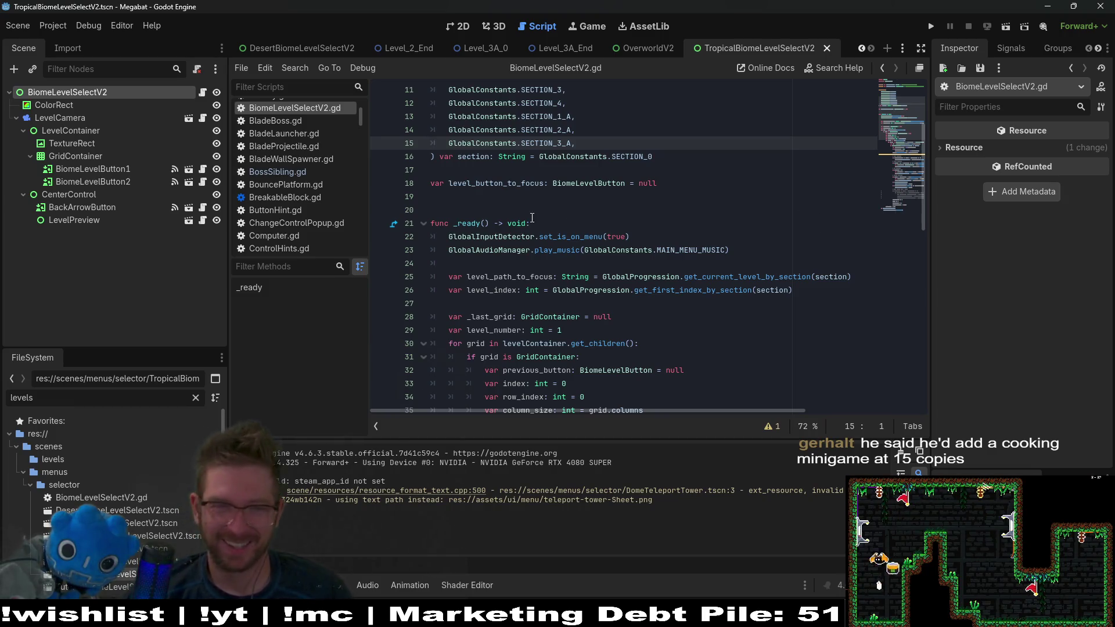
left_click(491, 197)
left_click(490, 209)
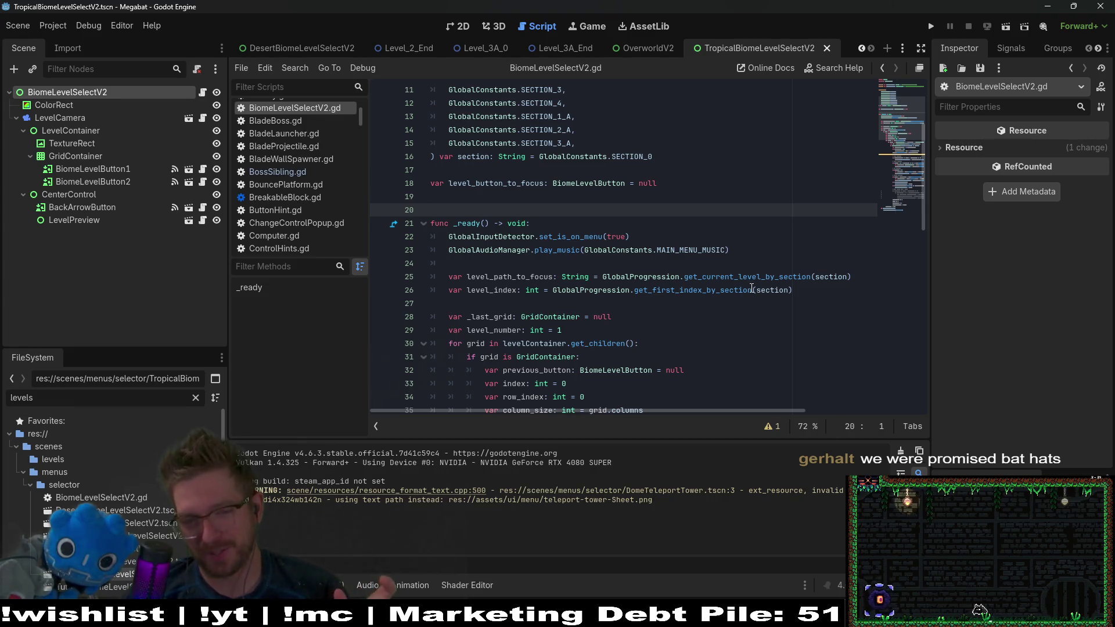
mouse_move(752, 289)
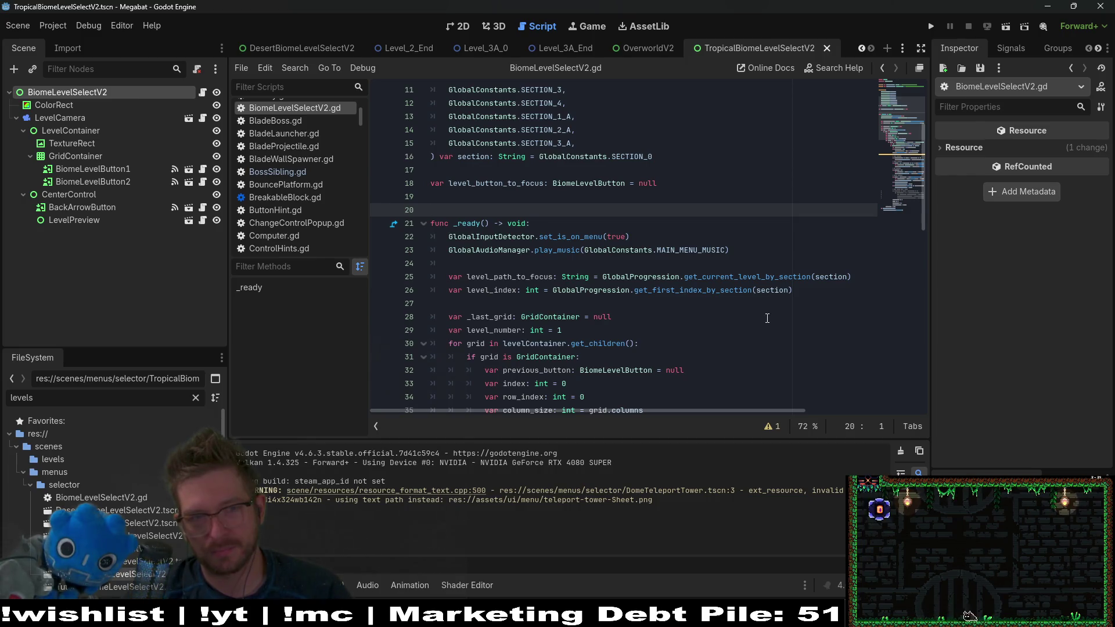
scroll(767, 318, "up", 3)
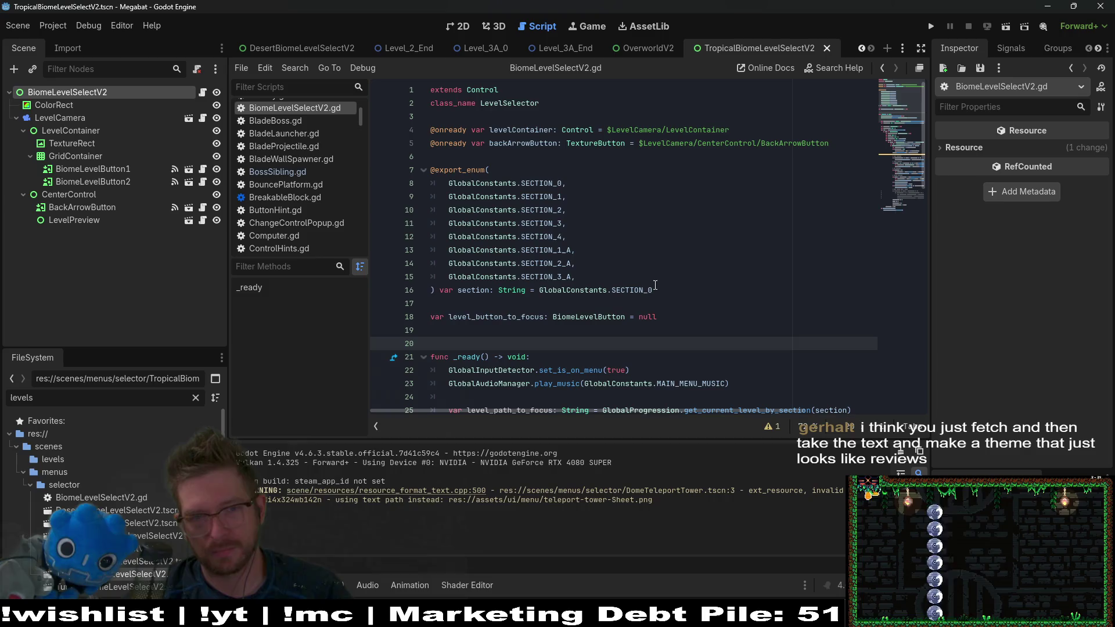
Step: Look over the SECTION_4 and SECTION_3_A export entries in BiomeLevelSelectV2.gd
left_click(592, 277)
left_click(575, 236)
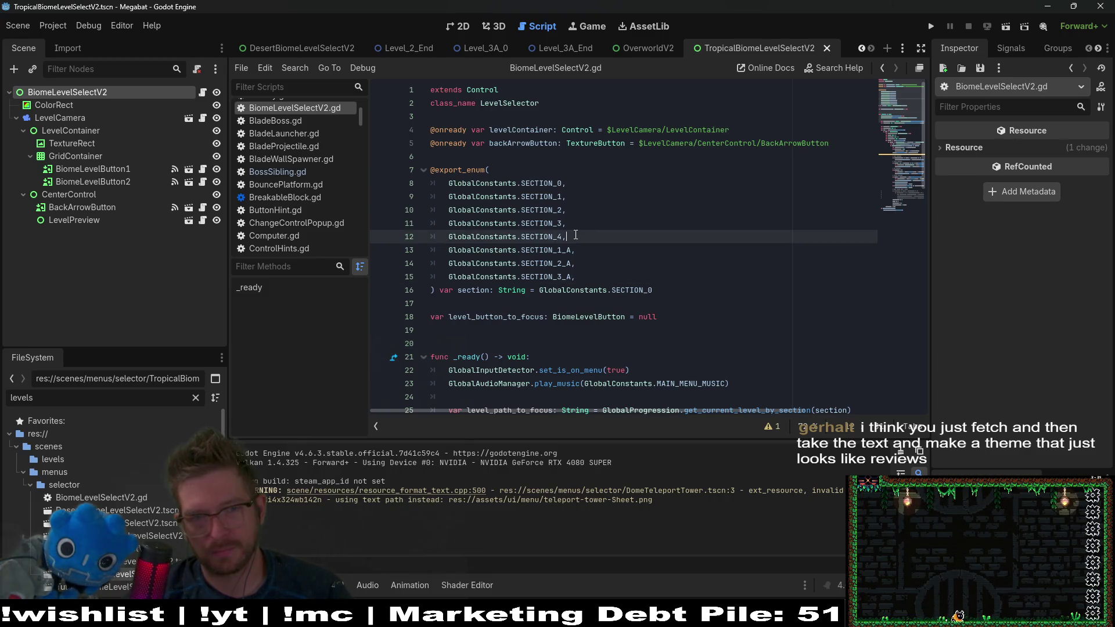
key("Down")
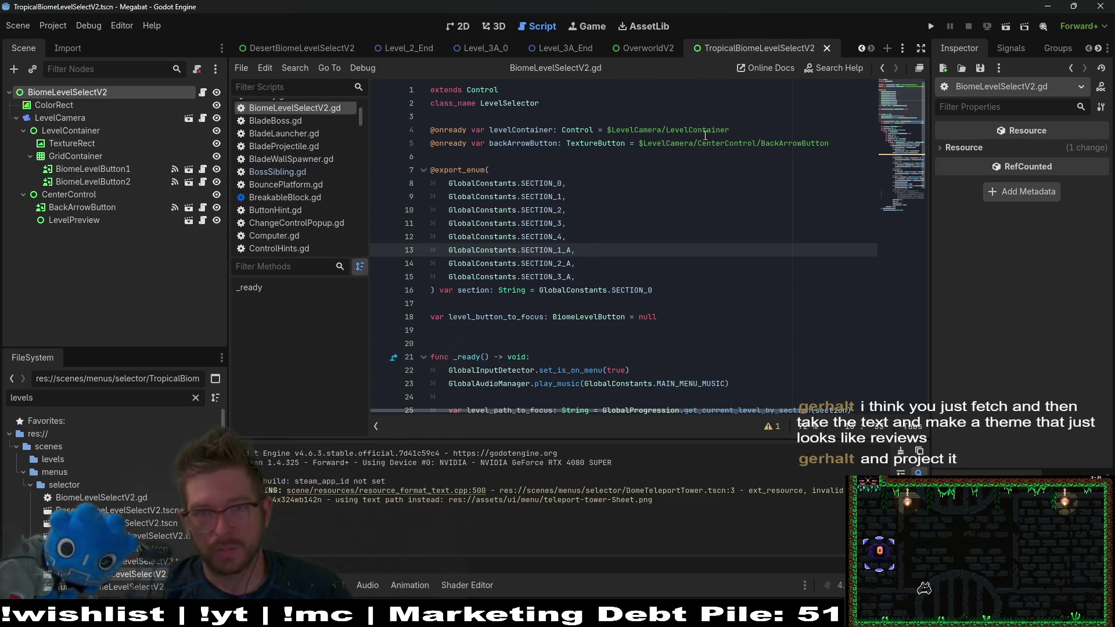
Step: Check the root node's layout anchors, keeping the Full Rect preset
left_click(91, 93)
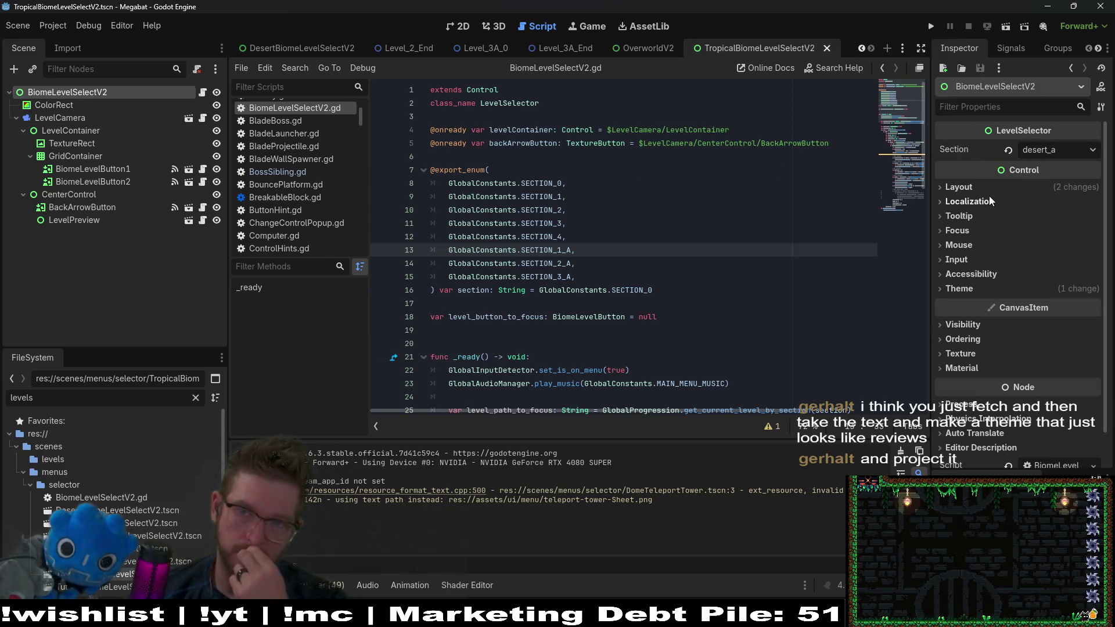
left_click(969, 187)
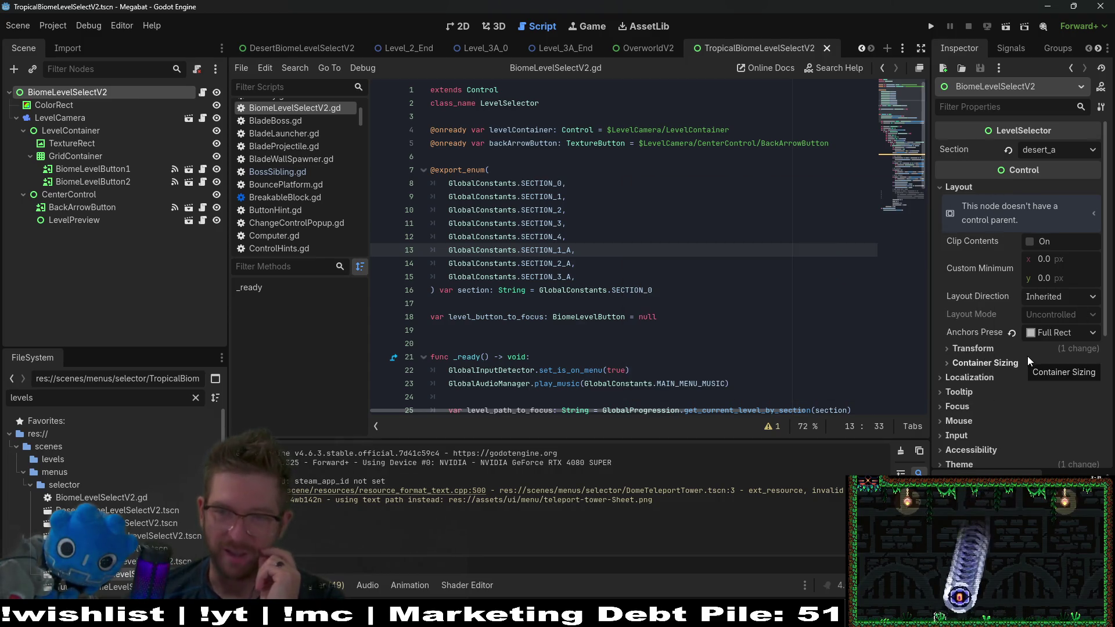
left_click(1056, 331)
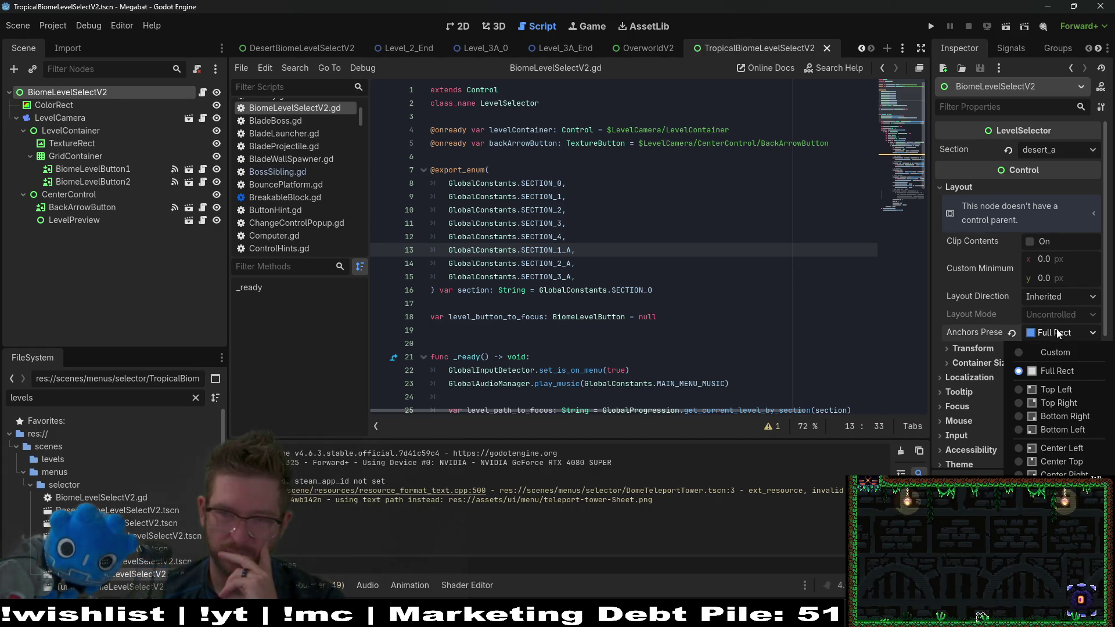
left_click(1058, 333)
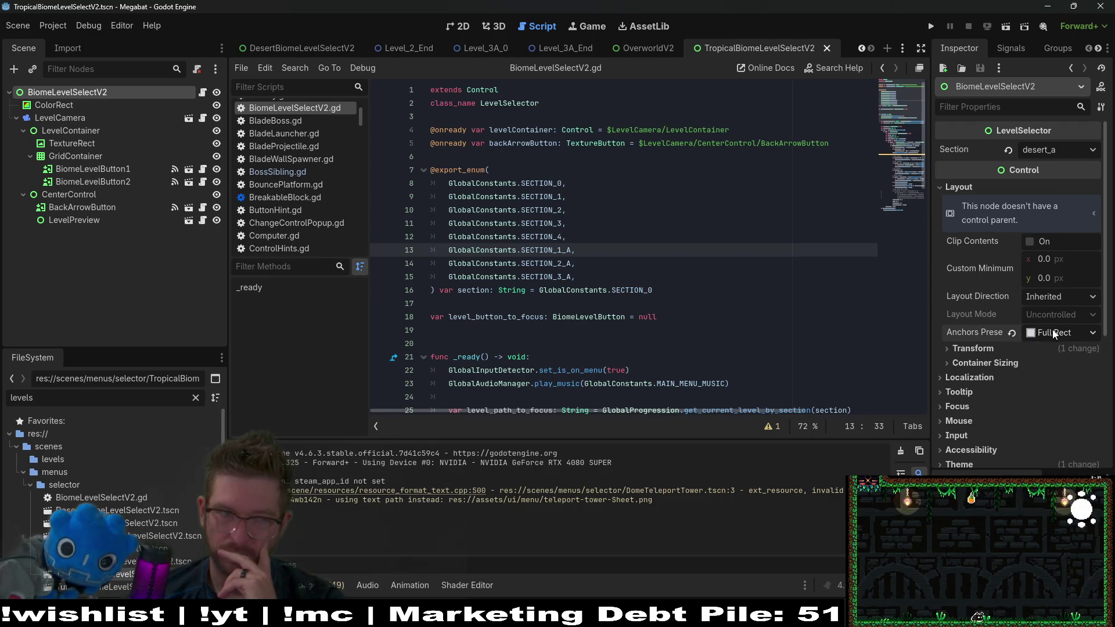
left_click(123, 169)
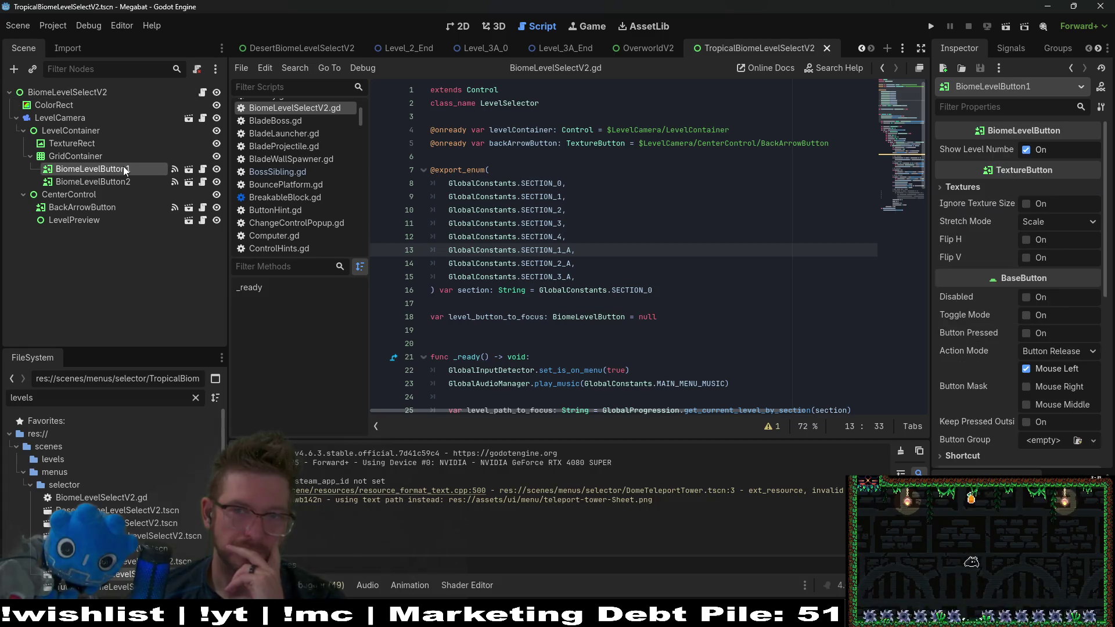
left_click(203, 92)
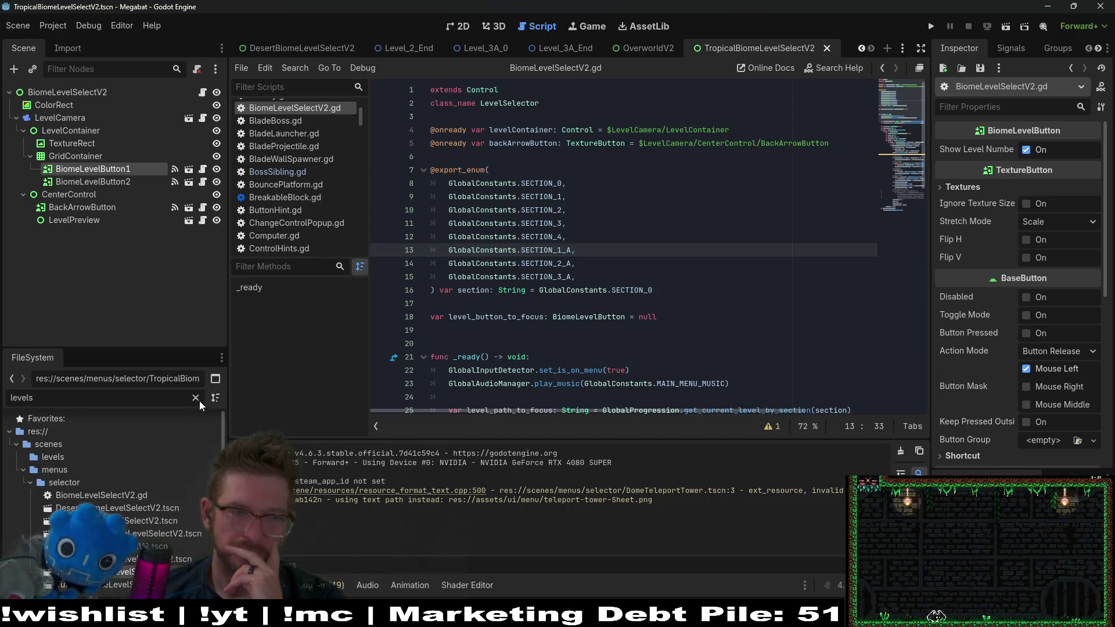
Step: Open GlobalConstants.gd through a Quick Open search for 'globalcon'
left_click(602, 281)
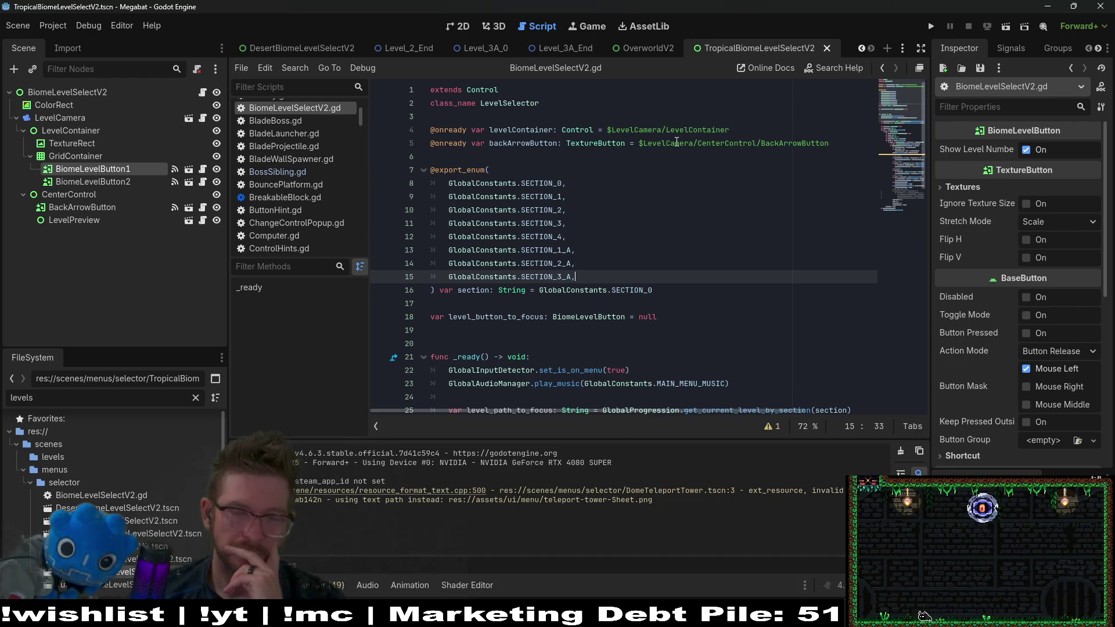
key("ctrl+alt+o")
type("globalcon")
key("Return")
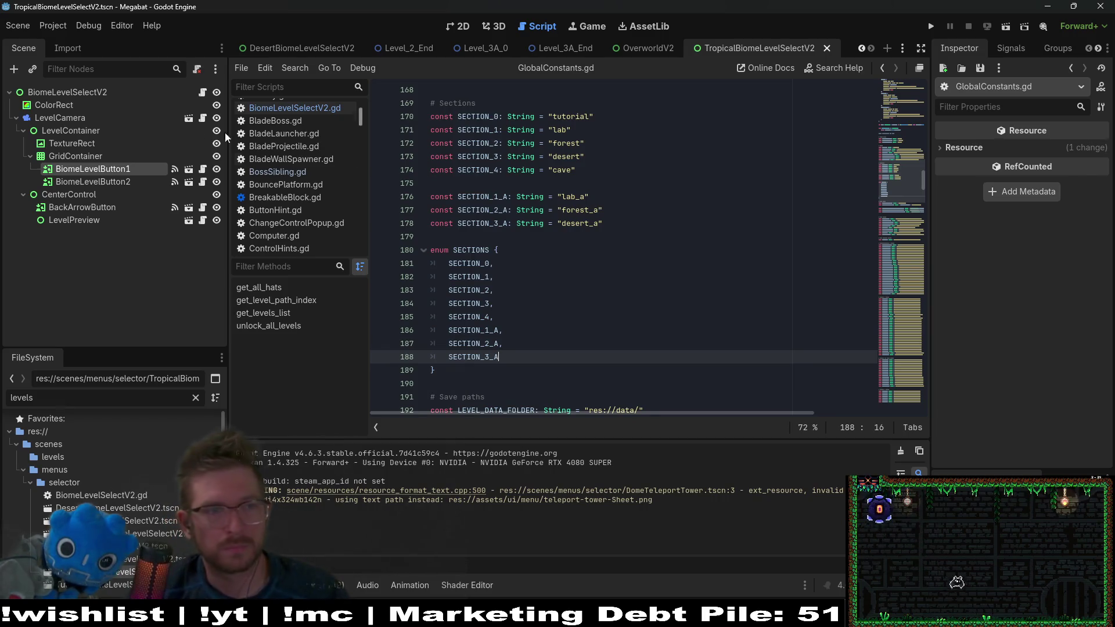
Step: Uncomment the LEVEL_3A_0 and LEVEL_3A_END entries in the LEVELS dictionary
scroll(570, 182, "down", 15)
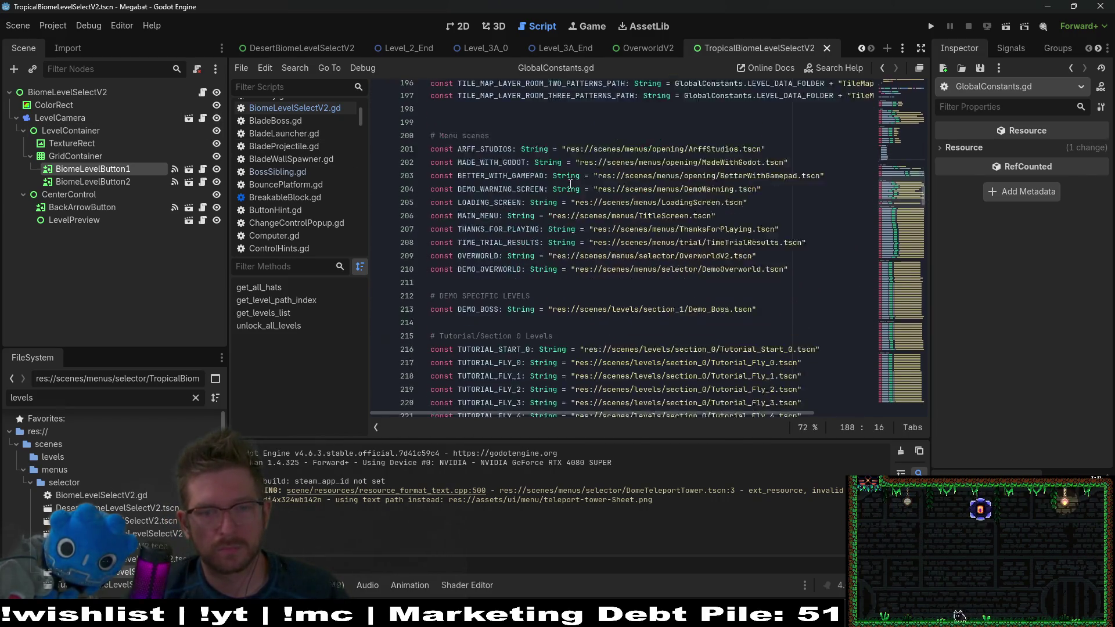
mouse_move(894, 205)
left_mouse_down()
mouse_move(909, 312)
mouse_move(879, 353)
left_mouse_up()
scroll(715, 327, "down", 2)
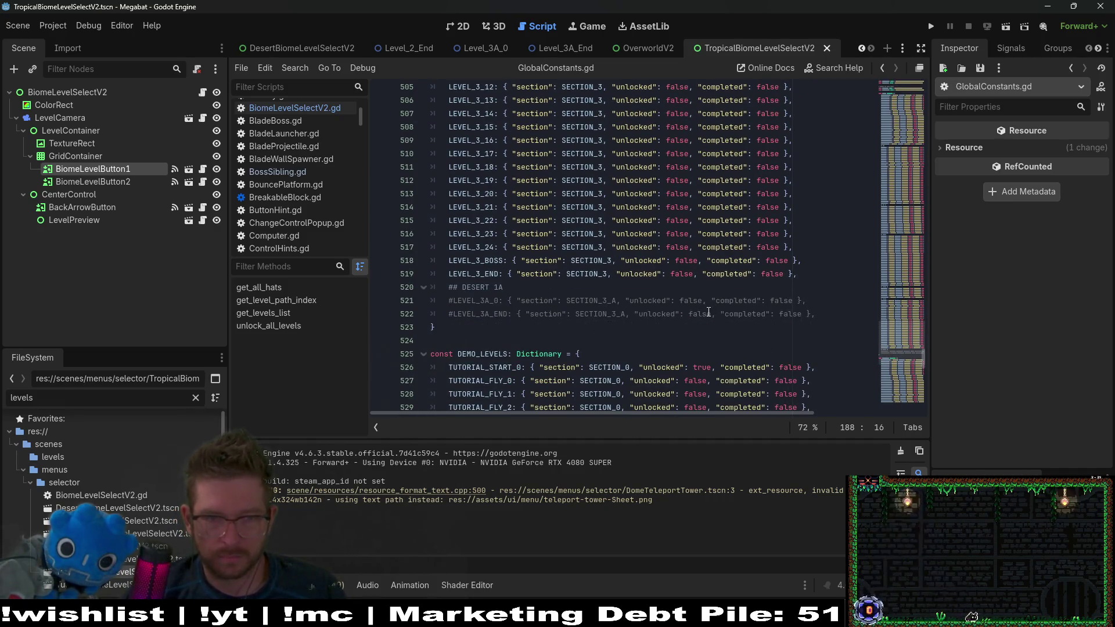
left_click(546, 304)
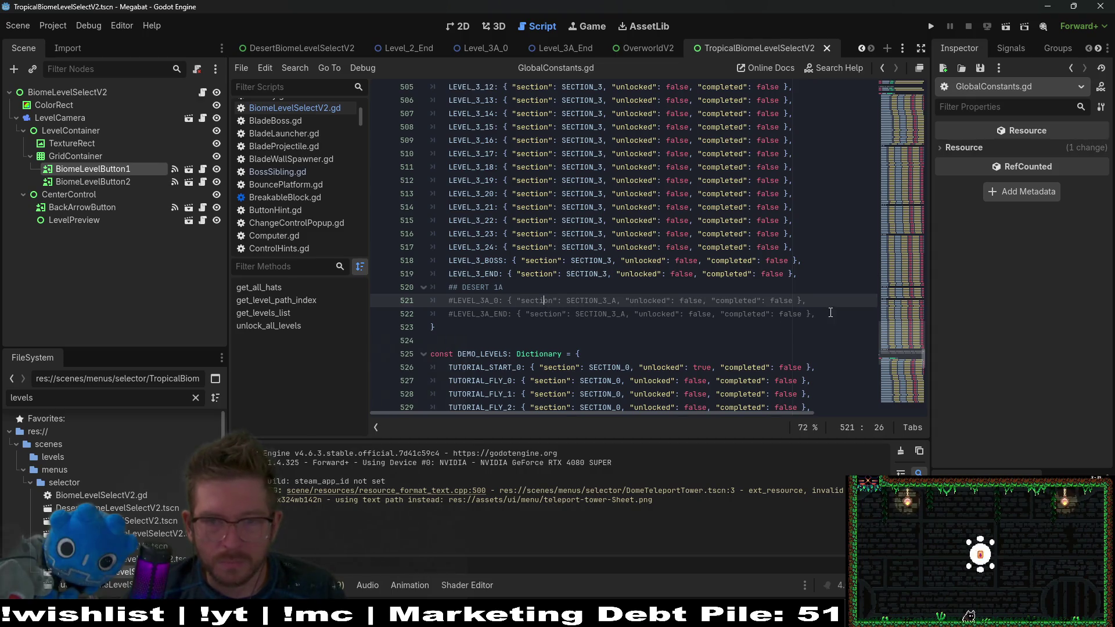
left_click_drag(830, 313, 766, 302)
key("ctrl+k")
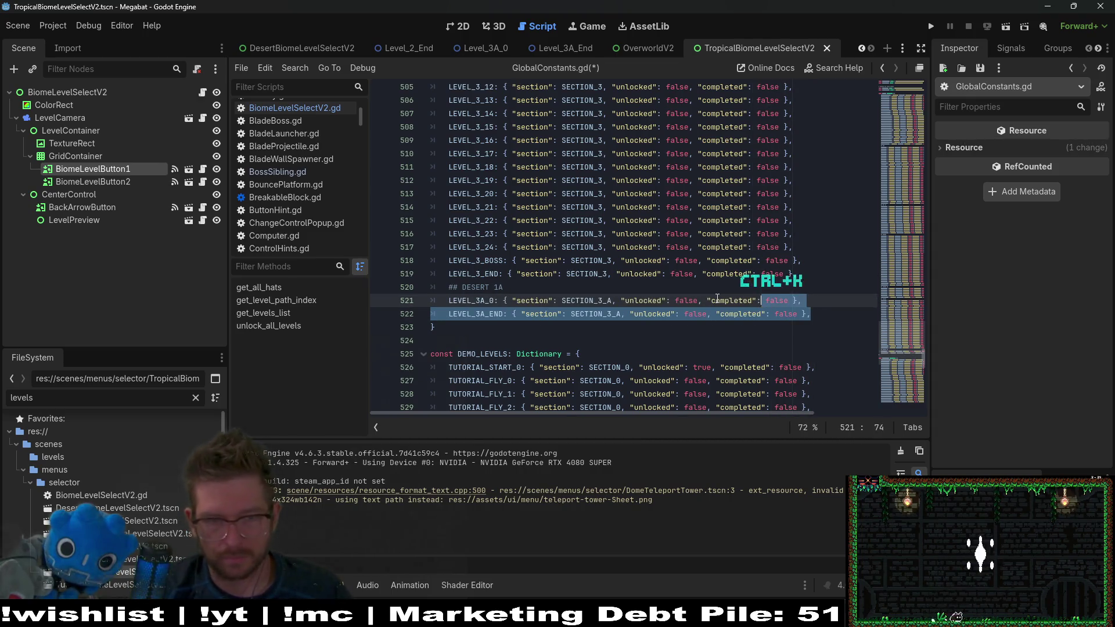
Step: Add a '## CAVE' heading line below the desert level entries
scroll(827, 323, "up", 8)
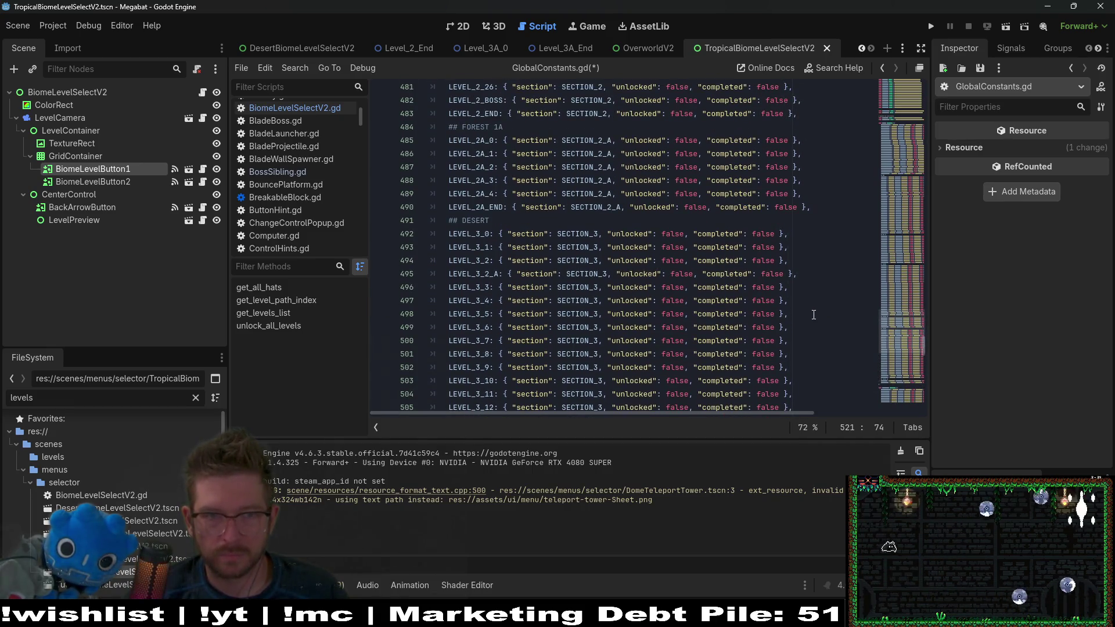
scroll(814, 314, "up", 4)
scroll(812, 317, "down", 12)
scroll(808, 320, "down", 2)
left_click(827, 234)
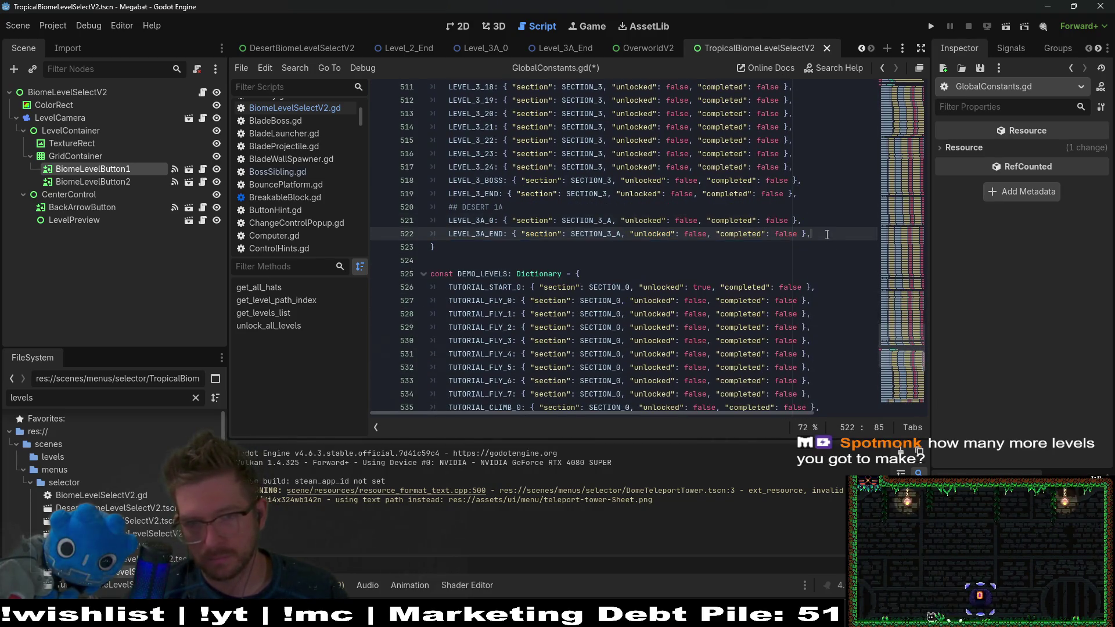
key("Return")
type("## ")
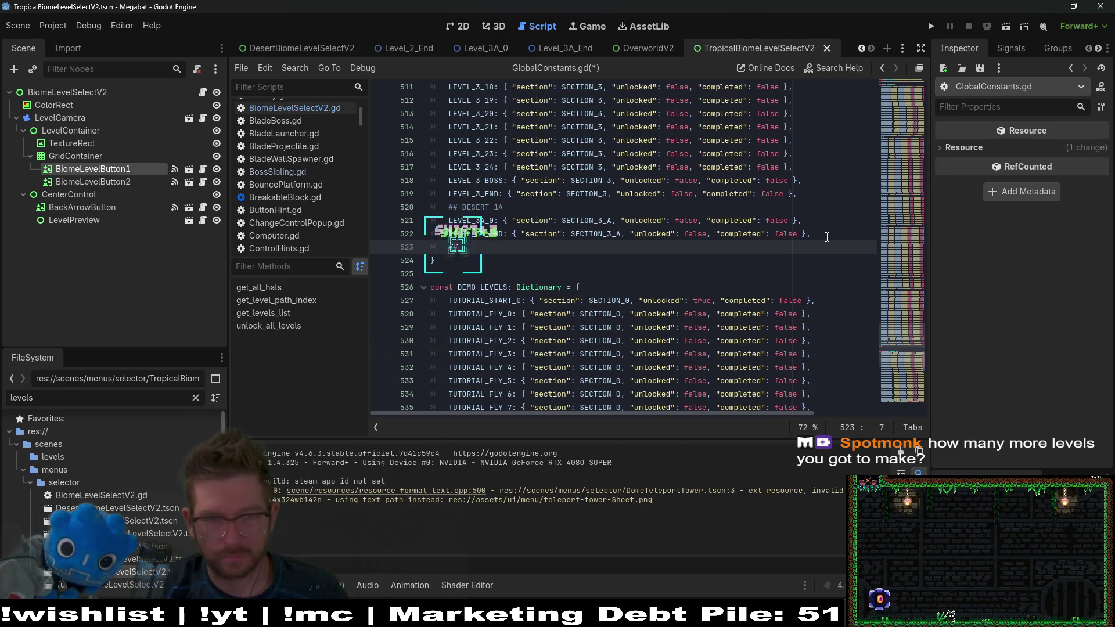
type("CAVE")
key("Return")
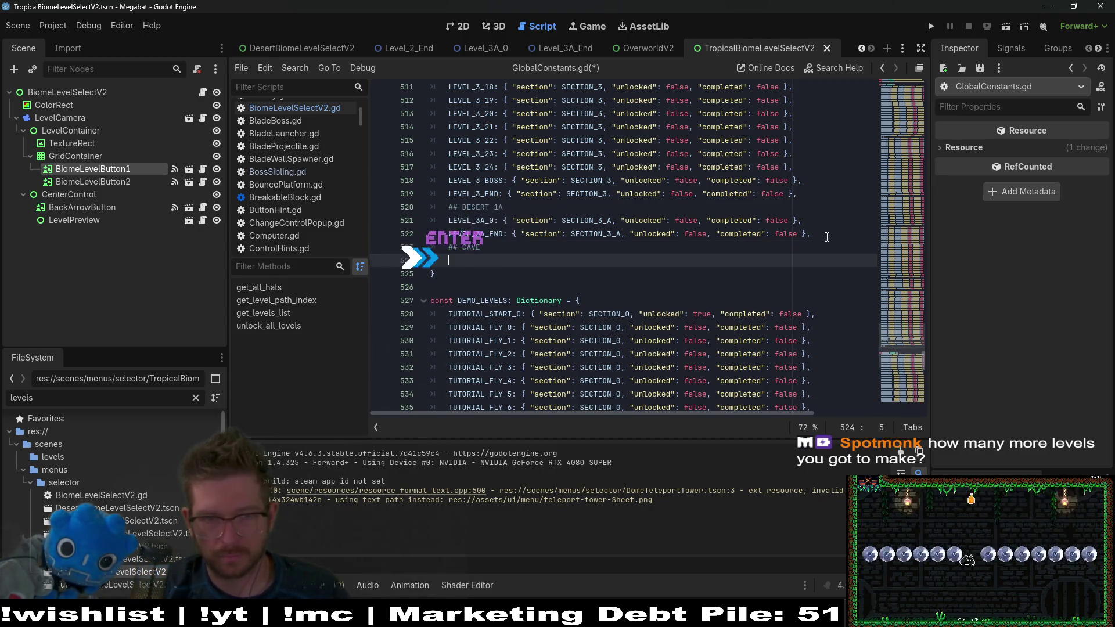
Step: Copy the two LEVEL_3A entries under CAVE and rename them LEVEL_4_0 and LEVEL_4_END
left_click_drag(826, 234, 825, 216)
key("ctrl+c")
left_click(501, 261)
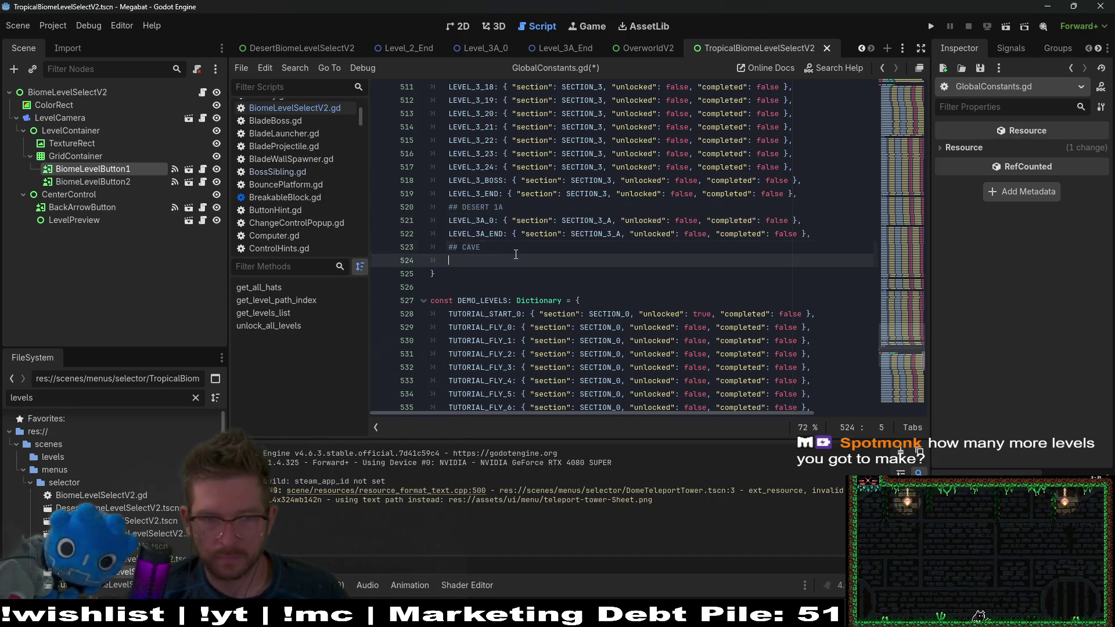
key("ctrl+v")
left_click(486, 263)
key("BackSpace")
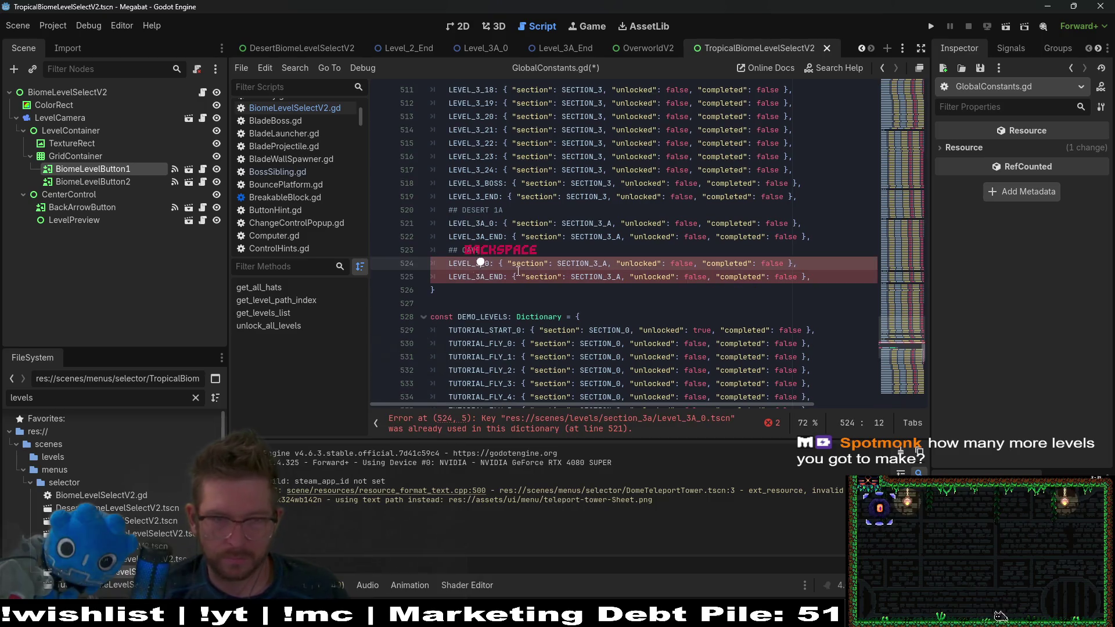
type("4")
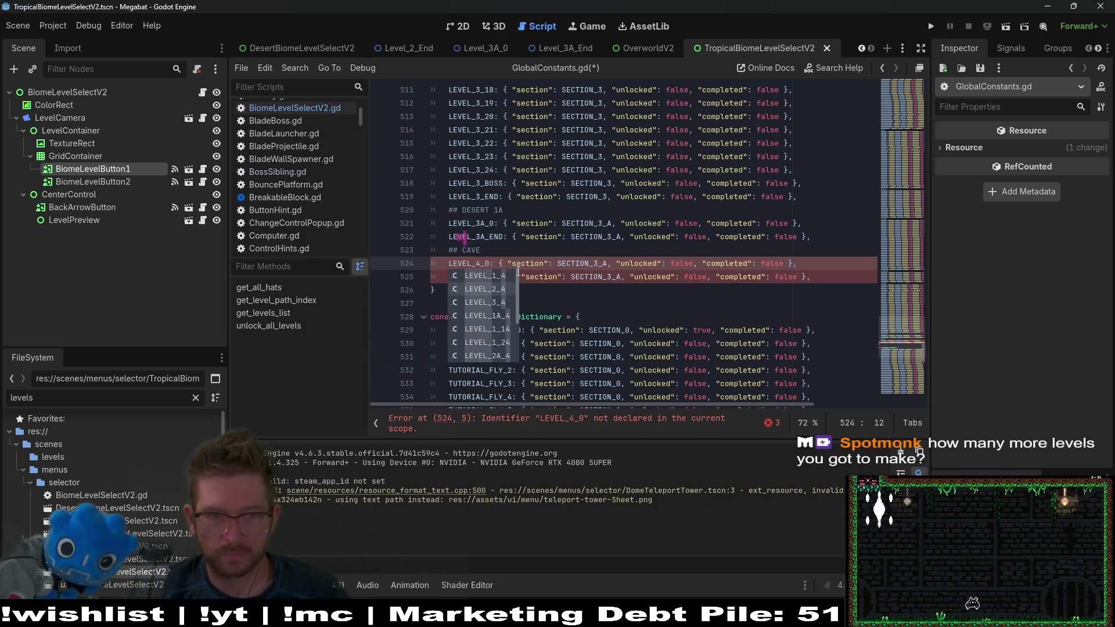
left_click(486, 276)
key("BackSpace")
key("BackSpace")
type("4")
key("Up")
key("Up")
type("## CAVE")
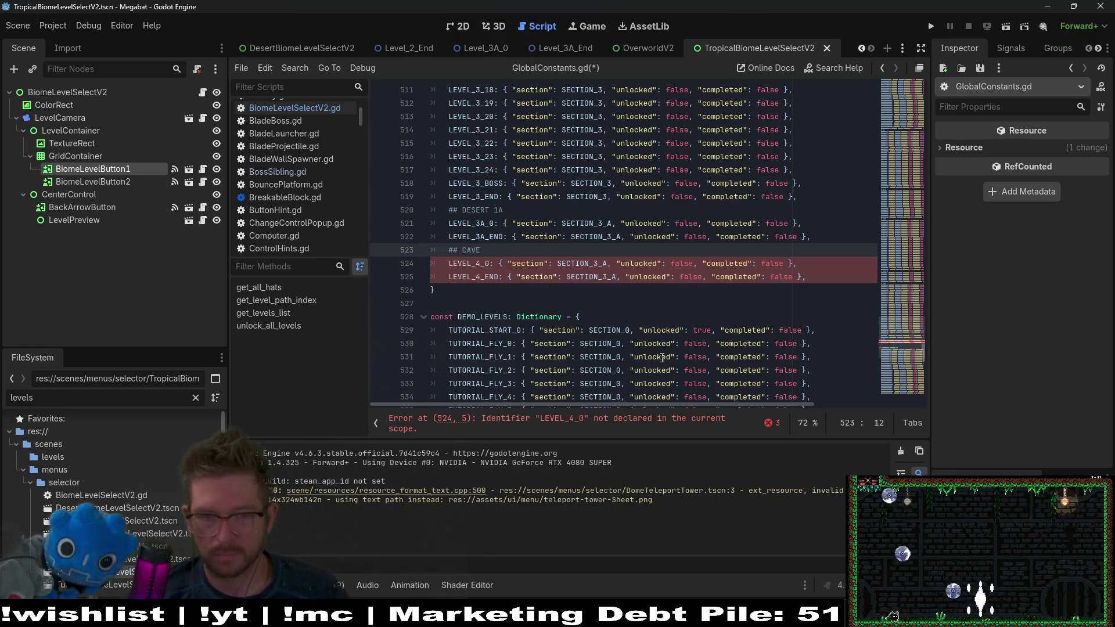
left_click(476, 236, "ctrl")
left_click_drag(795, 238, 804, 210)
Step: Remove the blank line before LEVEL_3_BOSS among the level path constants
scroll(804, 244, "up", 12)
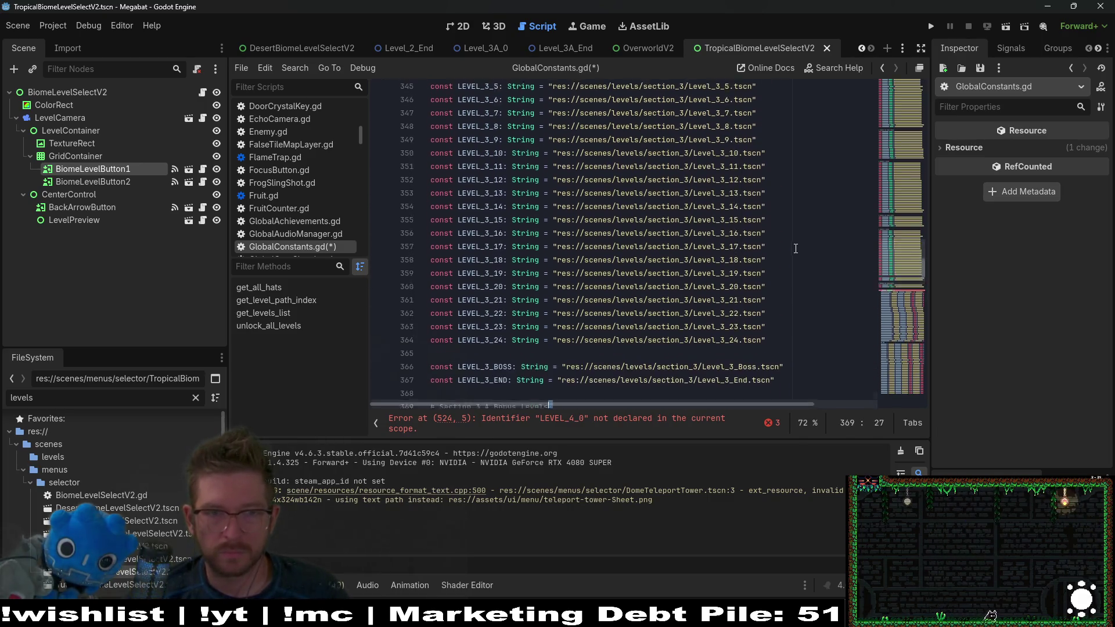
scroll(792, 254, "down", 9)
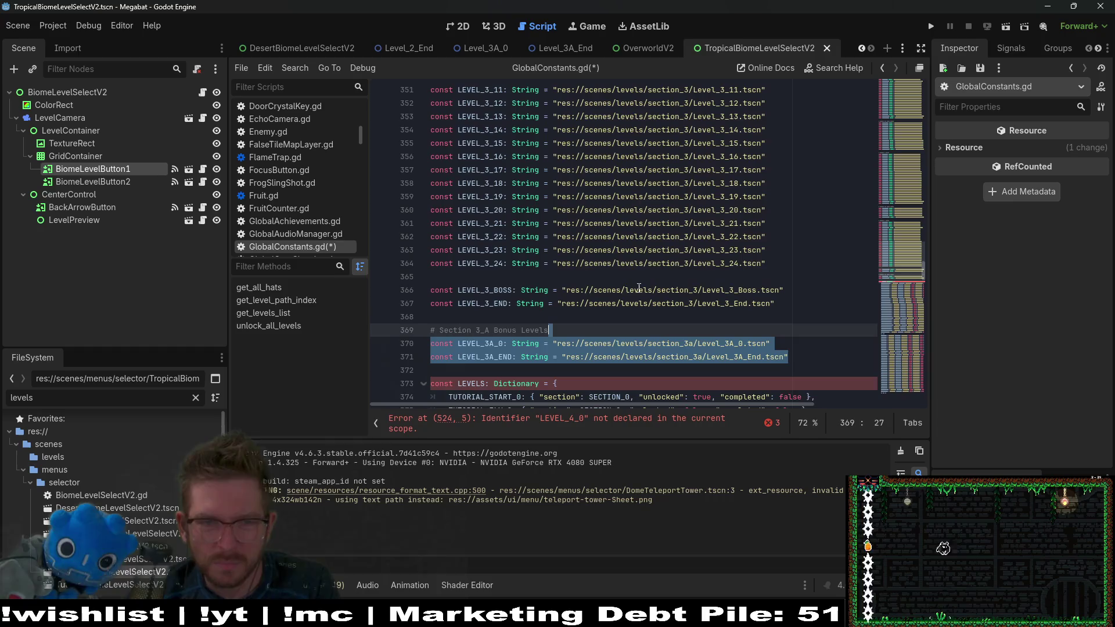
left_click(539, 276)
key("BackSpace")
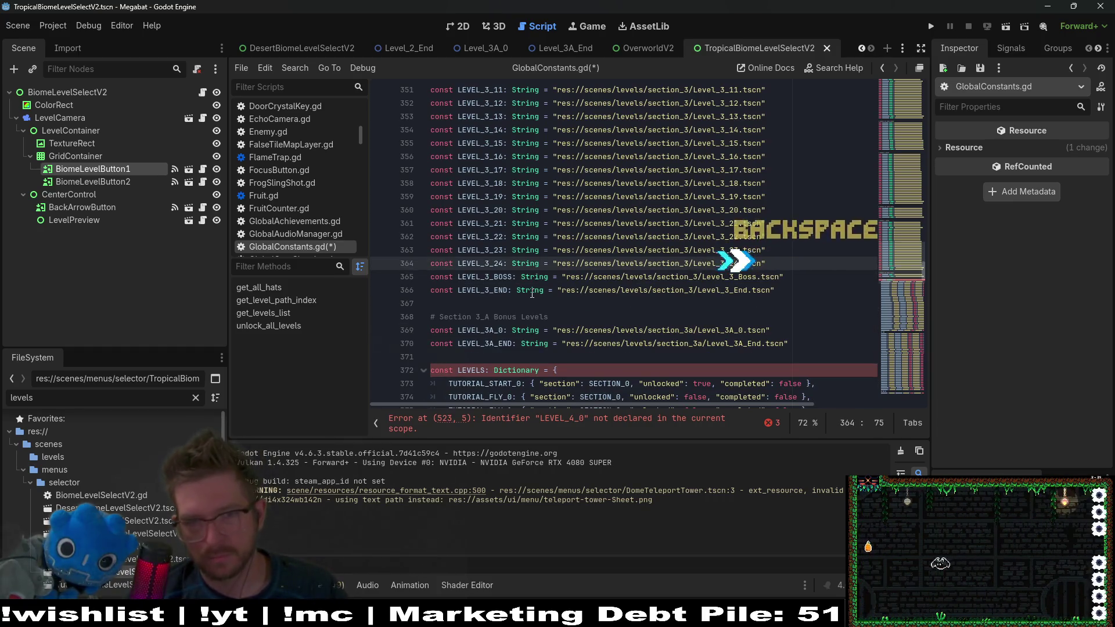
left_click(743, 290)
mouse_move(743, 285)
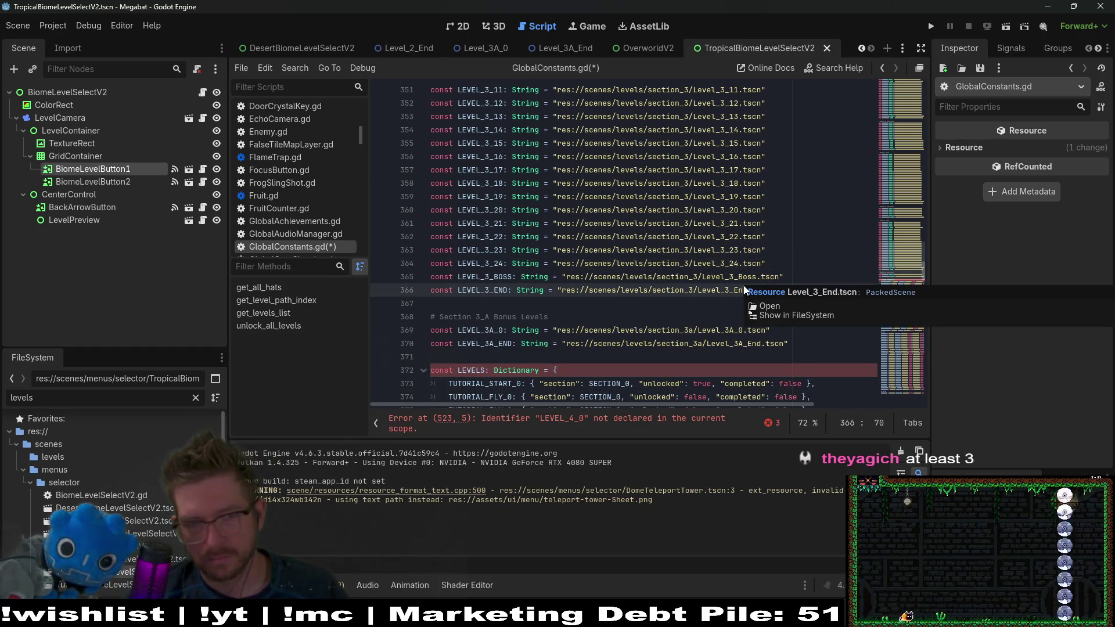
scroll(639, 267, "up", 5)
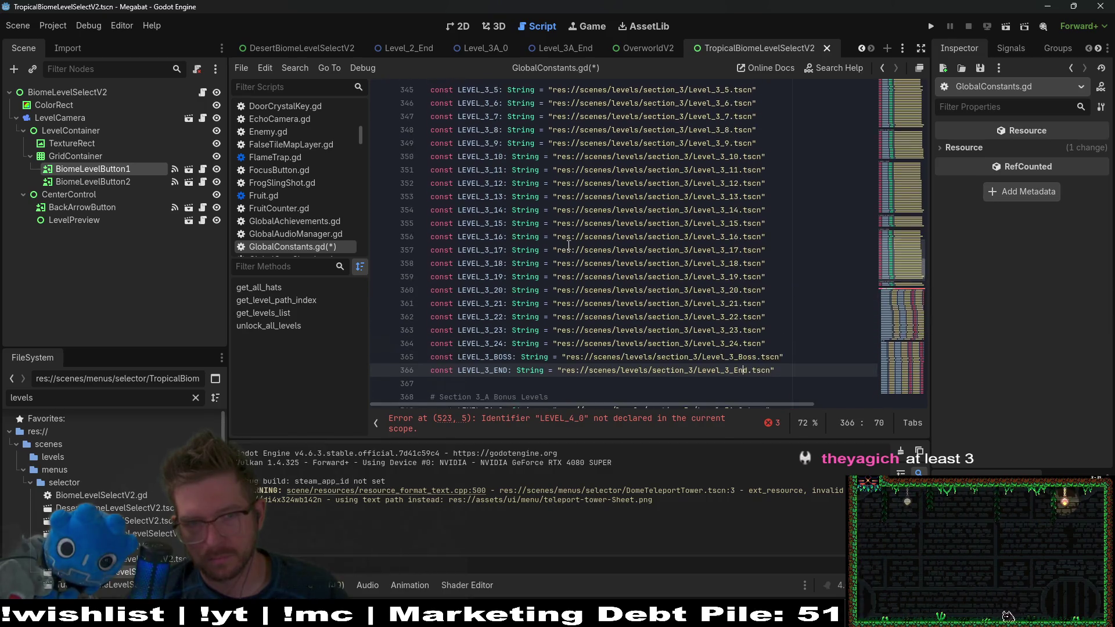
mouse_move(572, 249)
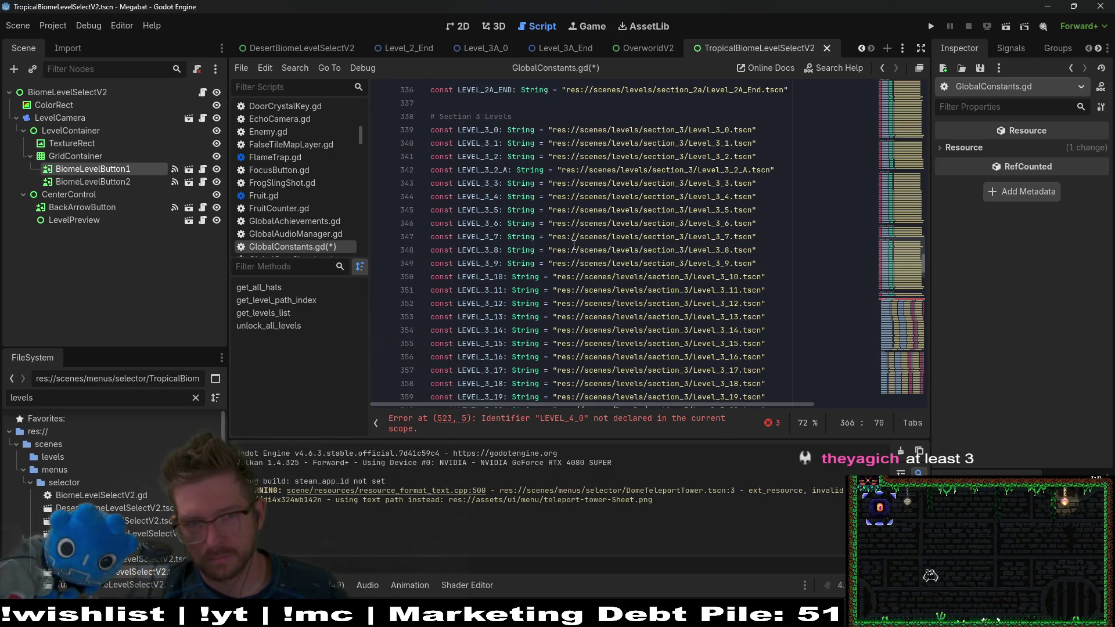
left_click(480, 171)
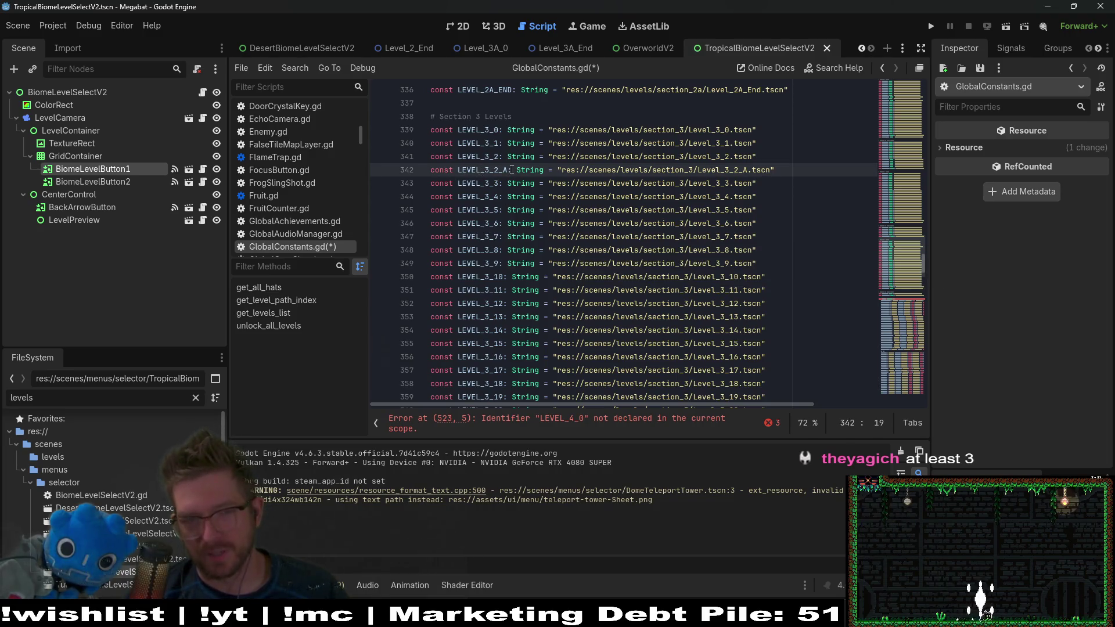
Step: Paste the LEVEL_3A path constants below the bonus levels under a 'Section 4 Cave' heading
scroll(735, 236, "down", 6)
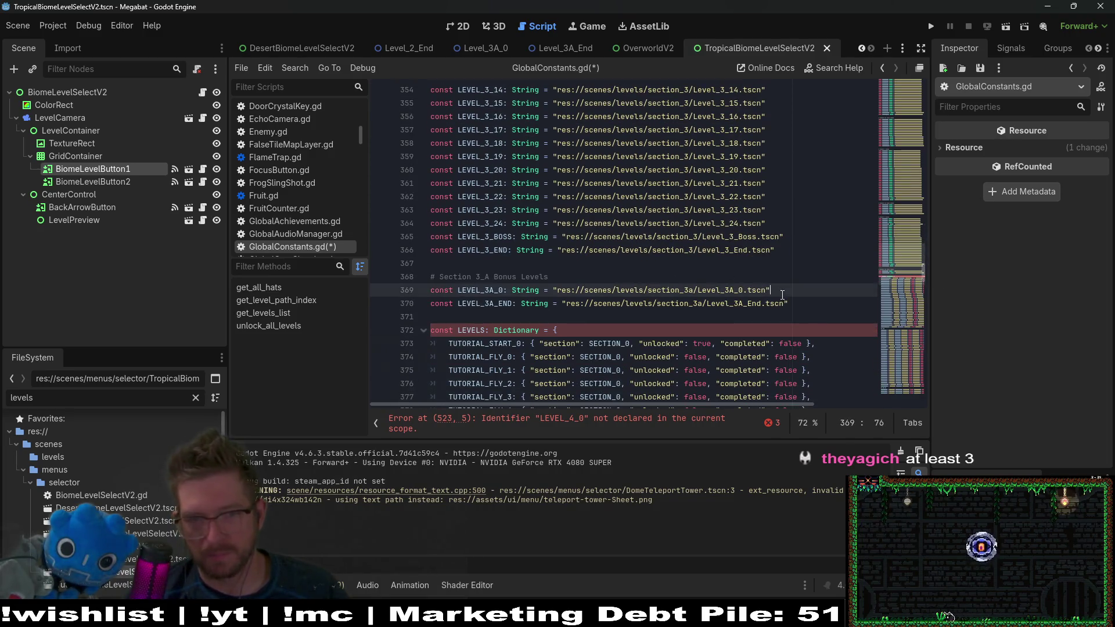
left_click(800, 325)
left_click(807, 317)
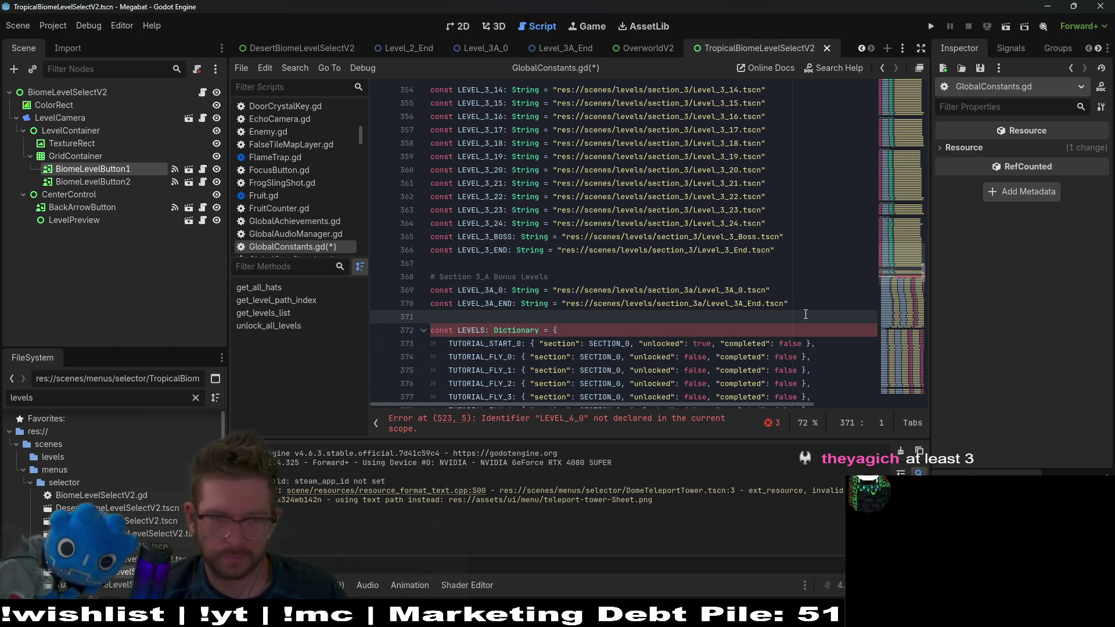
key("Return")
key("Return")
key("Return")
key("ctrl+v")
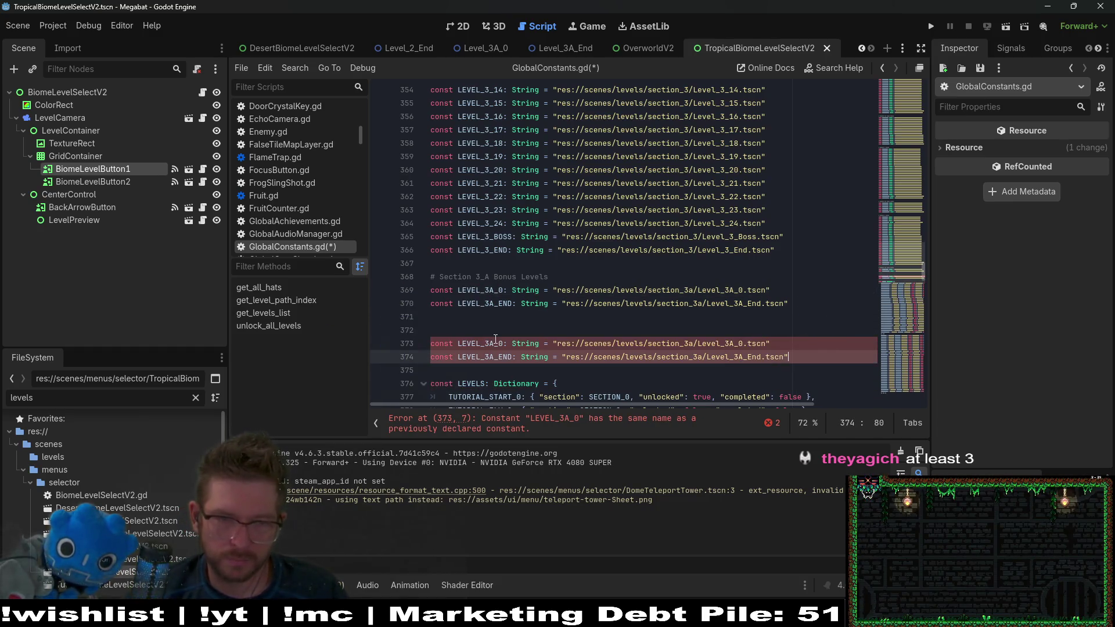
left_click(504, 329)
type("Section 4")
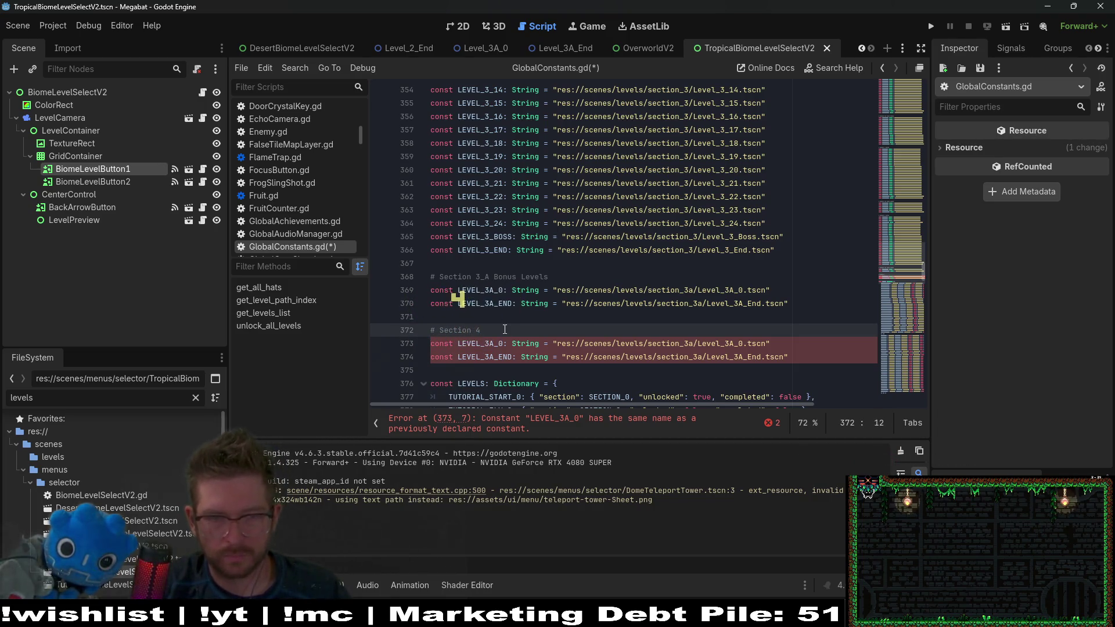
type(" Cave")
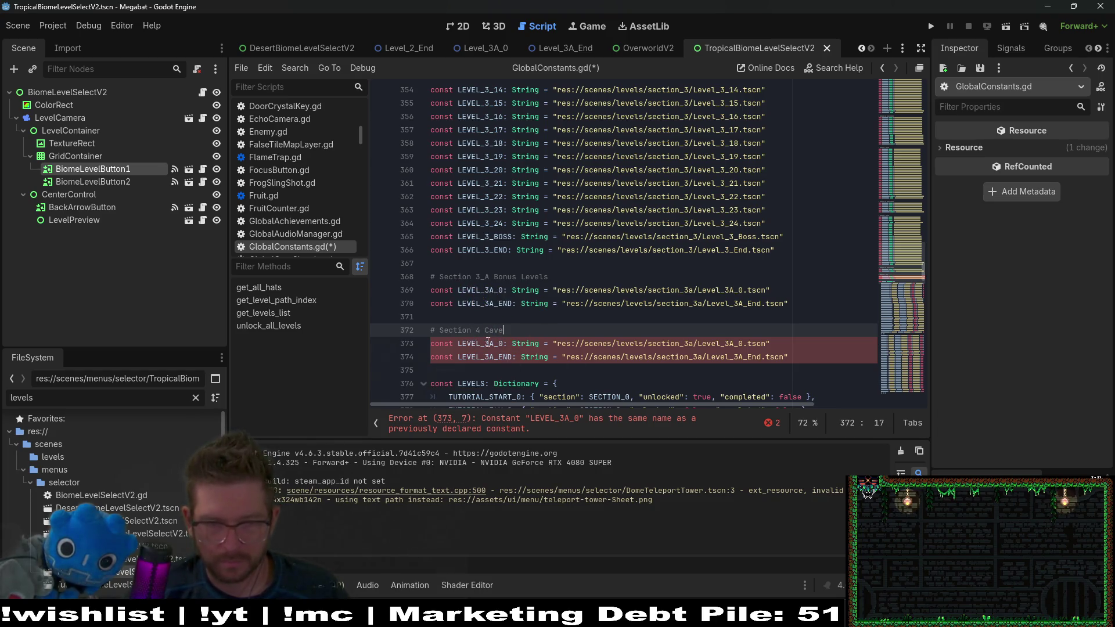
Step: Rename the pasted constants to LEVEL_4_0 and LEVEL_4_END
left_click(493, 343)
key("BackSpace")
key("BackSpace")
type("4")
key("Down")
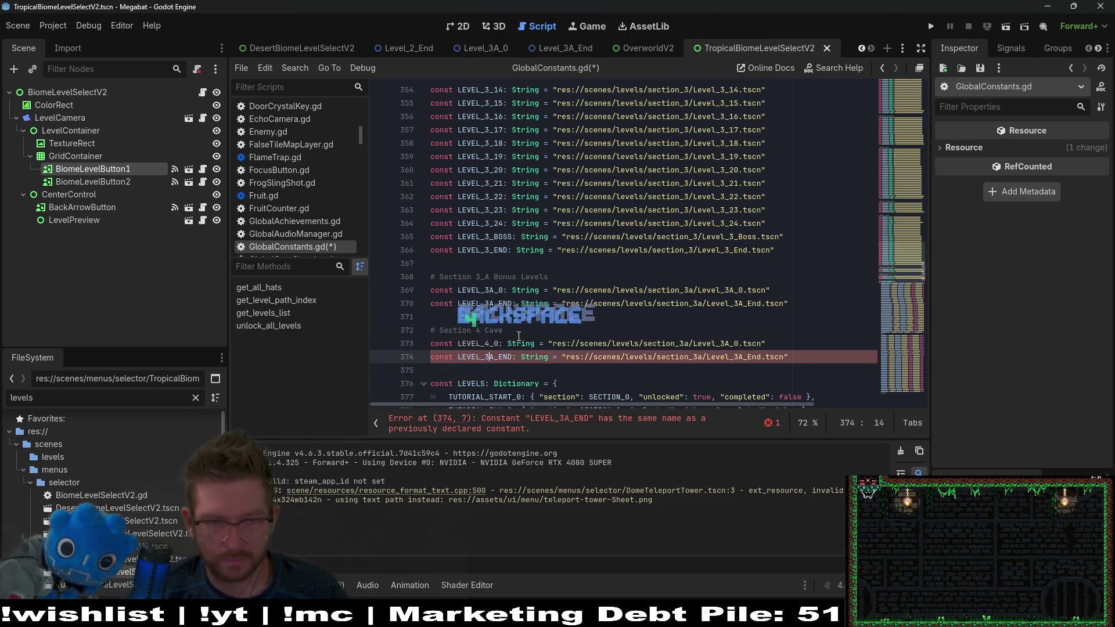
key("BackSpace")
key("BackSpace")
type("4")
Step: Change their scene paths to Level_4_0 and Level_4_End and save GlobalConstants.gd
left_click(747, 345)
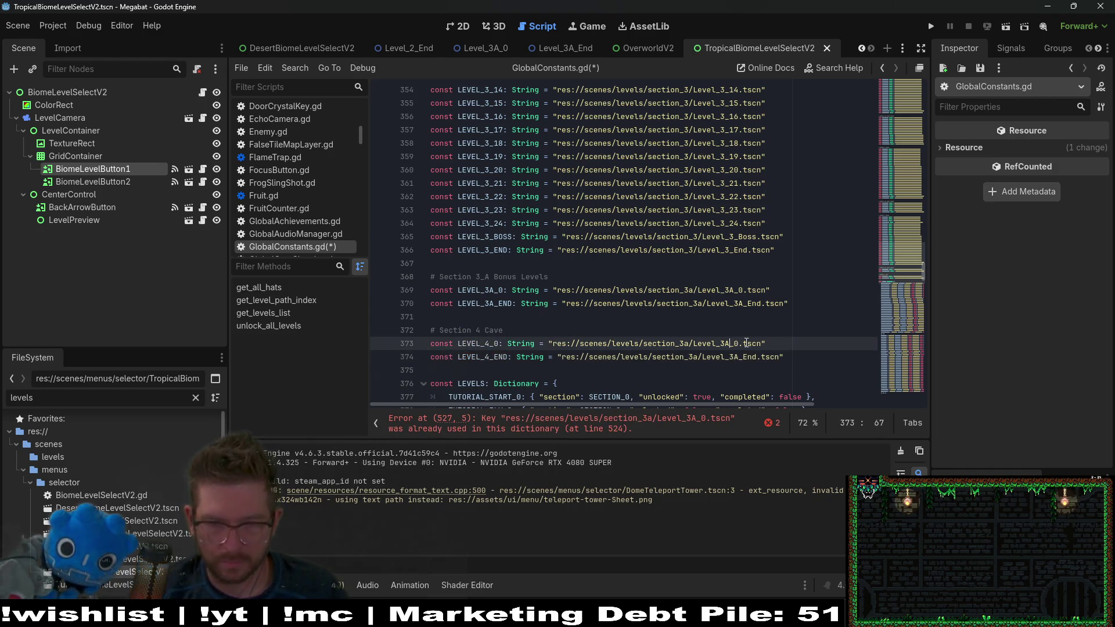
key("BackSpace")
key("BackSpace")
type("4")
key("Down")
key("BackSpace")
key("Delete")
type("4")
left_click(678, 274)
key("ctrl+s")
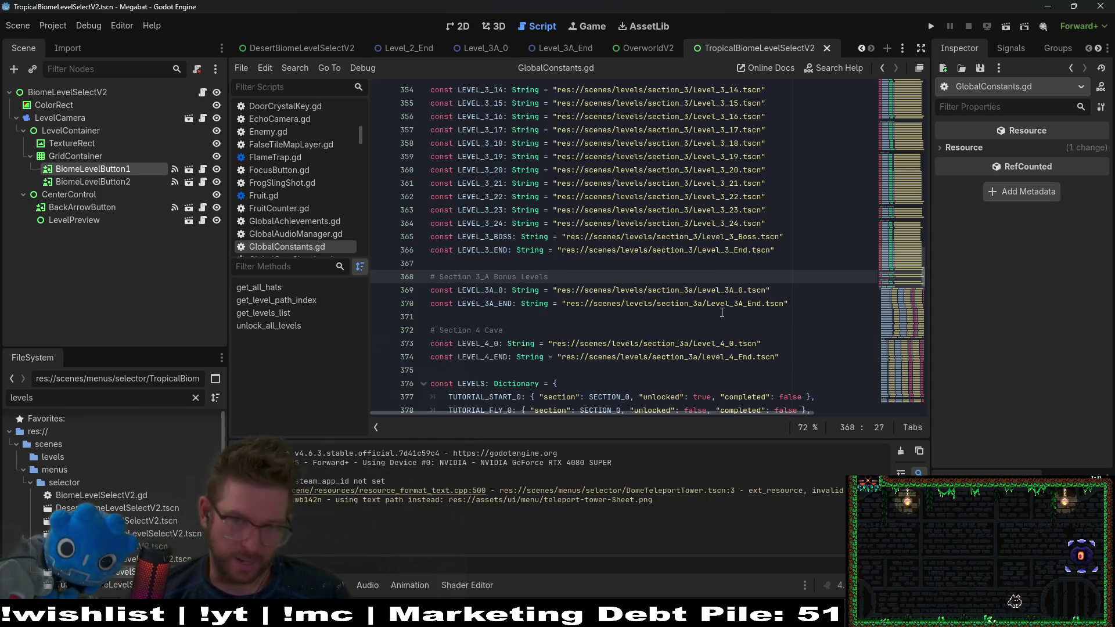
scroll(814, 237, "down", 3)
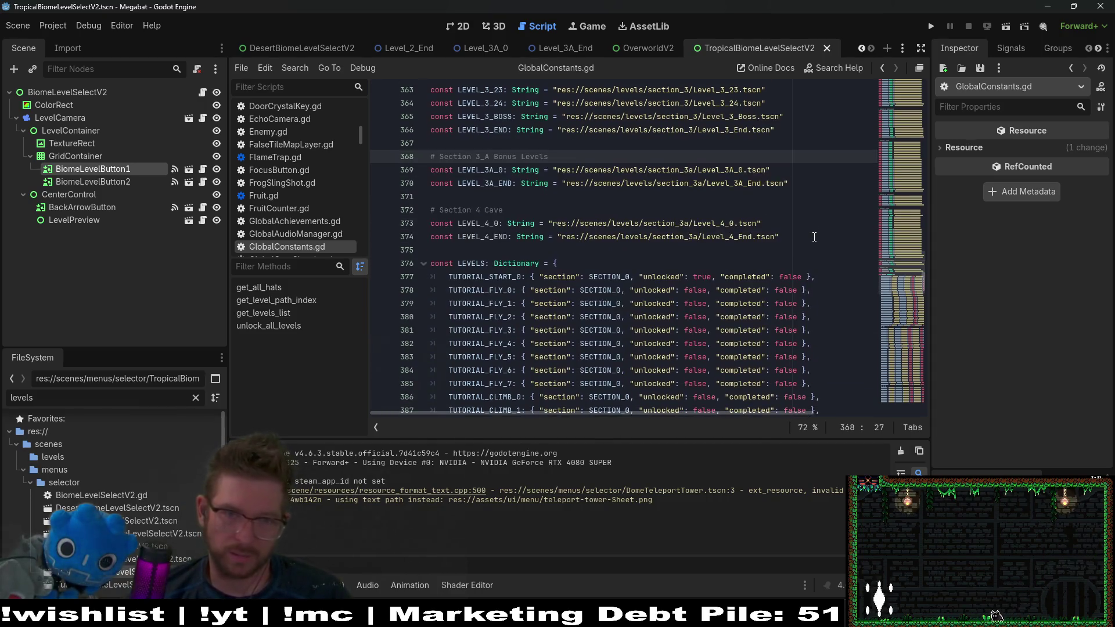
scroll(813, 237, "down", 3)
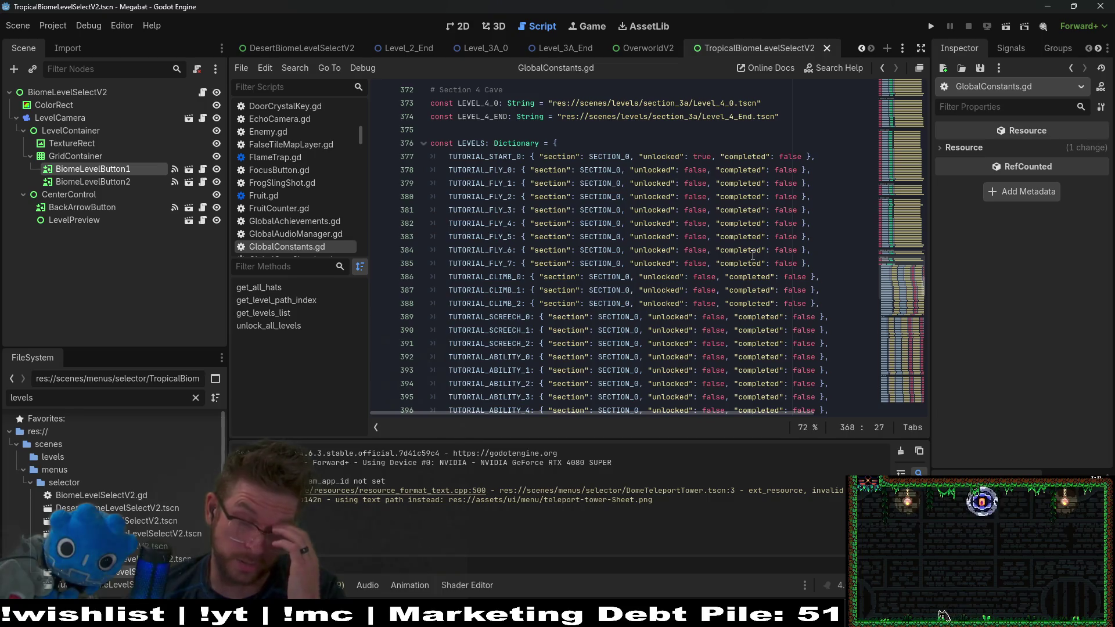
scroll(828, 389, "down", 17)
scroll(814, 370, "down", 8)
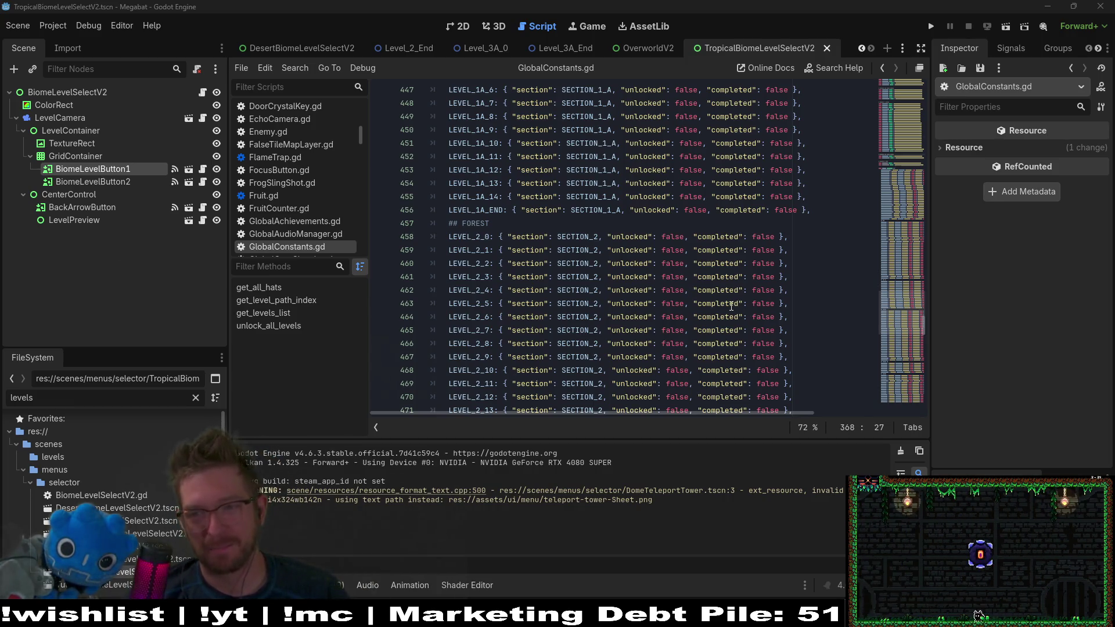
scroll(770, 293, "down", 9)
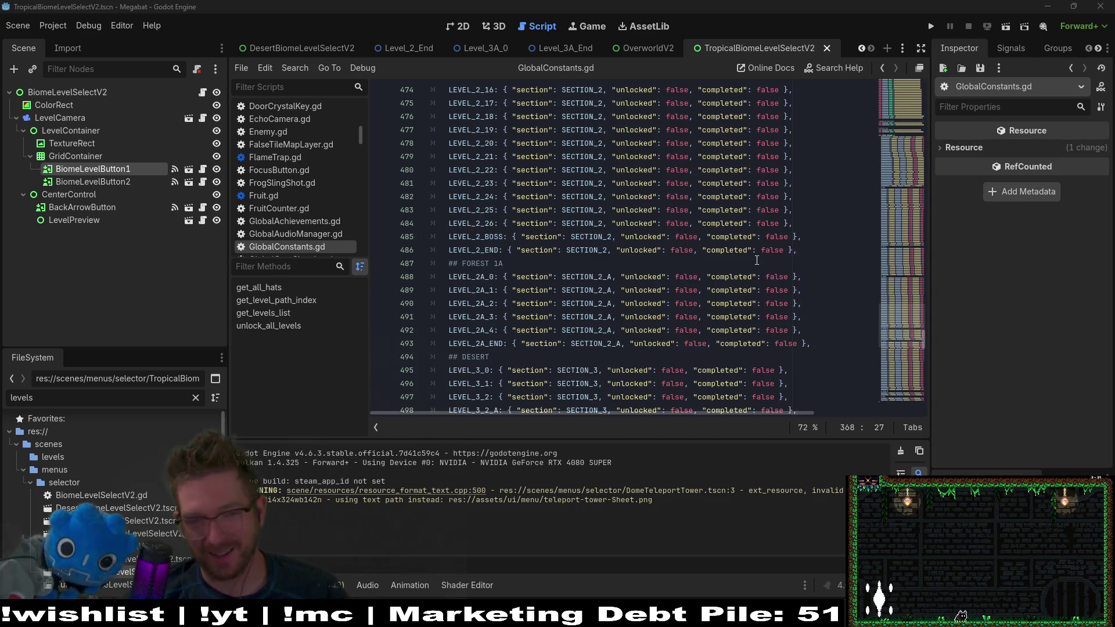
key("alt+Tab")
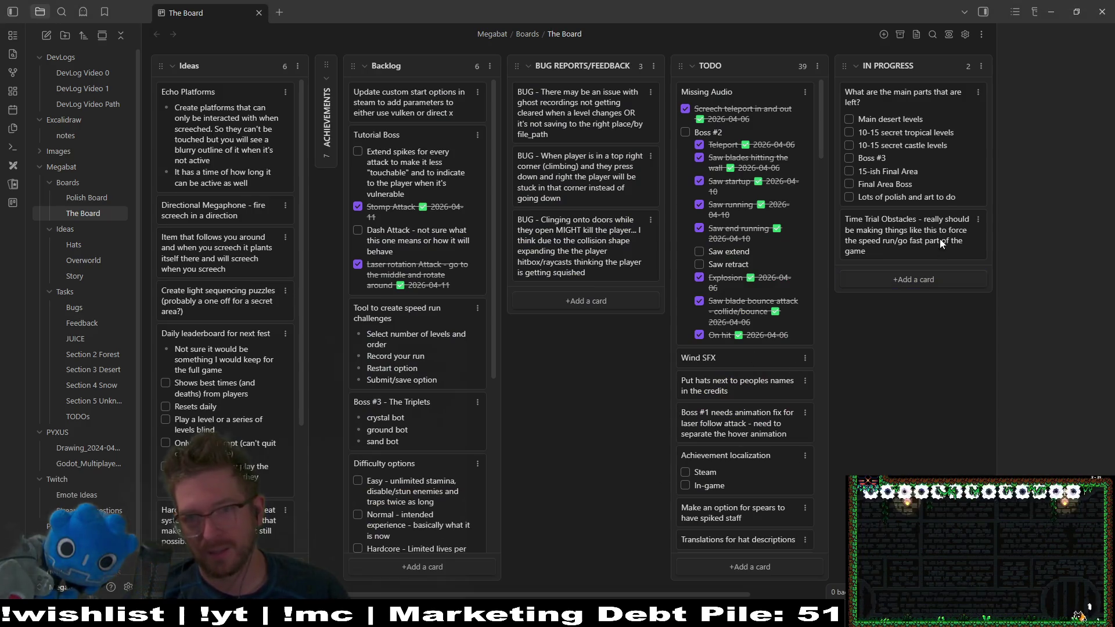
Step: On The Board, tick and untick Main desert levels on the In Progress card
left_click_drag(924, 117, 873, 123)
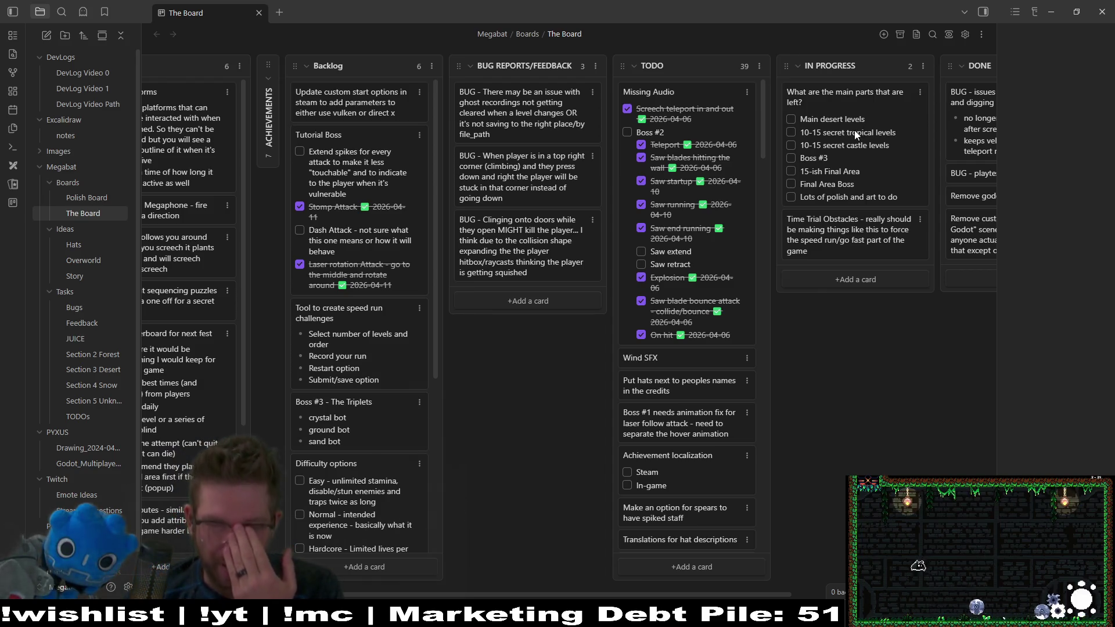
left_click(790, 119)
left_click(790, 119)
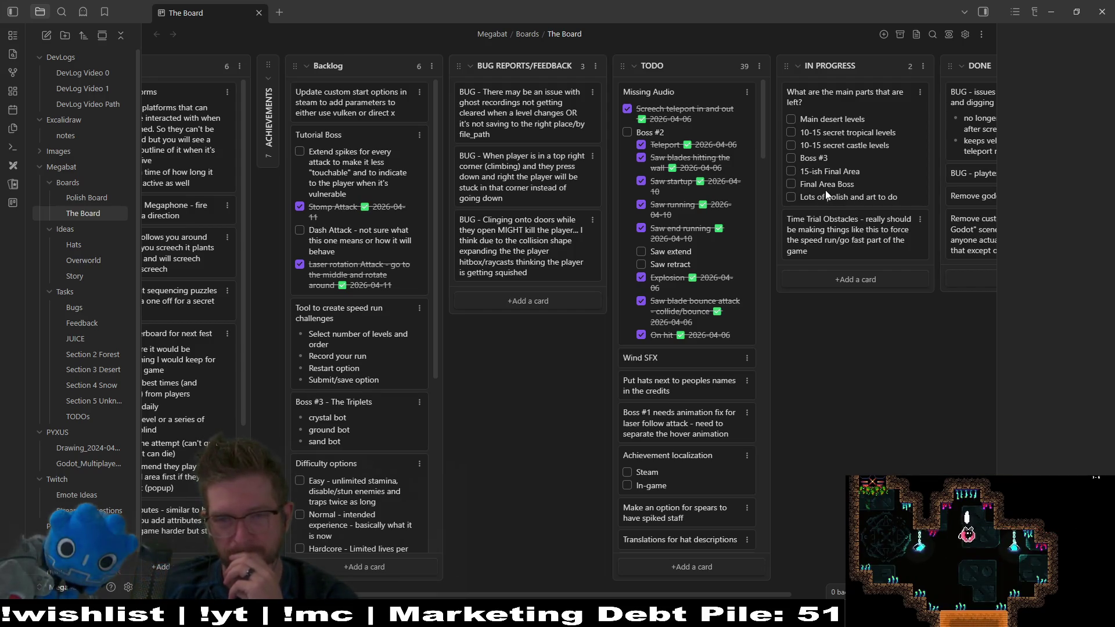
Step: Move the remaining-work card to the top of TODO and return to Godot
mouse_move(825, 193)
left_mouse_down()
mouse_move(746, 112)
mouse_move(719, 119)
left_mouse_up()
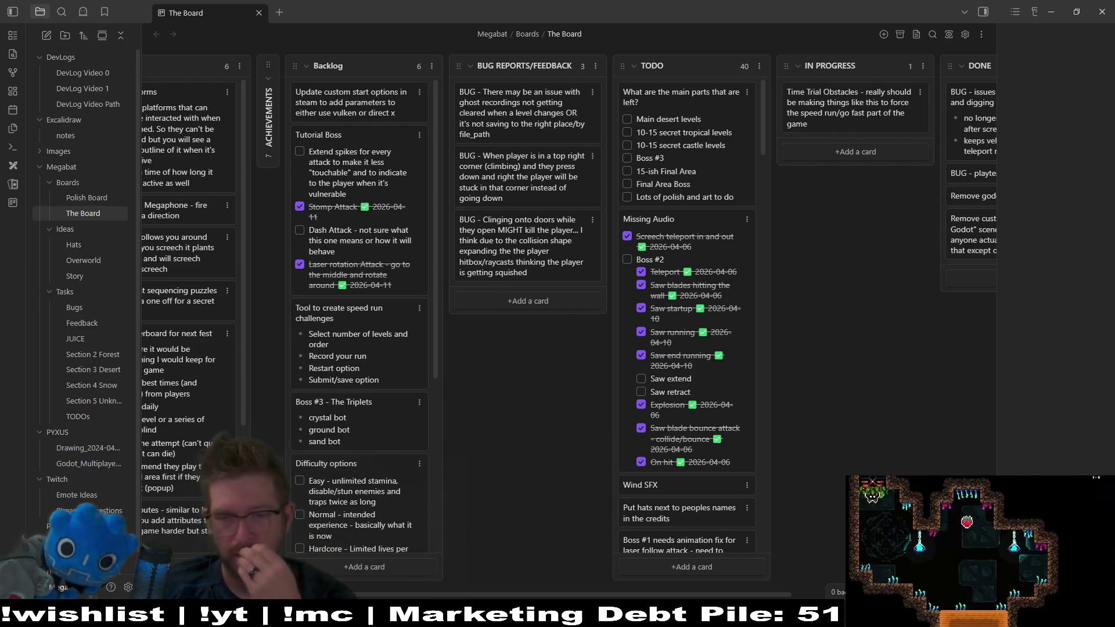
key("alt+Tab")
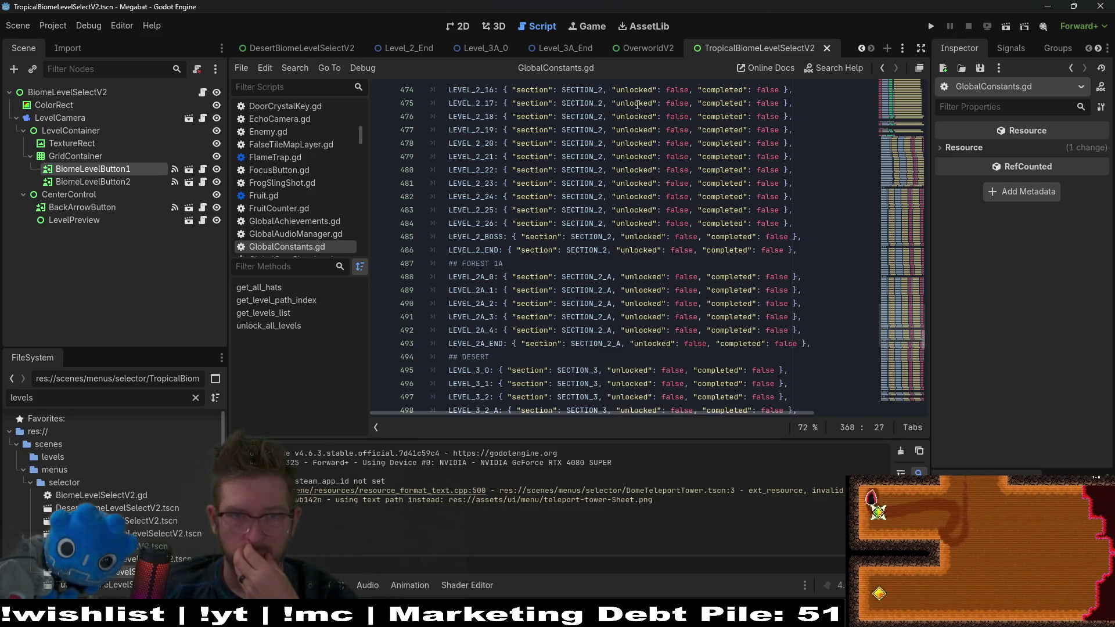
Step: Open Level_3_Boss.tscn through a Quick Open search for 'level_3_boss'
key("shift+alt+o")
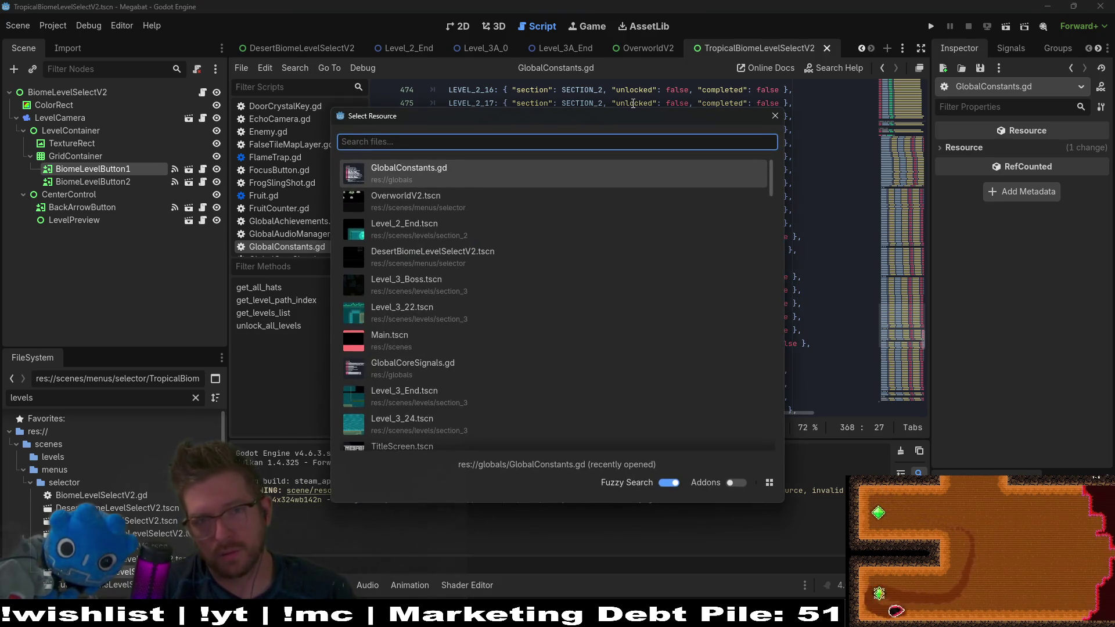
type("level")
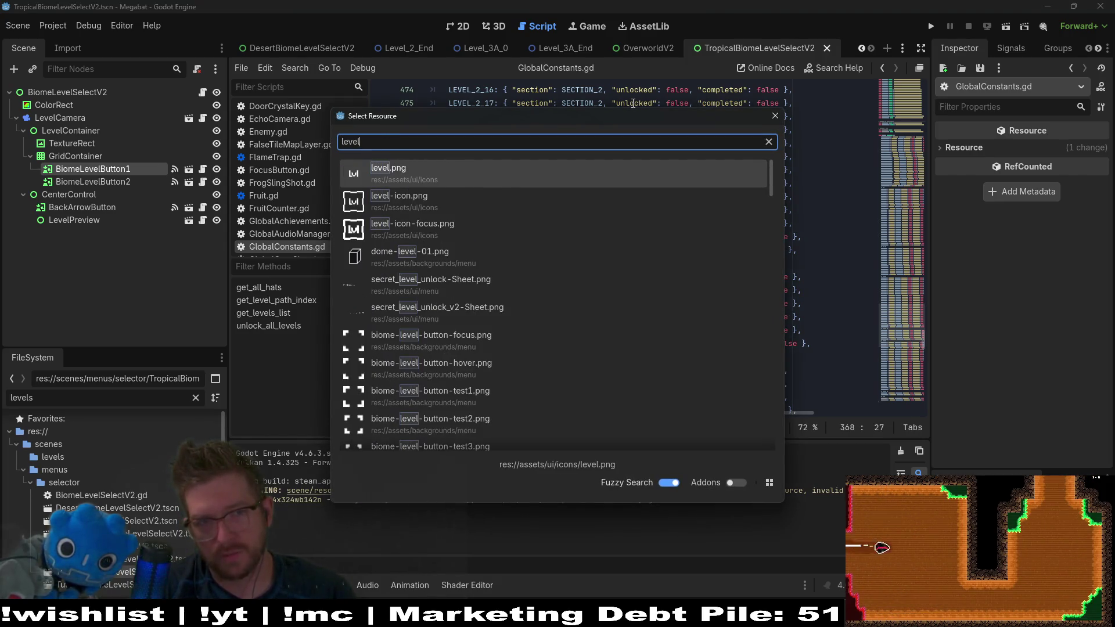
type("_3_")
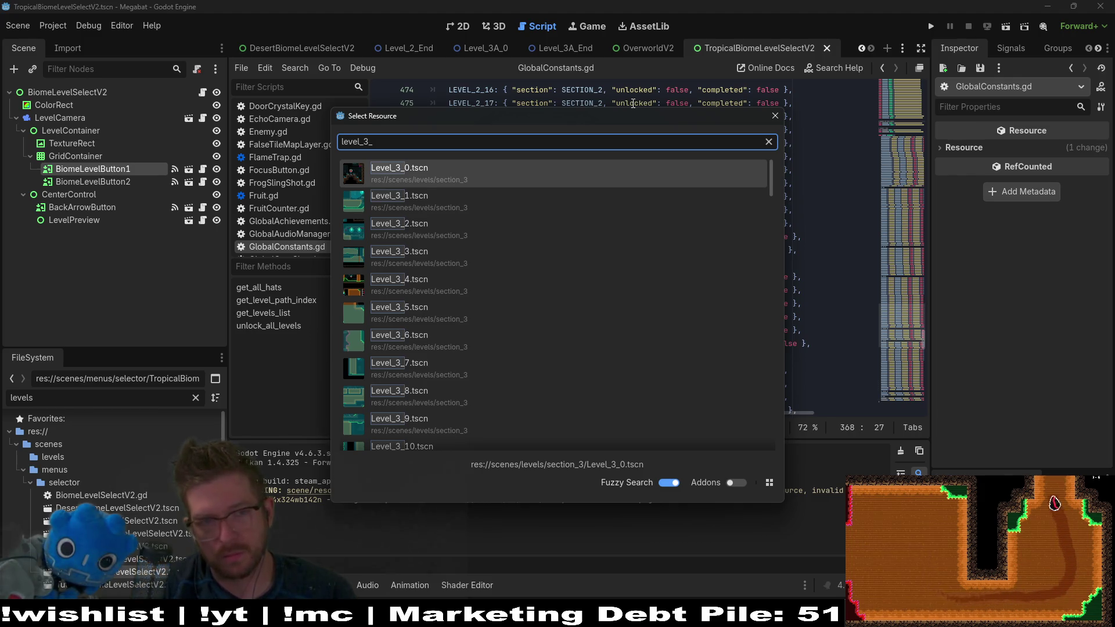
type("boss")
key("Return")
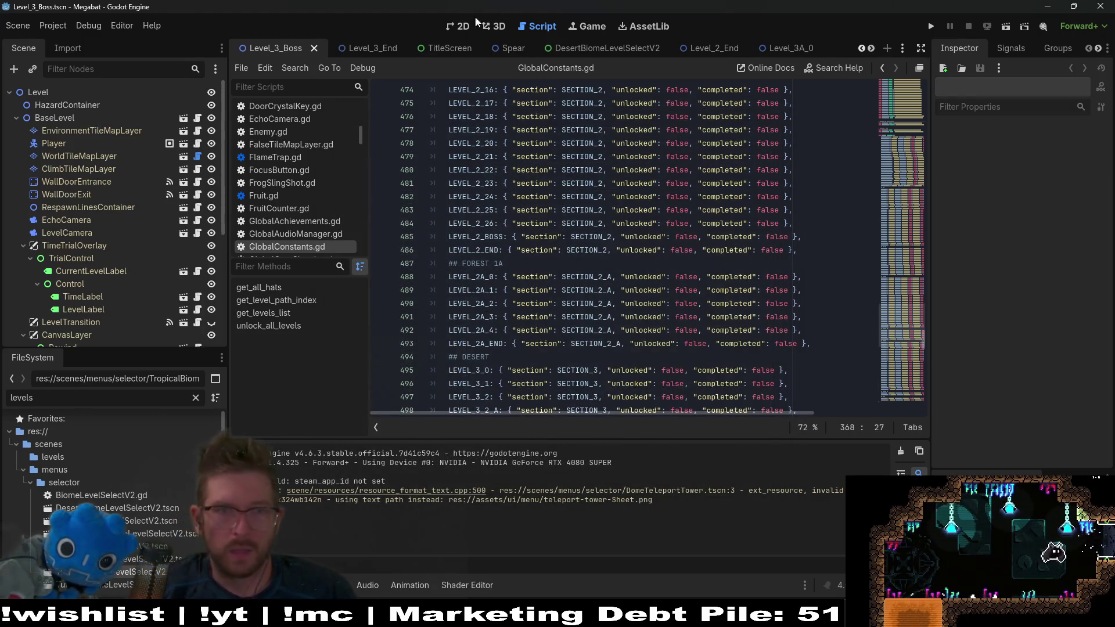
Step: Inspect the BossSibling Sand/Ground/Crystal and Dig, World and Spike tile map nodes, then run the scene
scroll(110, 284, "down", 5)
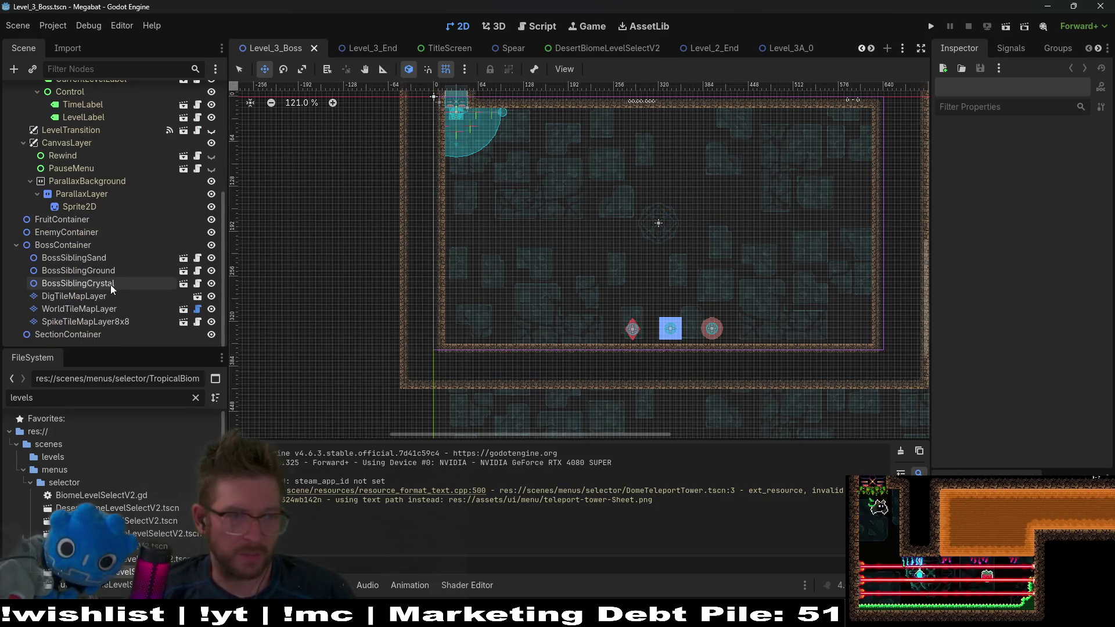
left_click(73, 256)
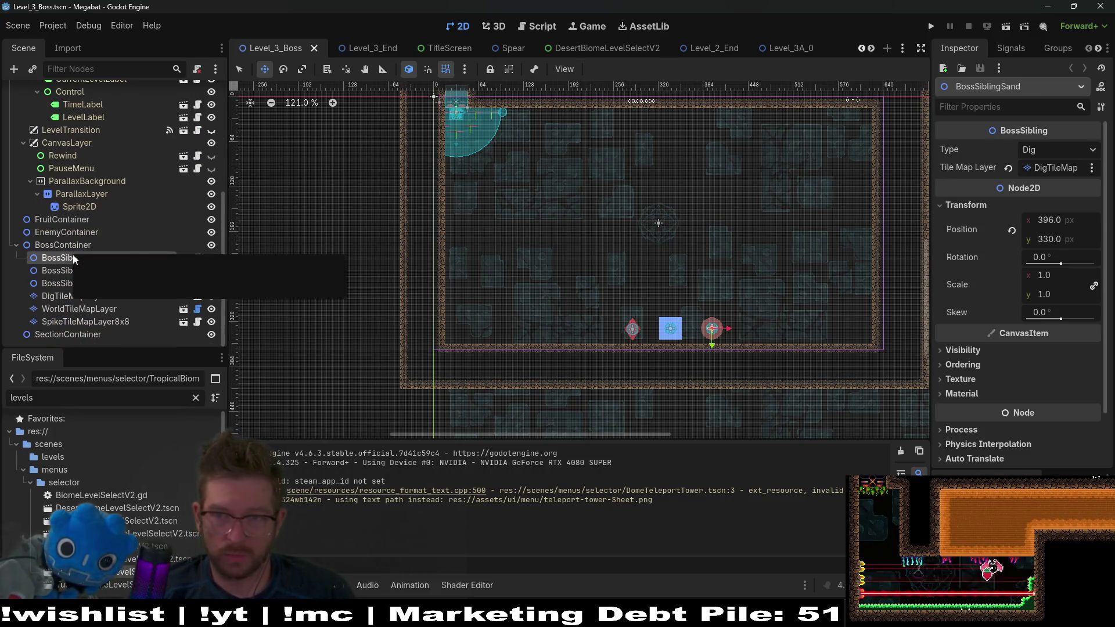
left_click(69, 270)
left_click(65, 287)
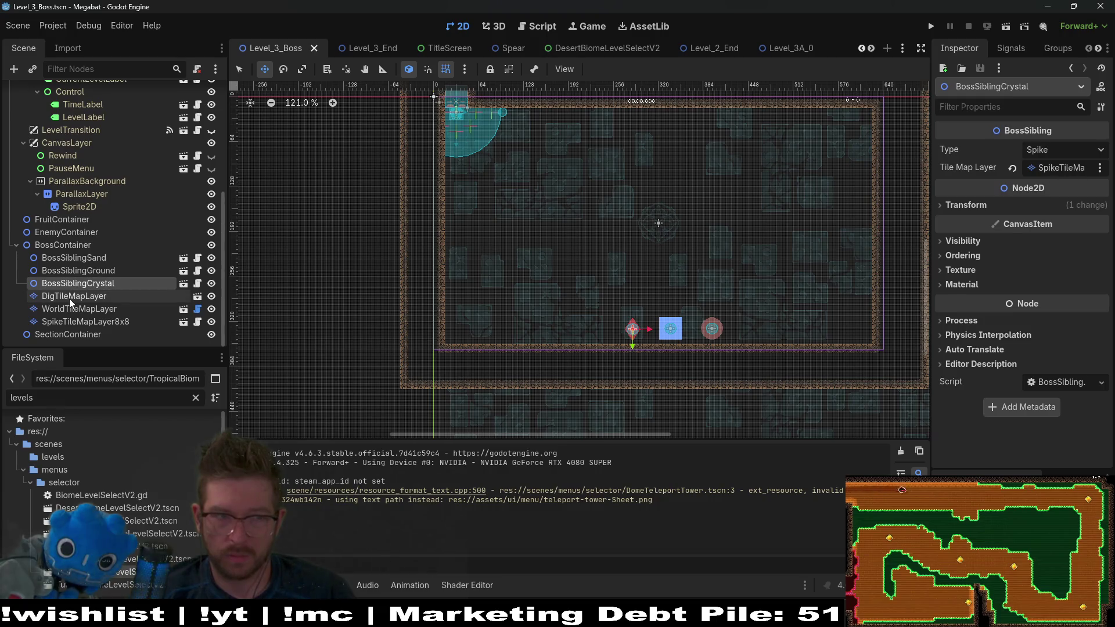
left_click(68, 297)
left_click(73, 310)
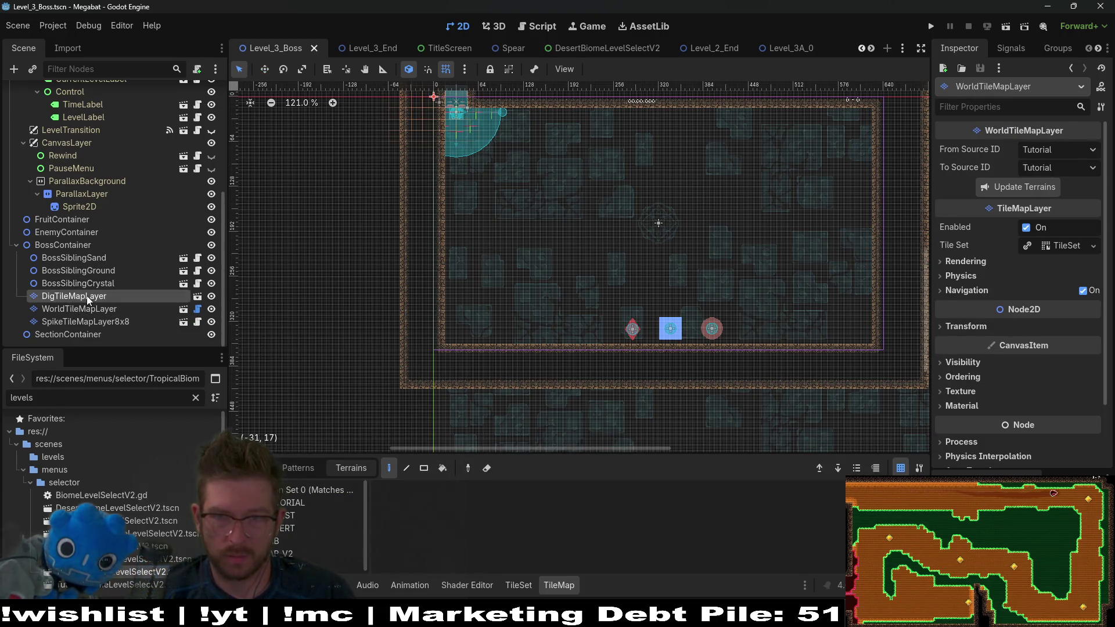
left_click(86, 295)
left_click(80, 311)
left_click(81, 317)
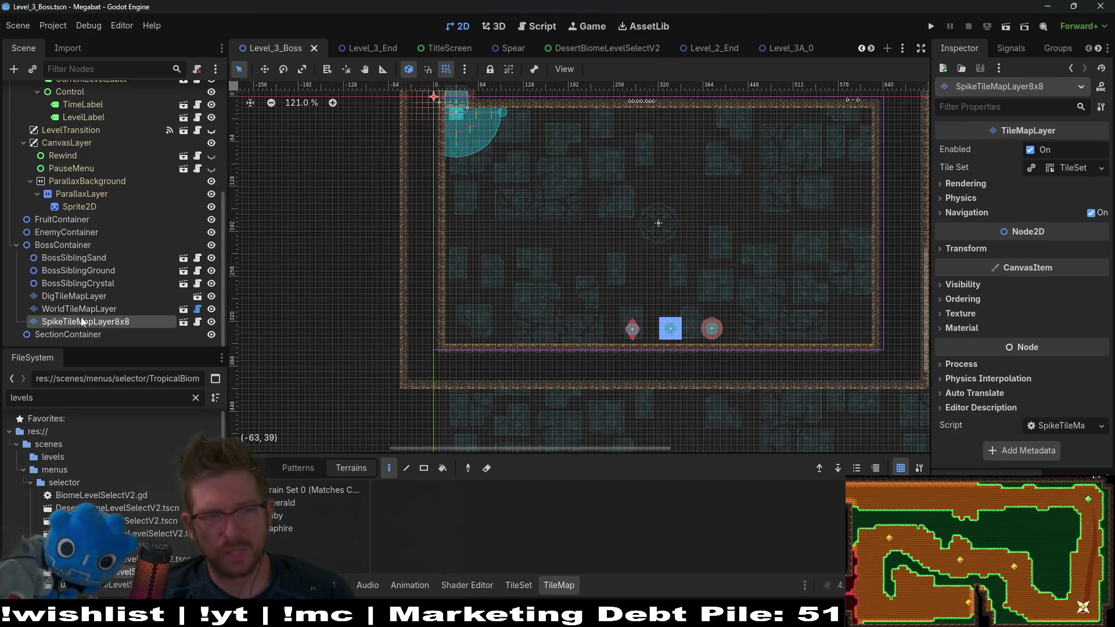
scroll(82, 303, "up", 5)
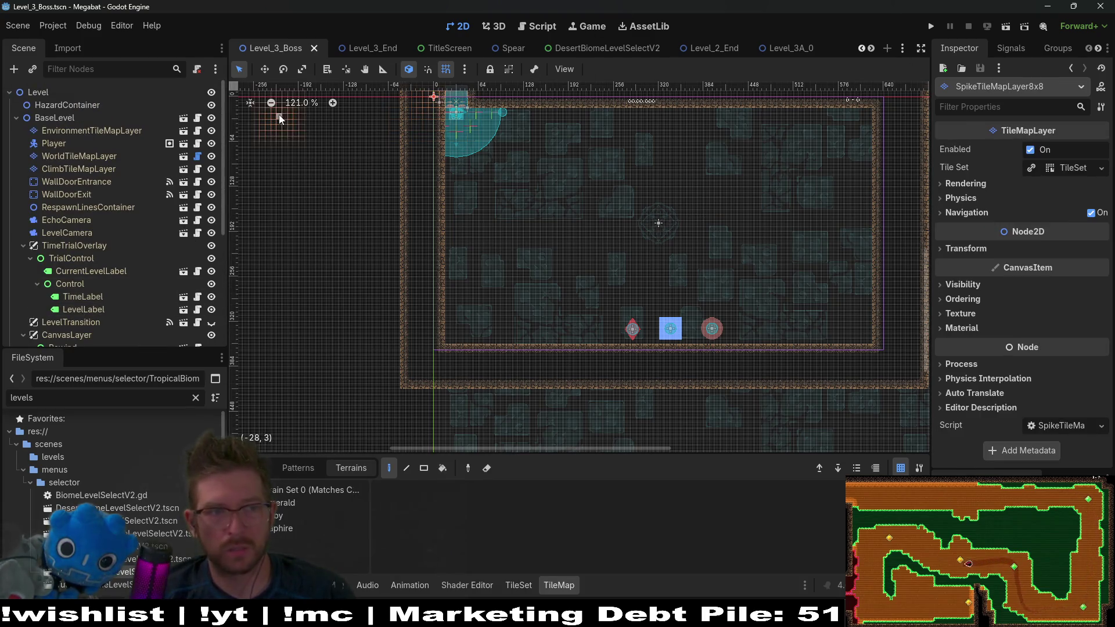
left_click(1001, 30)
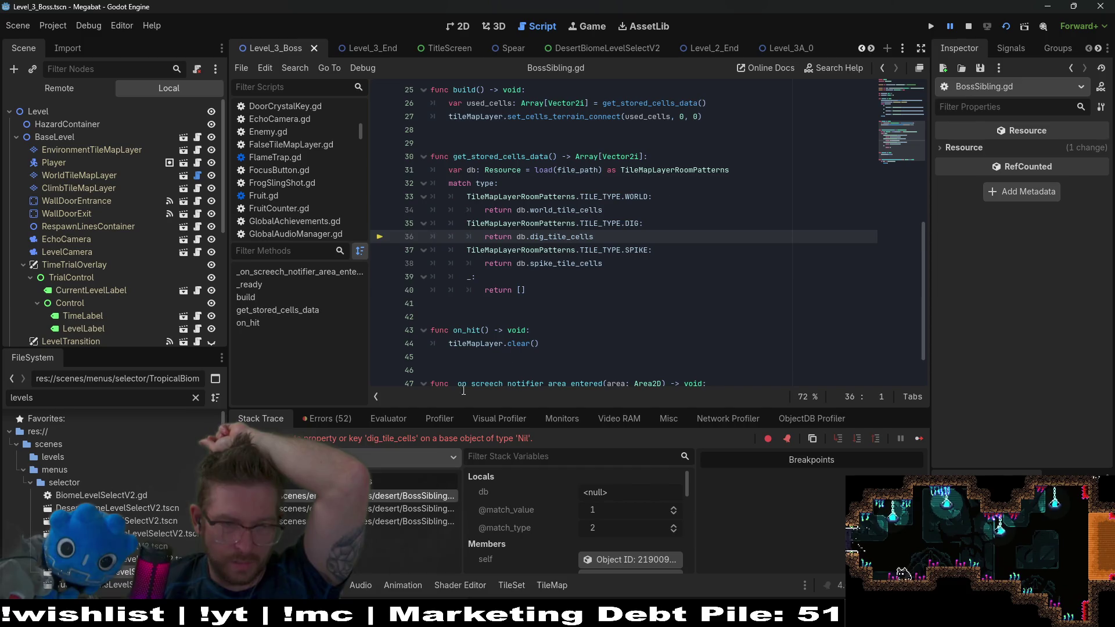
Step: Jump to the dig_tile_cells definition in TileMapLayerRoomPatterns.gd and show the Errors list
mouse_move(571, 238)
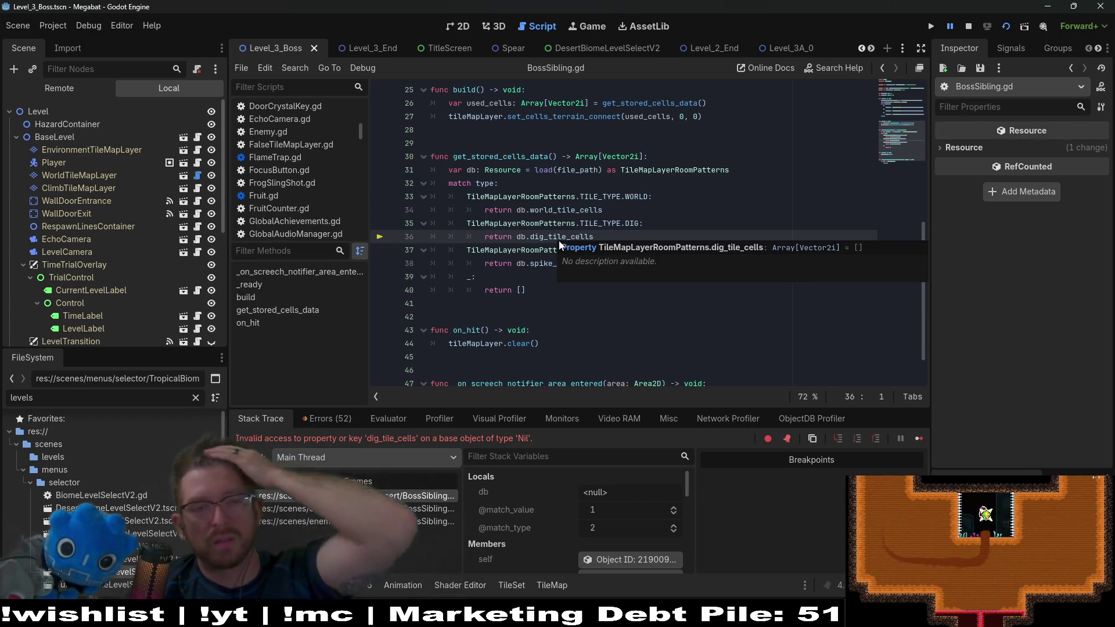
left_click(546, 237, "ctrl")
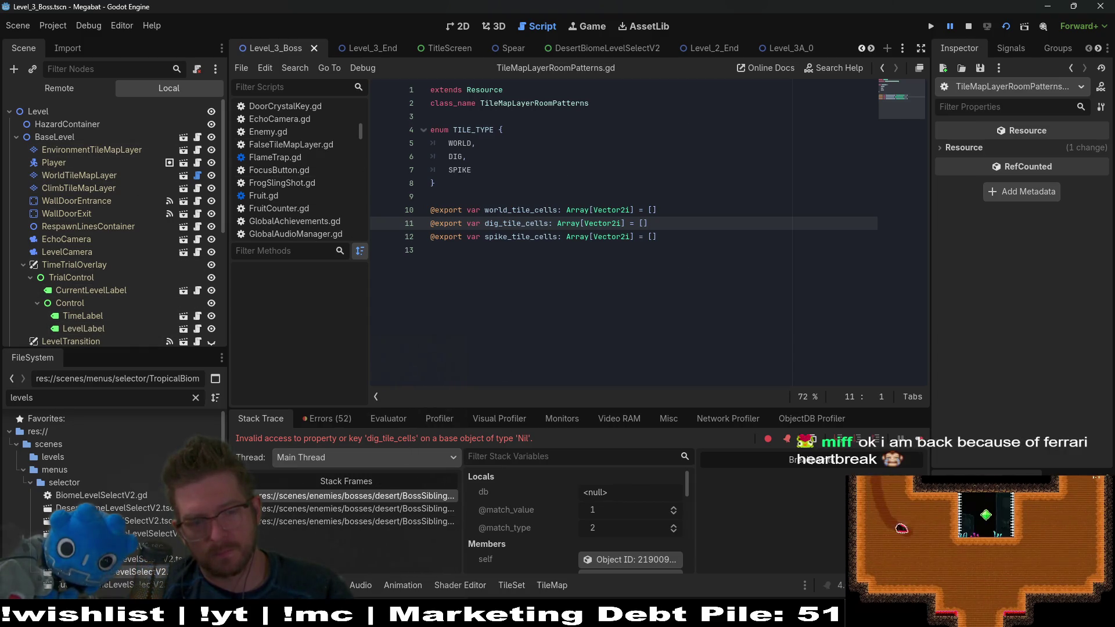
left_click(341, 419)
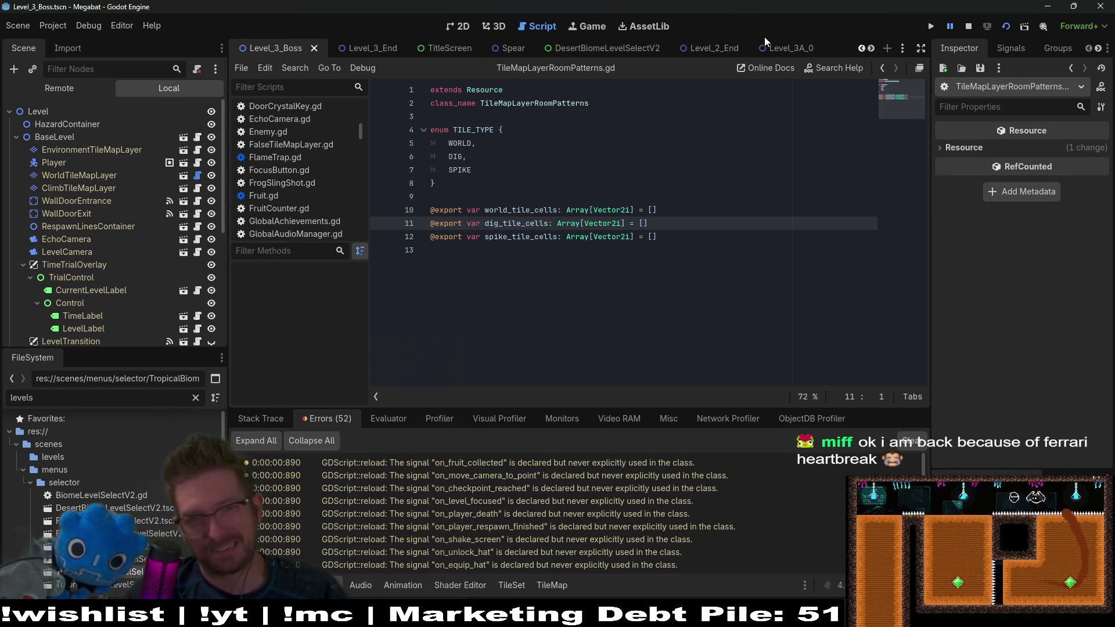
left_click(789, 49)
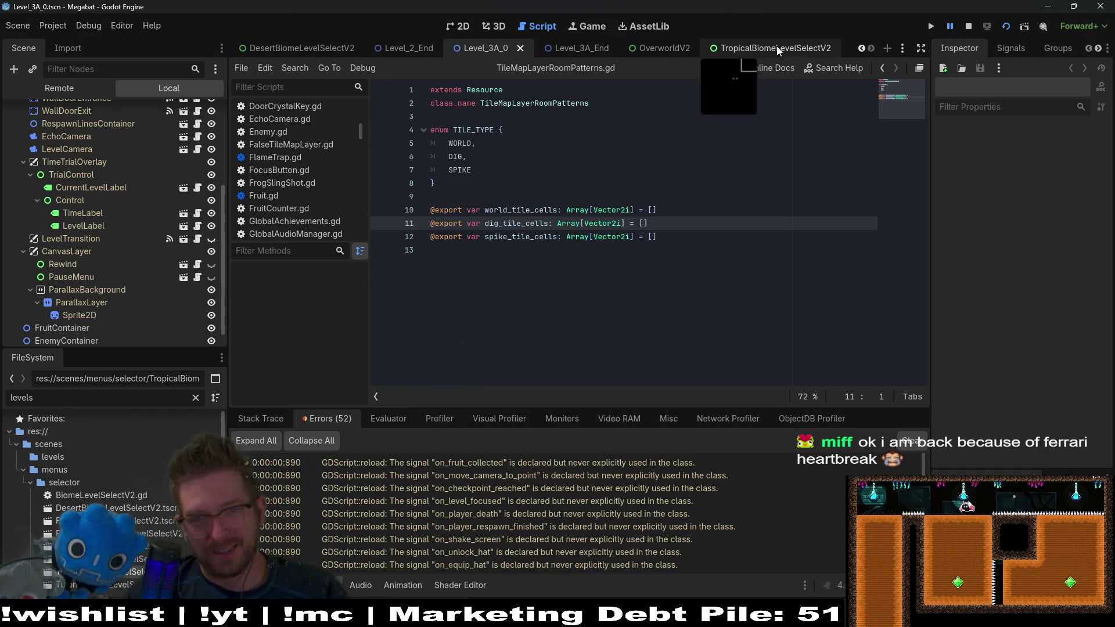
left_click(588, 54)
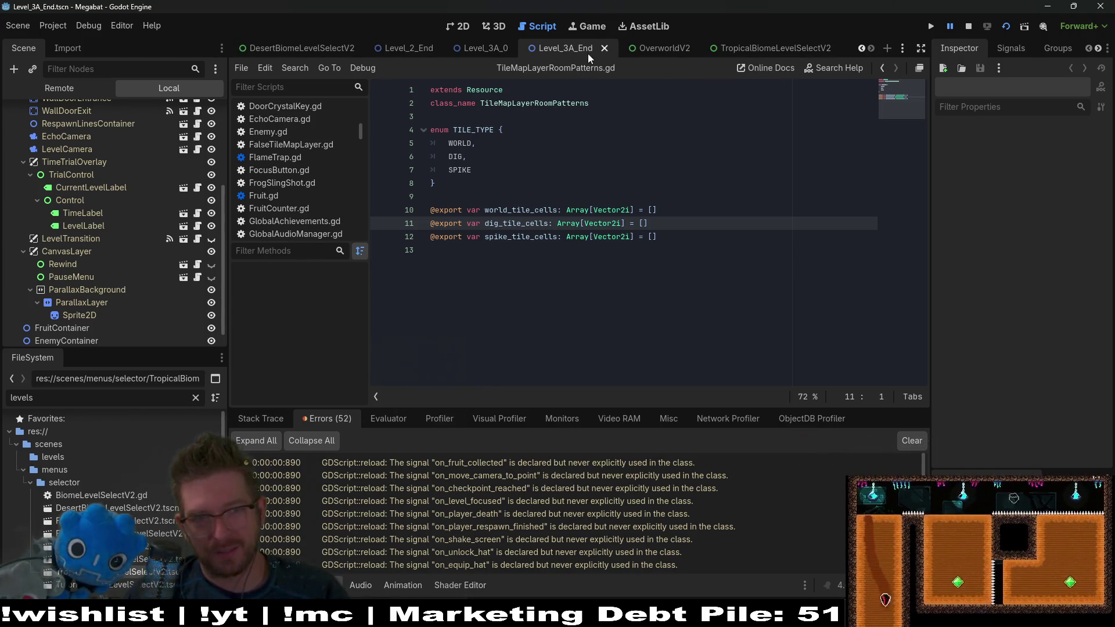
scroll(587, 49, "down", 5)
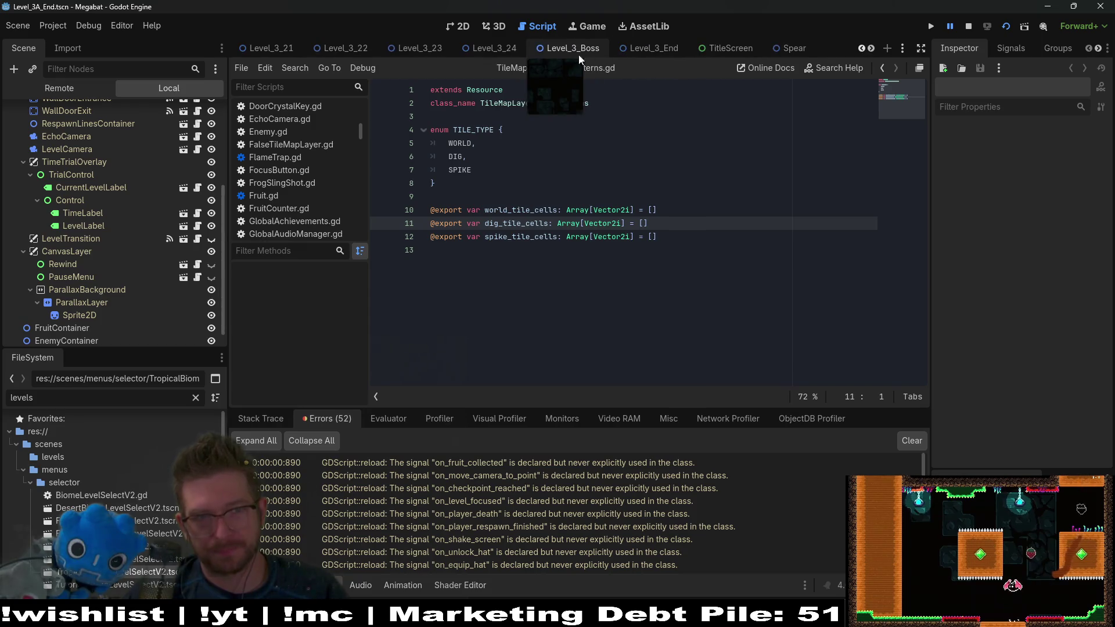
left_click(570, 47)
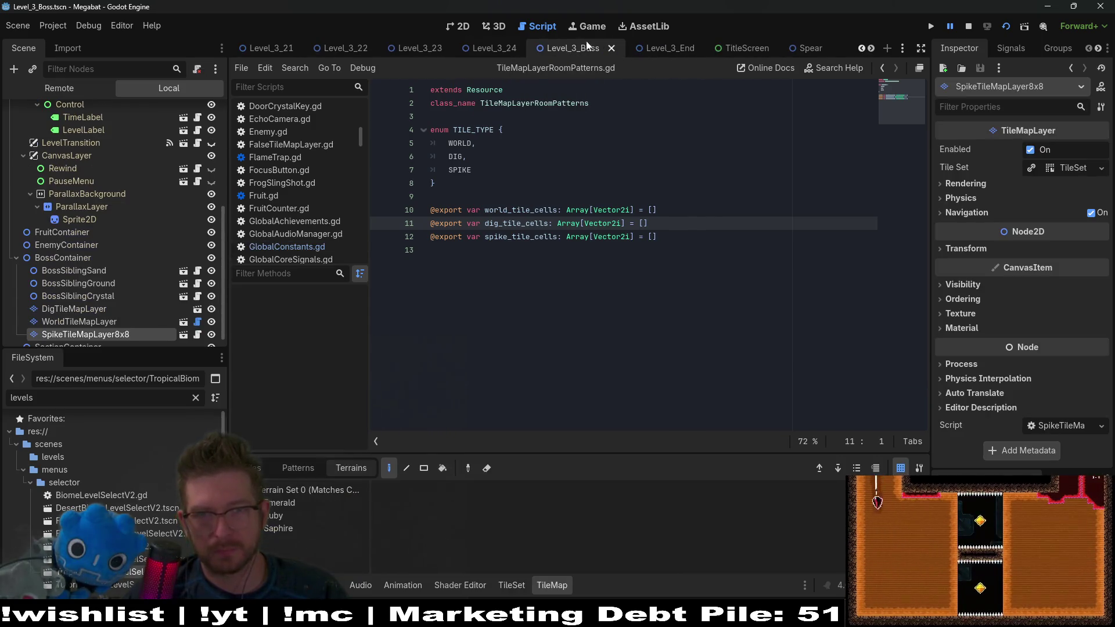
left_click(677, 47)
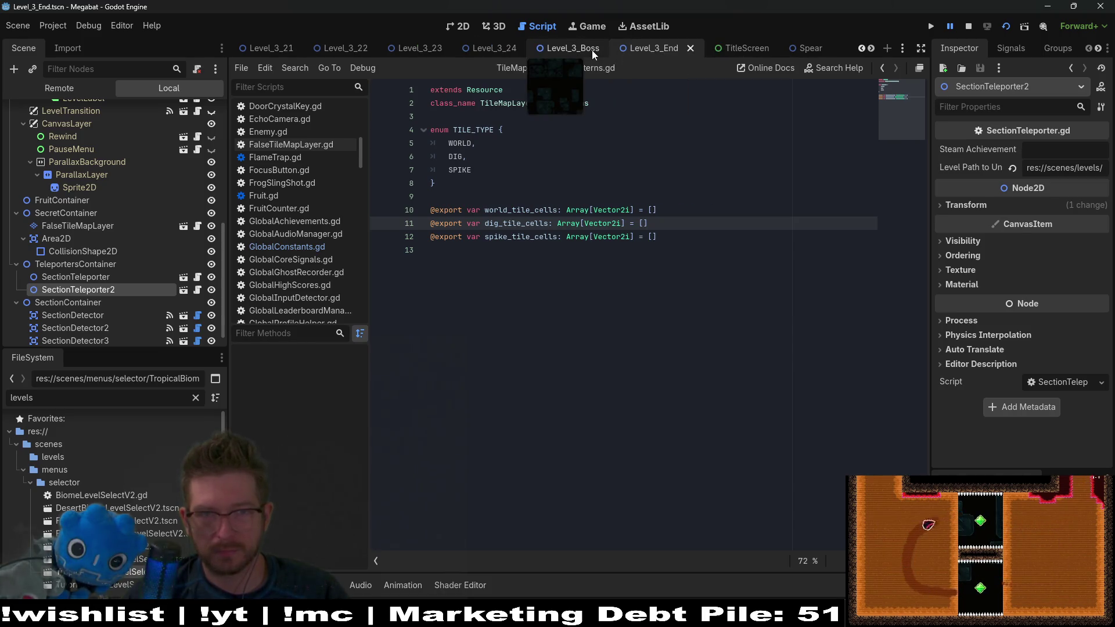
left_click(591, 50)
scroll(165, 140, "up", 5)
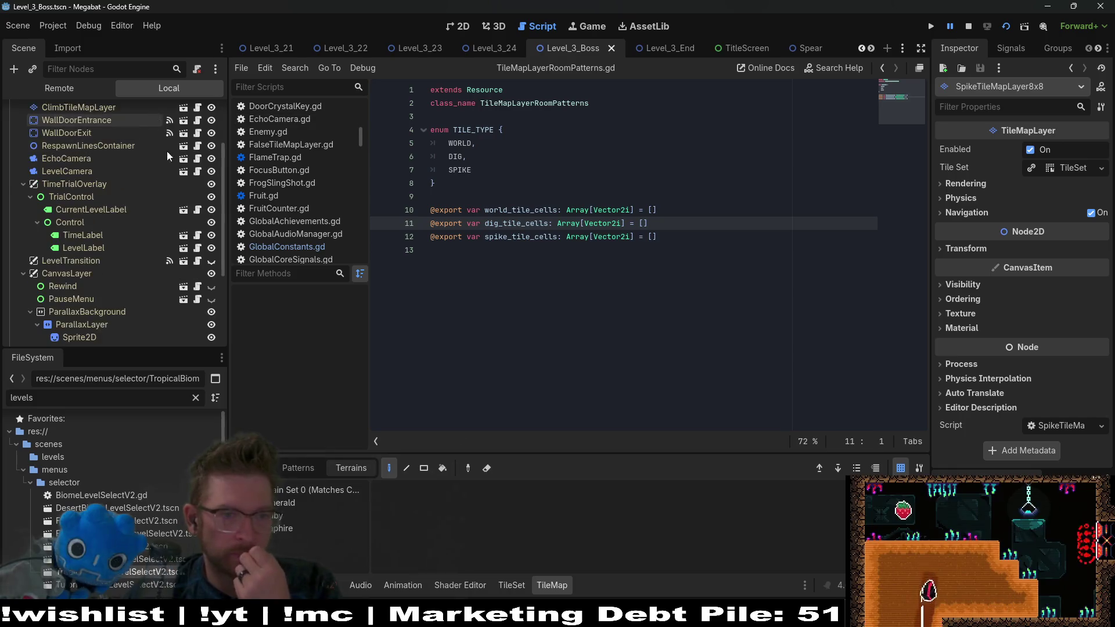
scroll(165, 140, "down", 5)
left_click(195, 321)
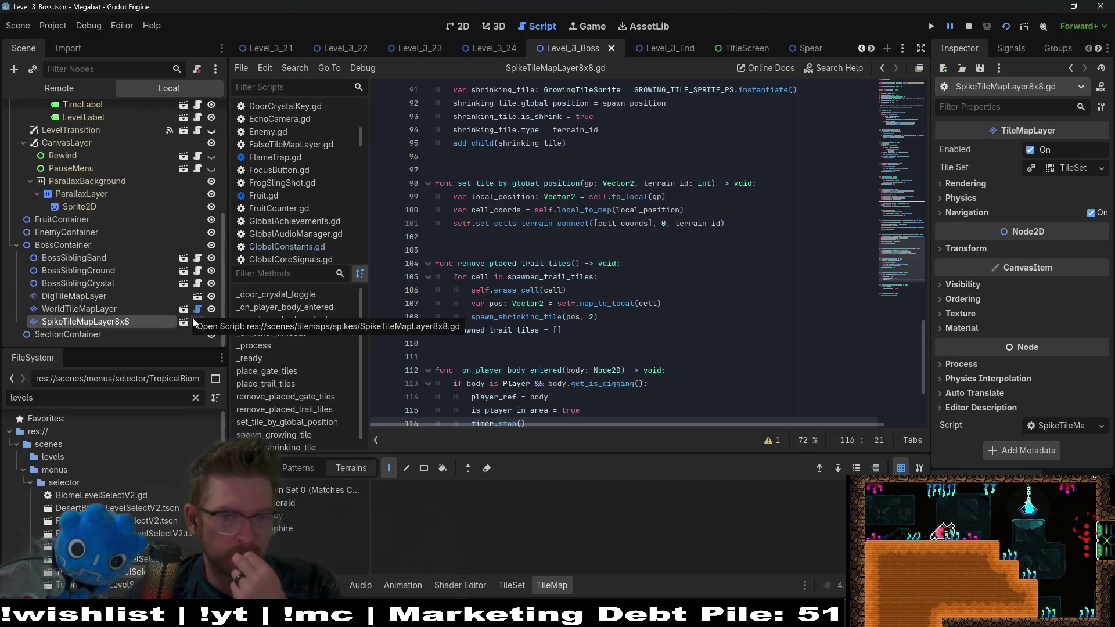
Step: Open the WorldTileMapLayer and BossSiblingSand scripts and follow the DIG tile type to TileMapLayerRoomPatterns
left_click(197, 308)
scroll(172, 150, "up", 5)
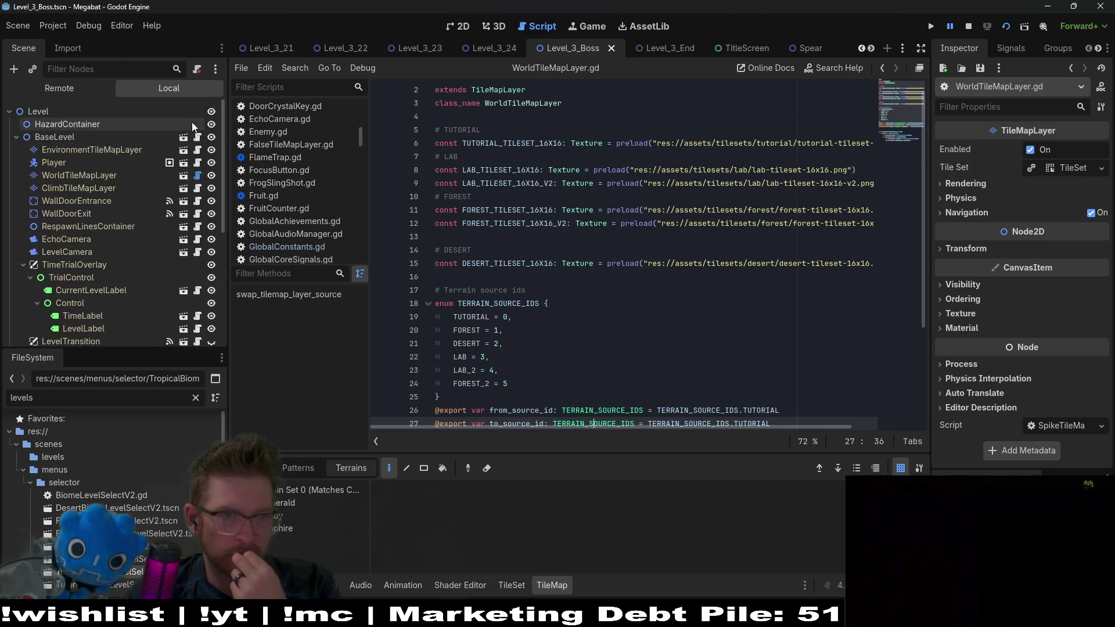
scroll(176, 200, "down", 5)
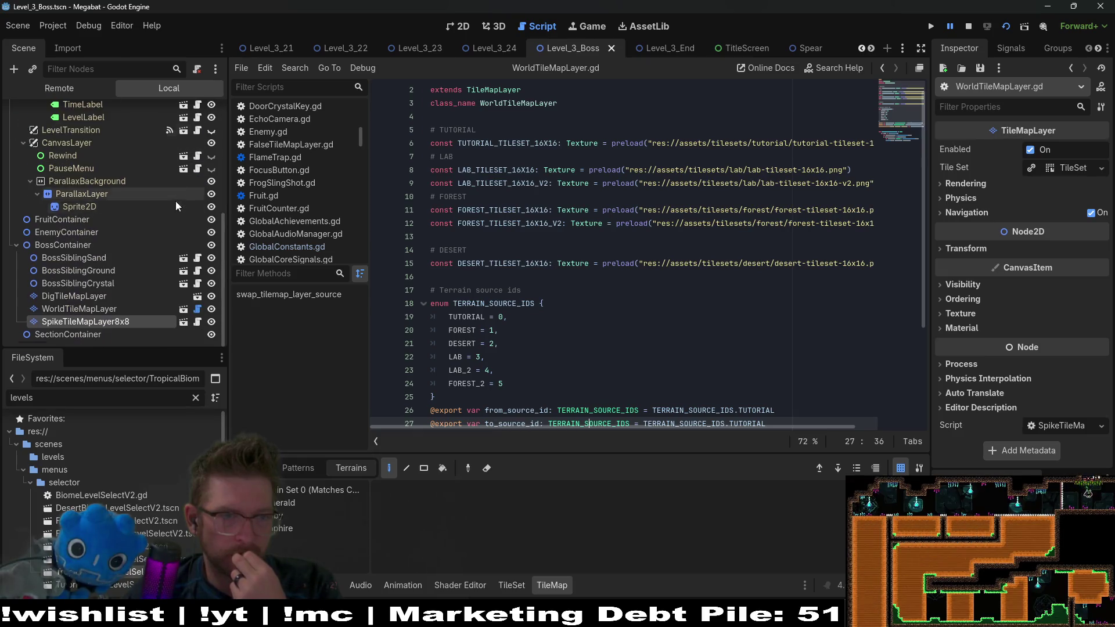
left_click(197, 257)
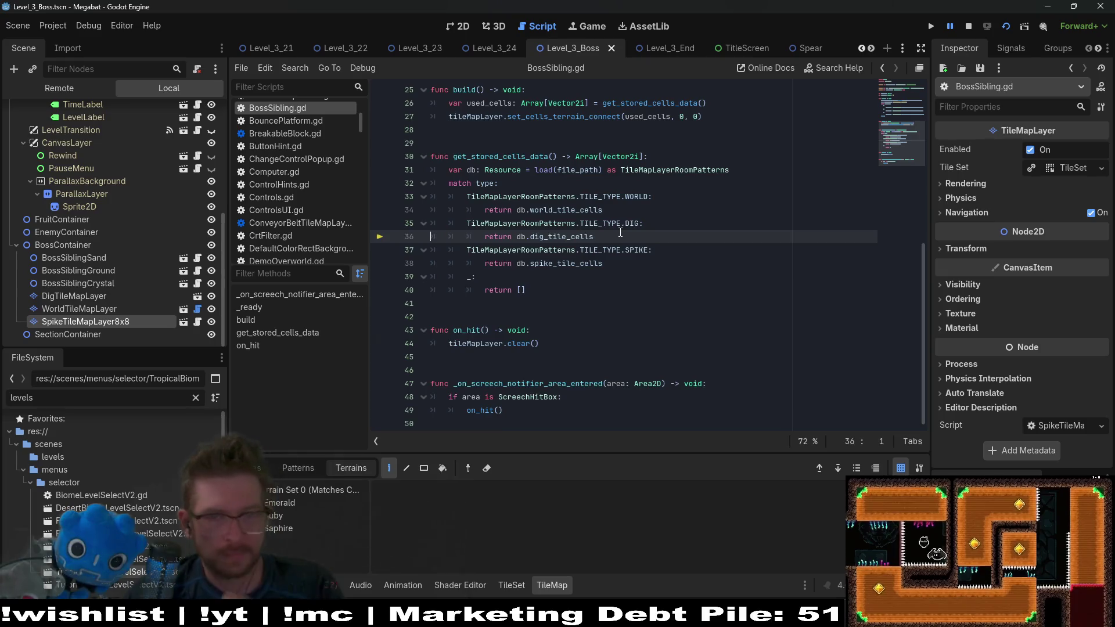
double_click(565, 317)
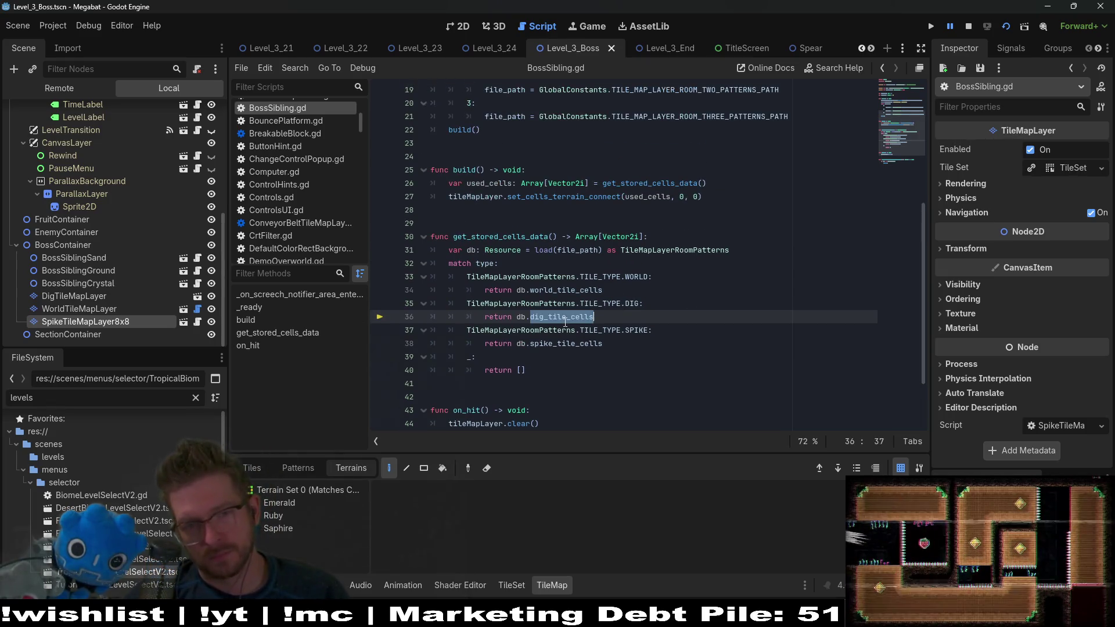
left_click(634, 305)
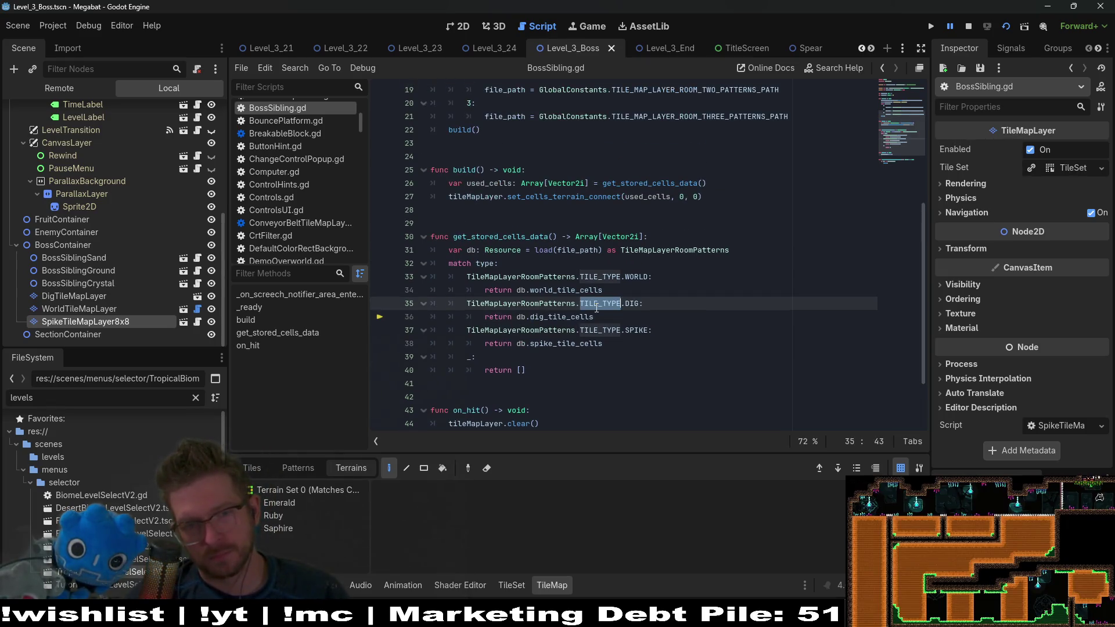
left_click(633, 306, "ctrl")
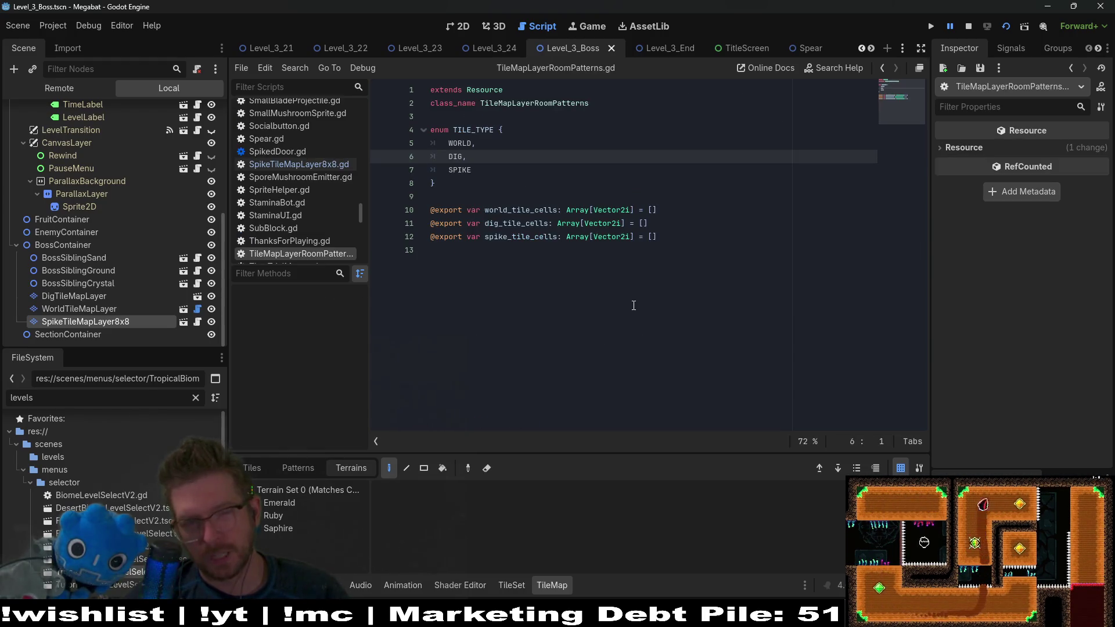
Step: Inspect the World, Spike and Dig tilemap nodes, then open BossSiblingCrystal's BossSibling.gd script
left_click(113, 303)
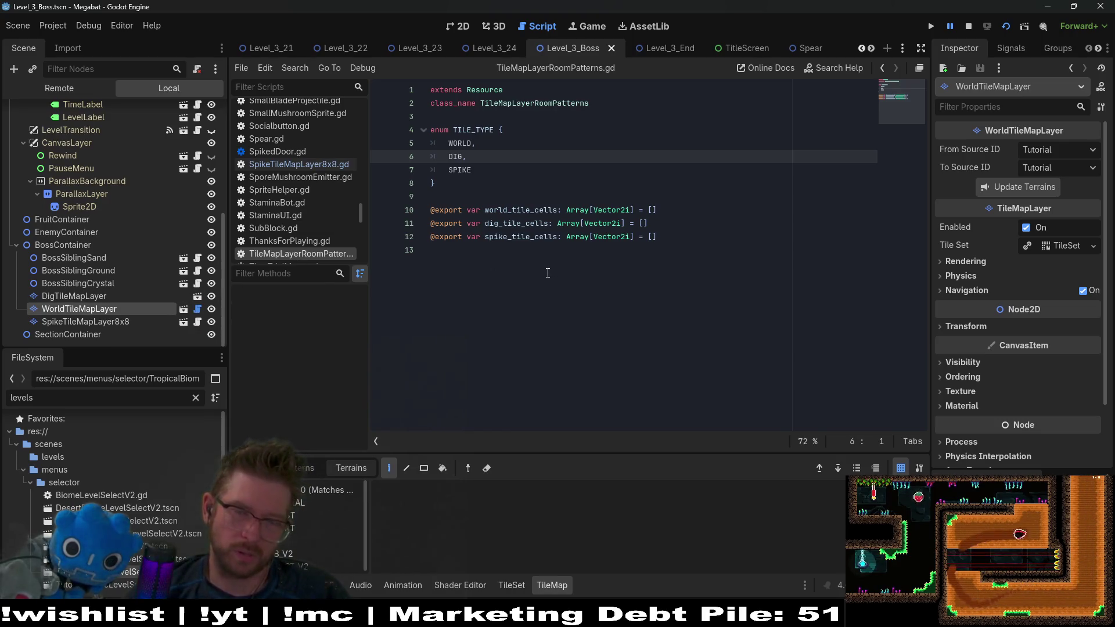
left_click(142, 323)
left_click(89, 308)
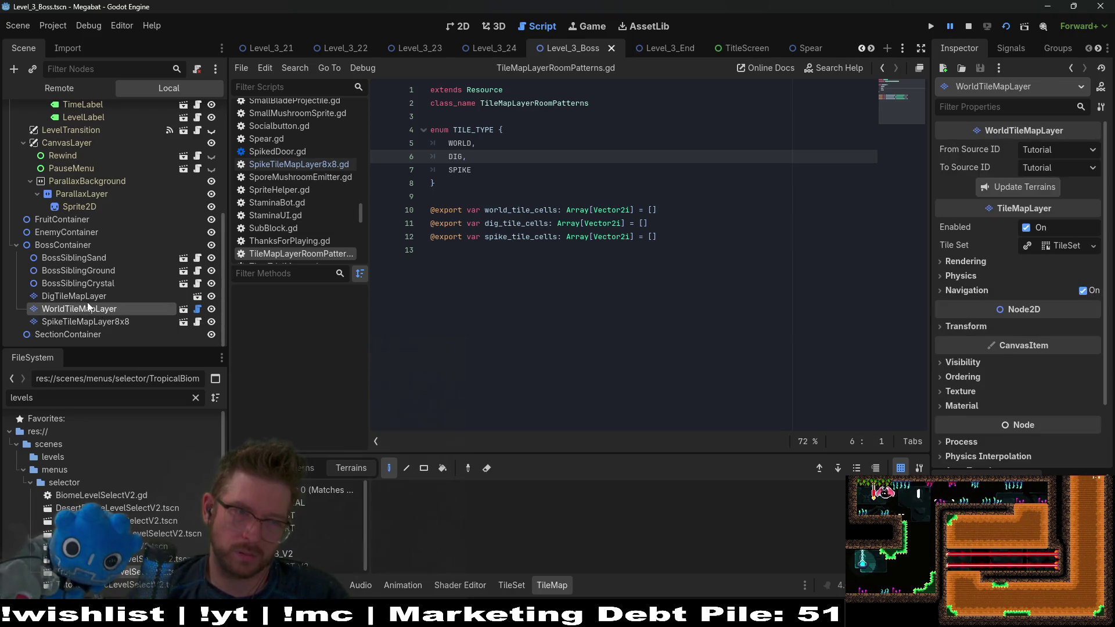
left_click(85, 298)
left_click(66, 259)
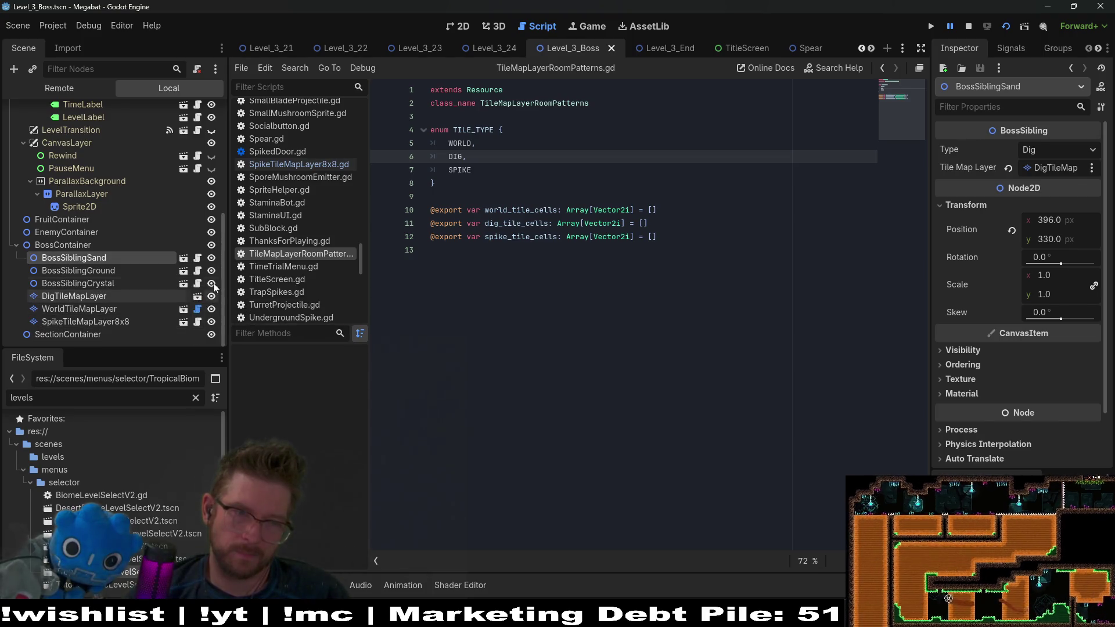
left_click(211, 283)
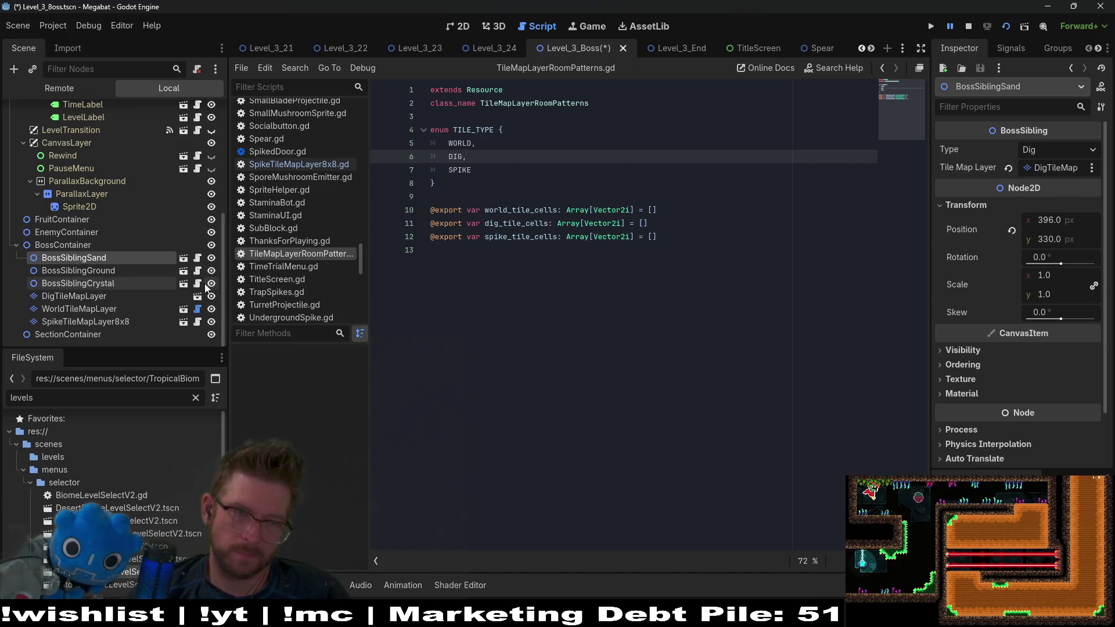
left_click(198, 283)
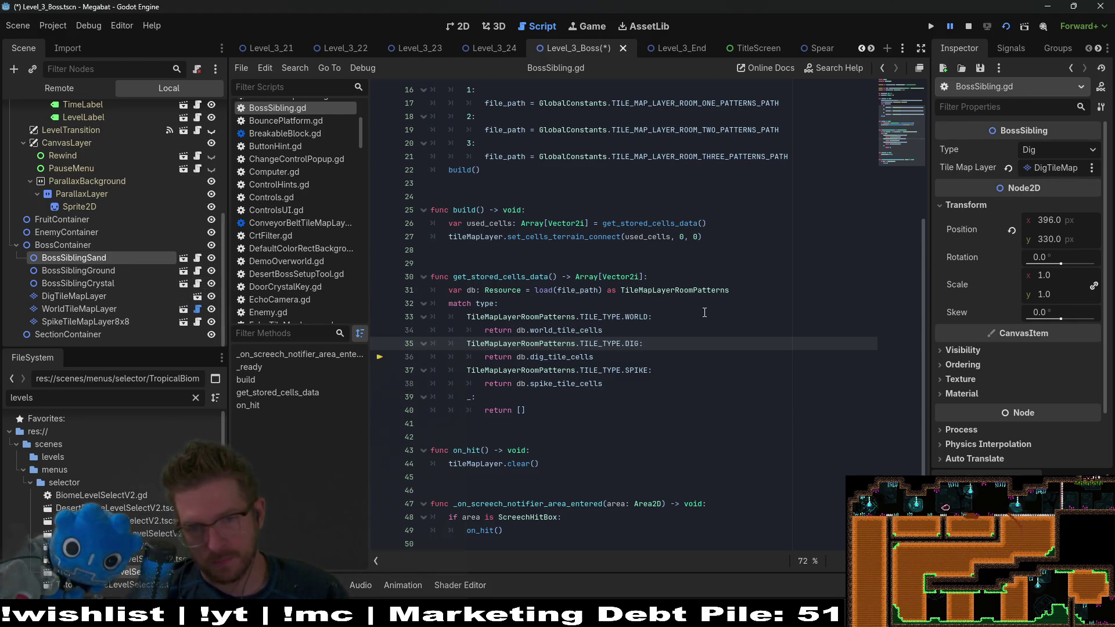
Step: Jump to the TileMapLayerRoomPatterns class definition, inspect BossSiblingSand, and save Level_3_Boss
left_click(712, 291)
left_click(704, 294, "ctrl")
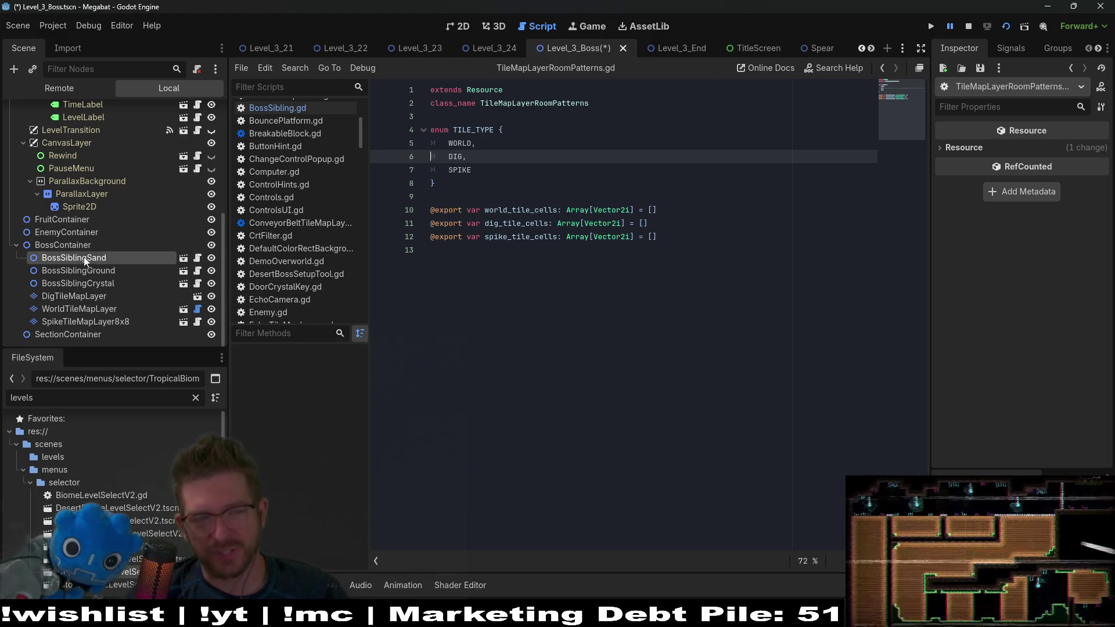
left_click(75, 321)
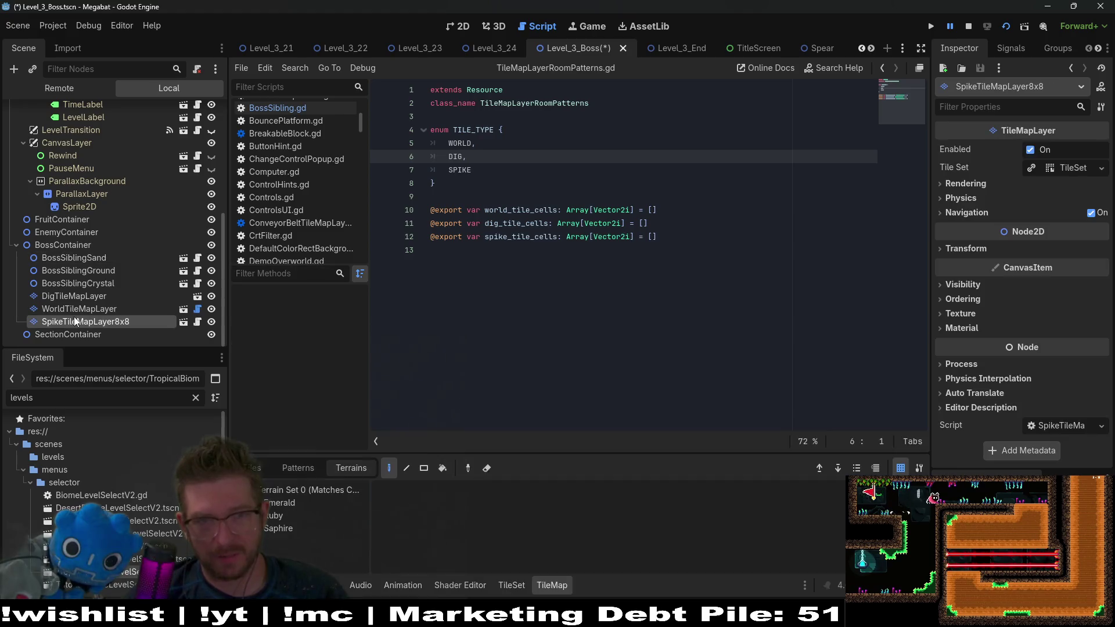
left_click(98, 258)
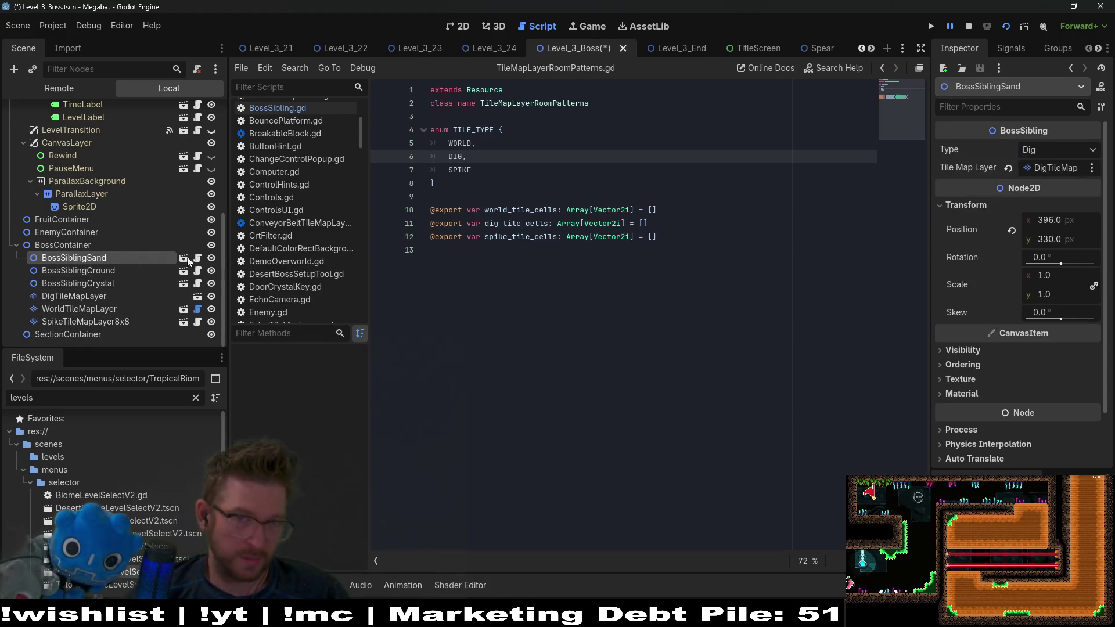
left_click(541, 283)
key("ctrl+s")
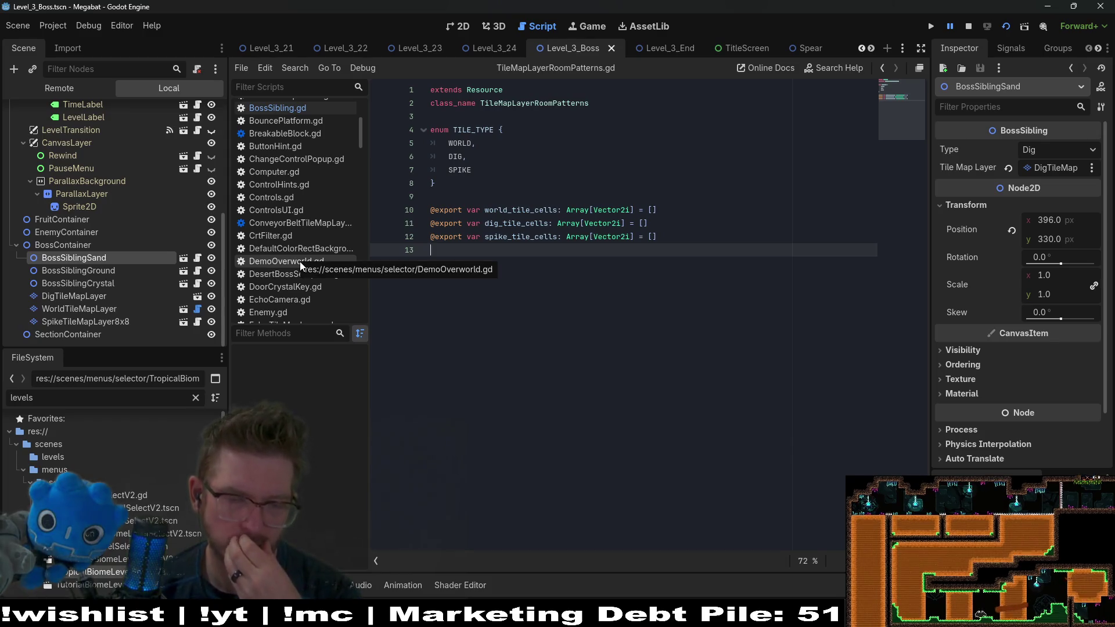
Step: Compare BossSiblingGround's World type settings, then open BossSiblingSand.tscn in its own tab
left_click(107, 271)
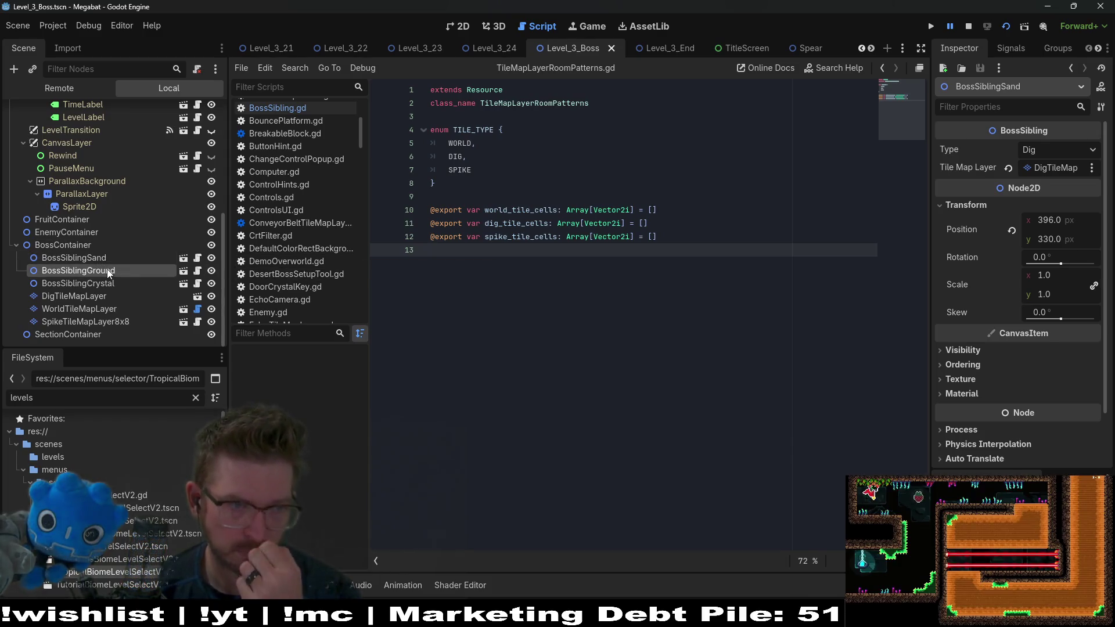
left_click(116, 255)
left_click(113, 270)
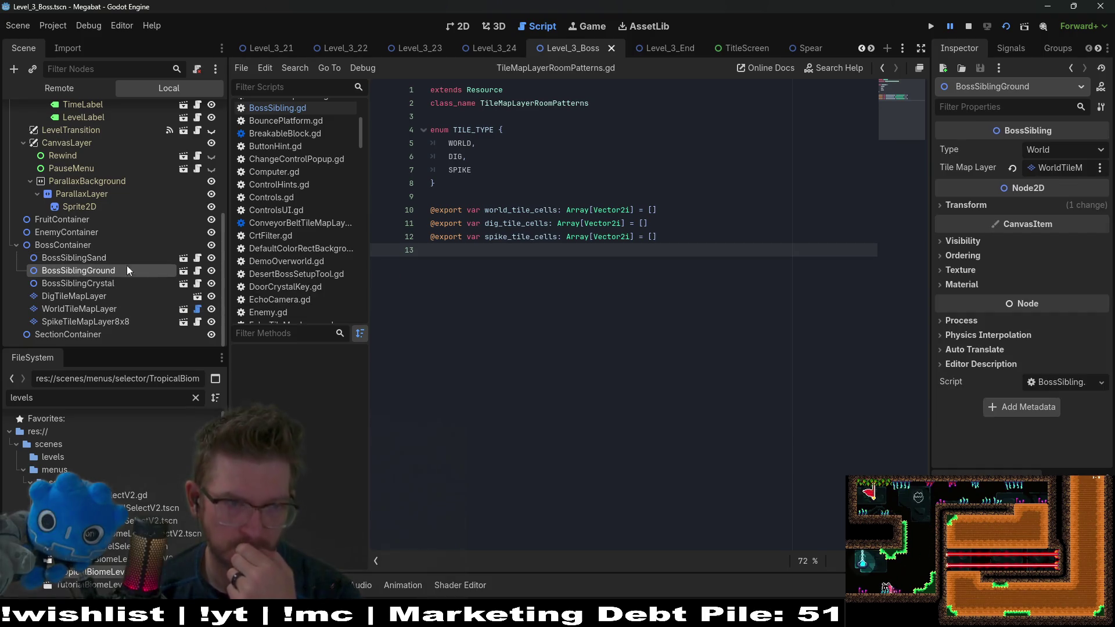
left_click(183, 261)
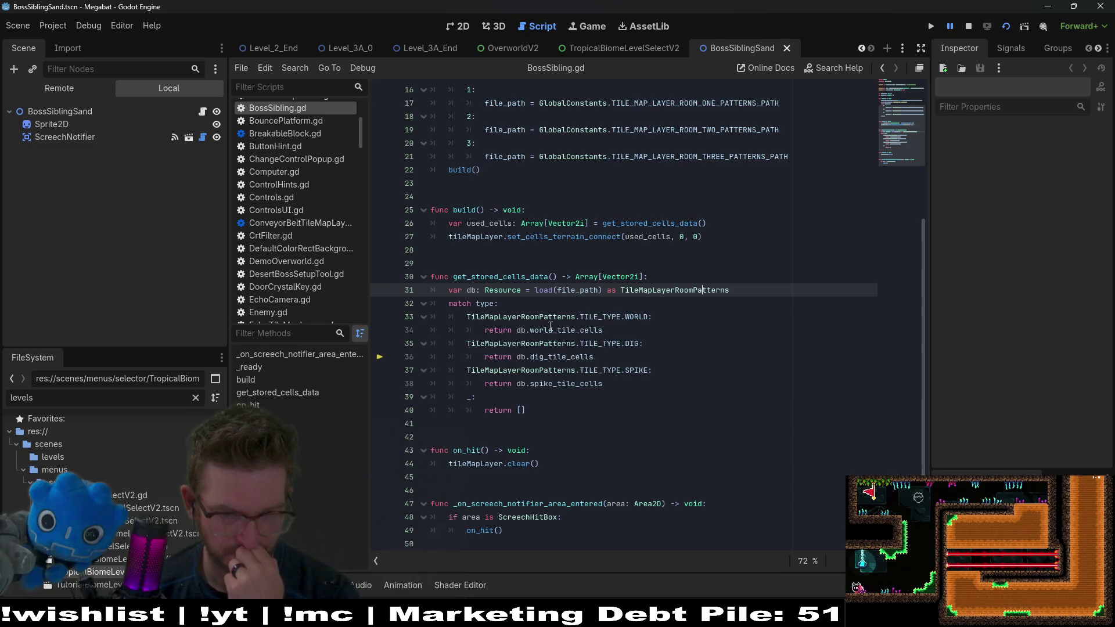
left_click(587, 343)
double_click(580, 356)
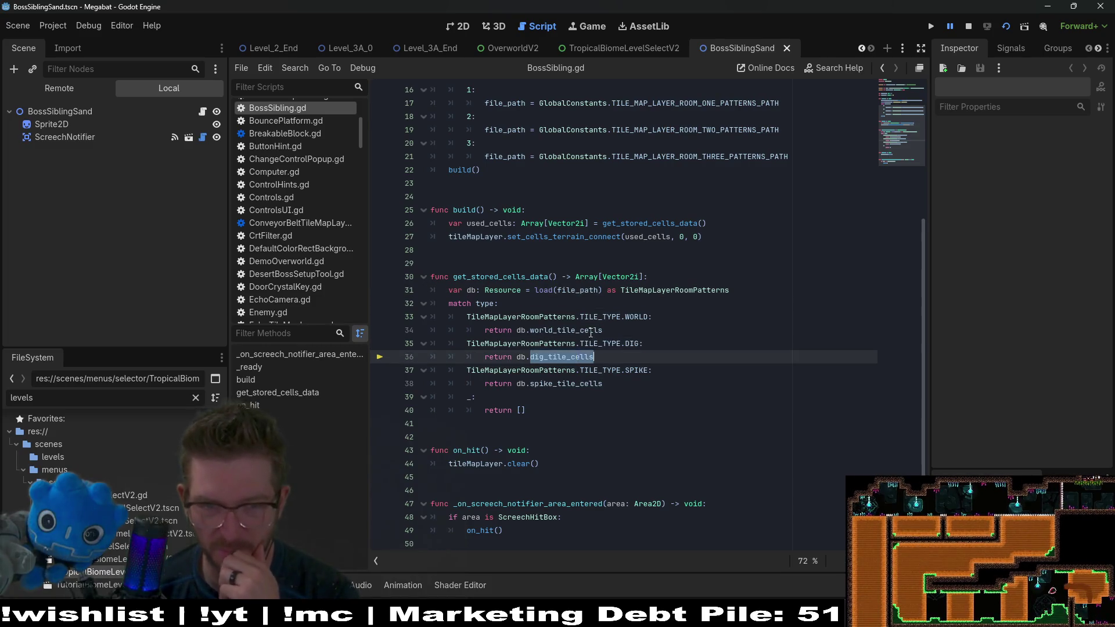
mouse_move(639, 244)
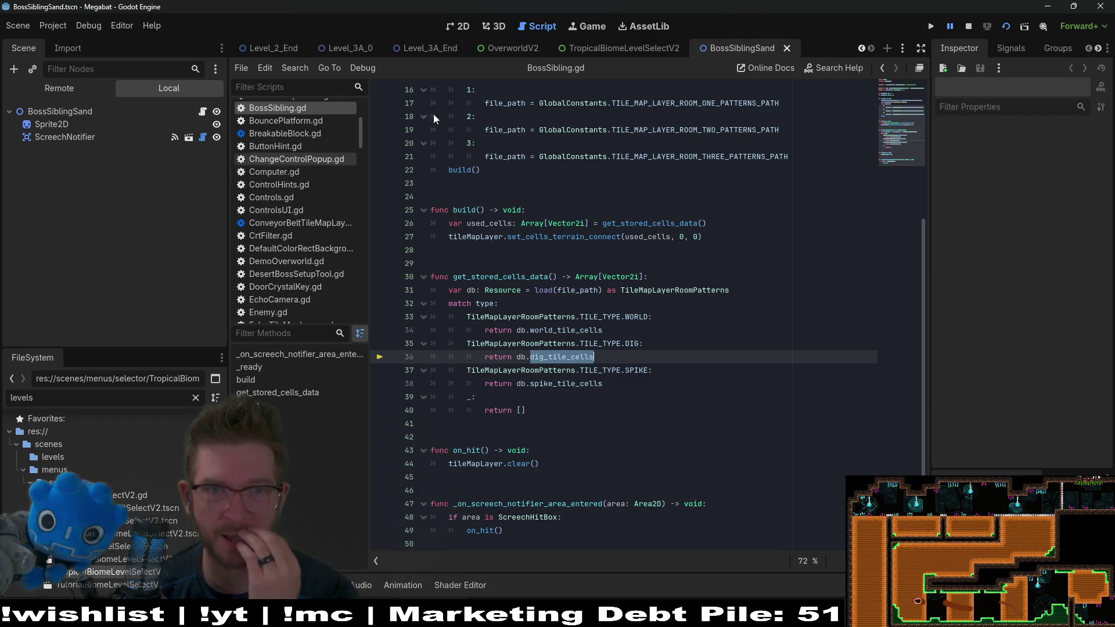
scroll(625, 277, "up", 4)
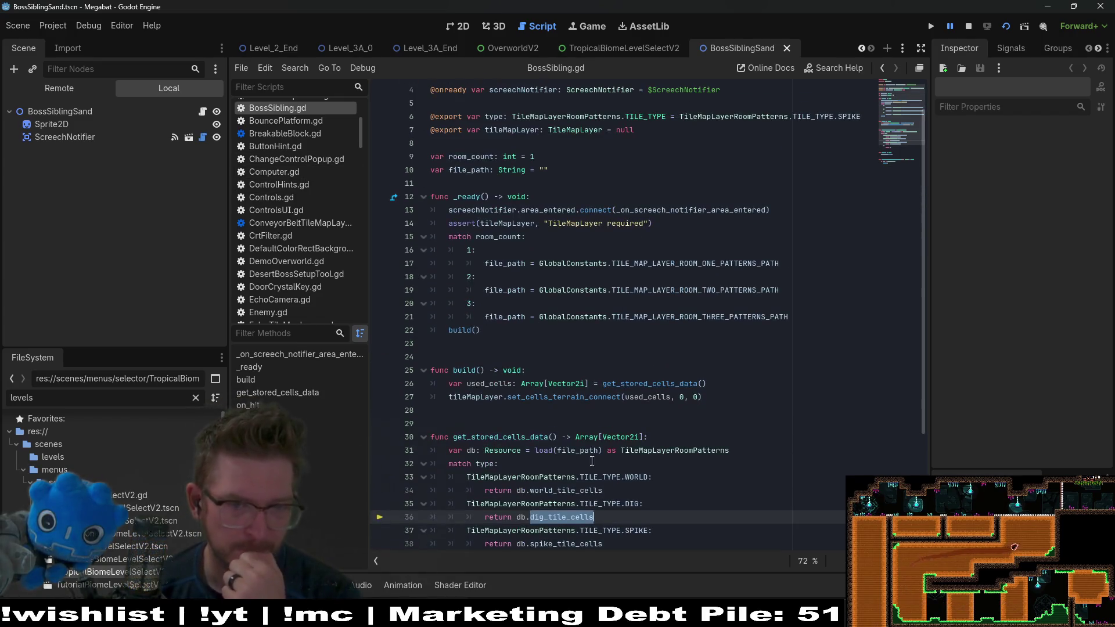
double_click(659, 450)
scroll(658, 451, "up", 1)
double_click(579, 490)
mouse_move(579, 493)
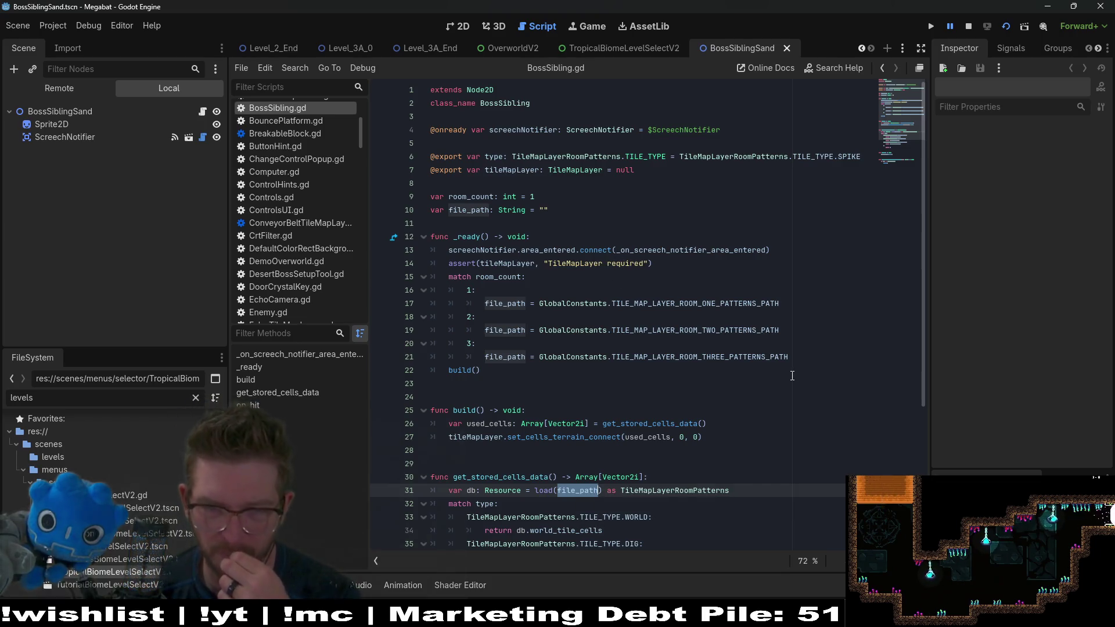
double_click(745, 330)
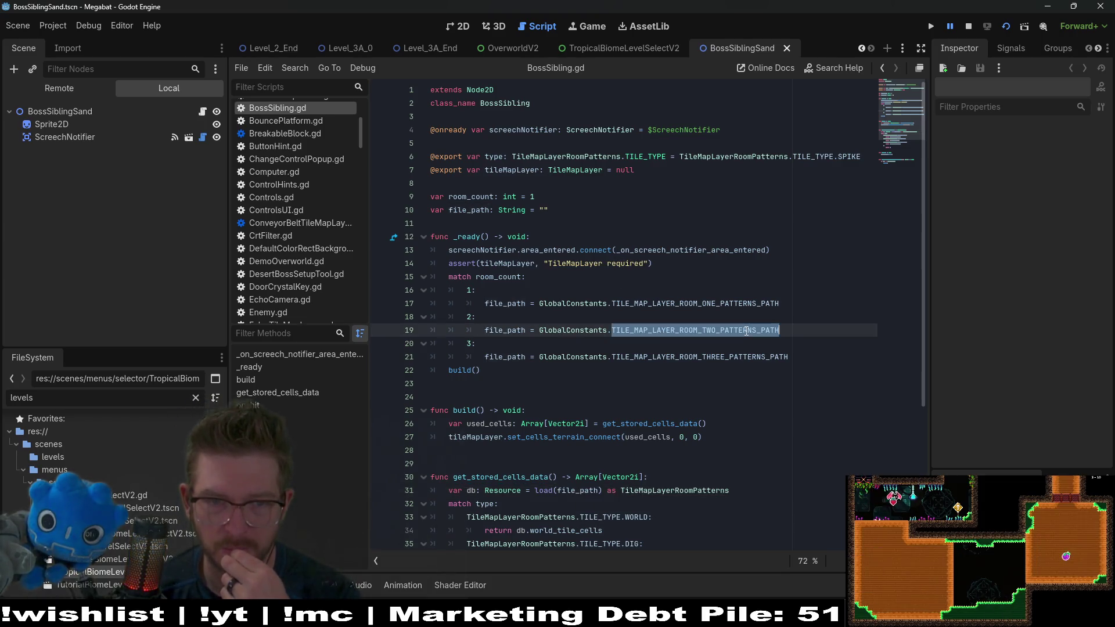
mouse_move(746, 332)
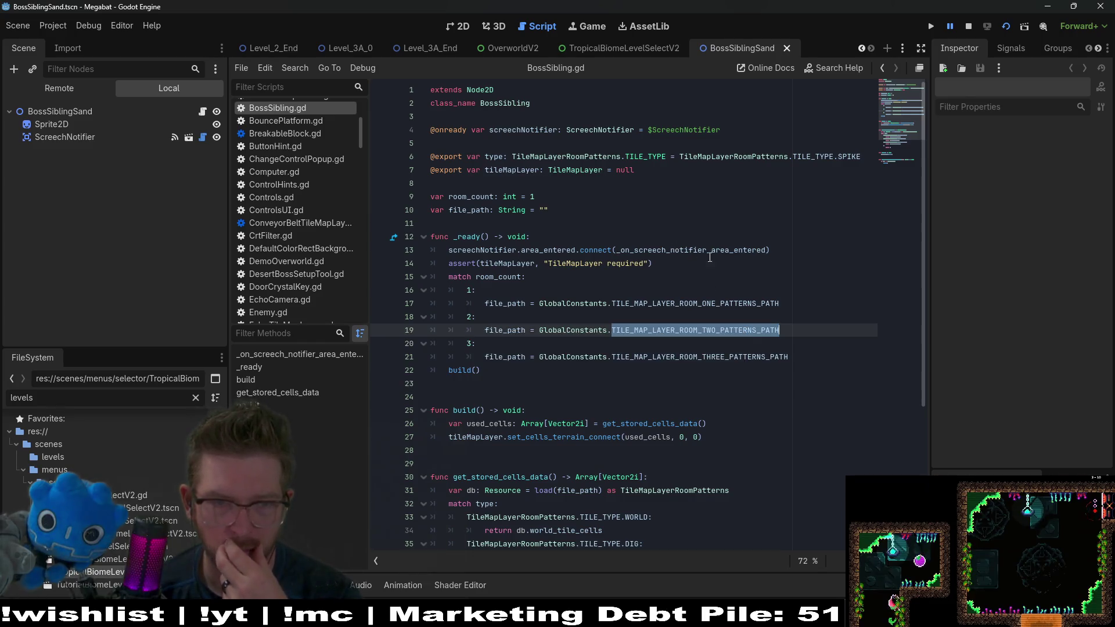
double_click(479, 275)
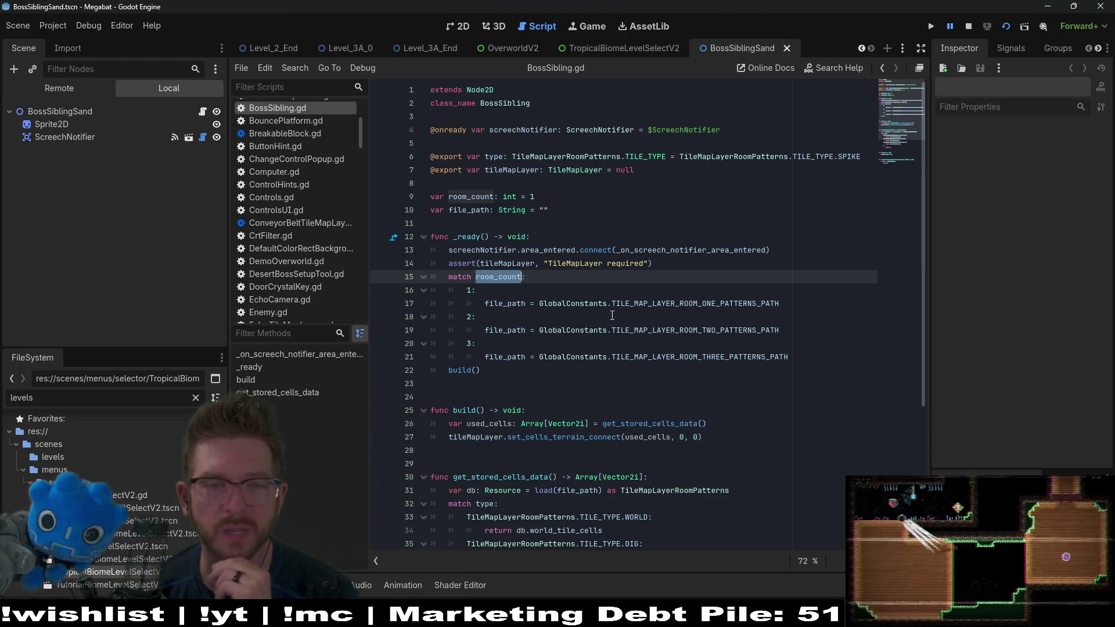
left_click(682, 295)
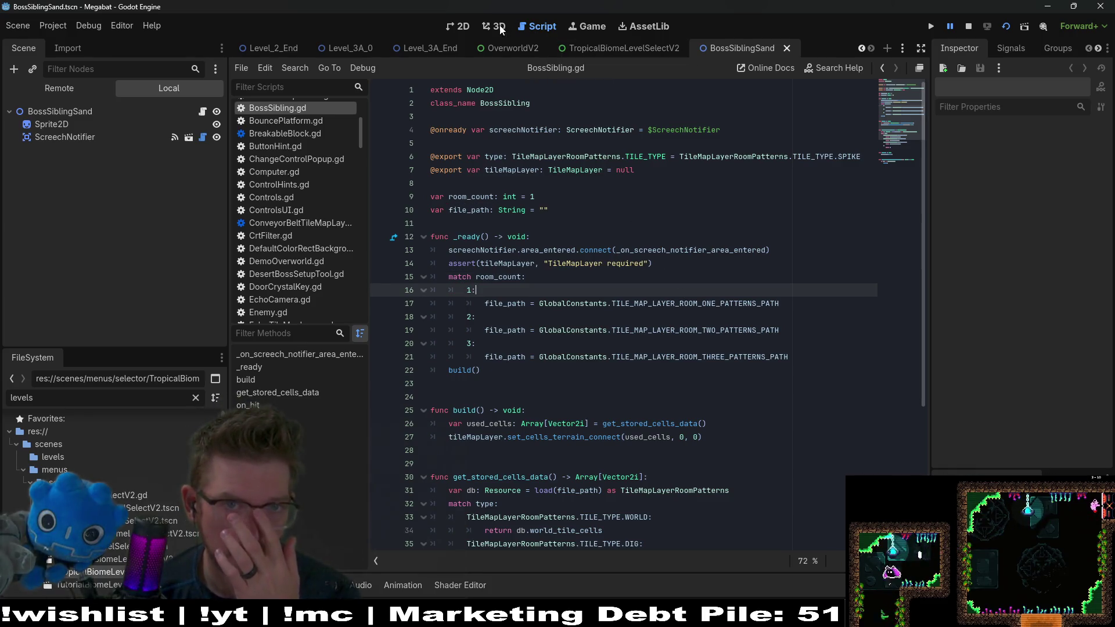
left_click(451, 25)
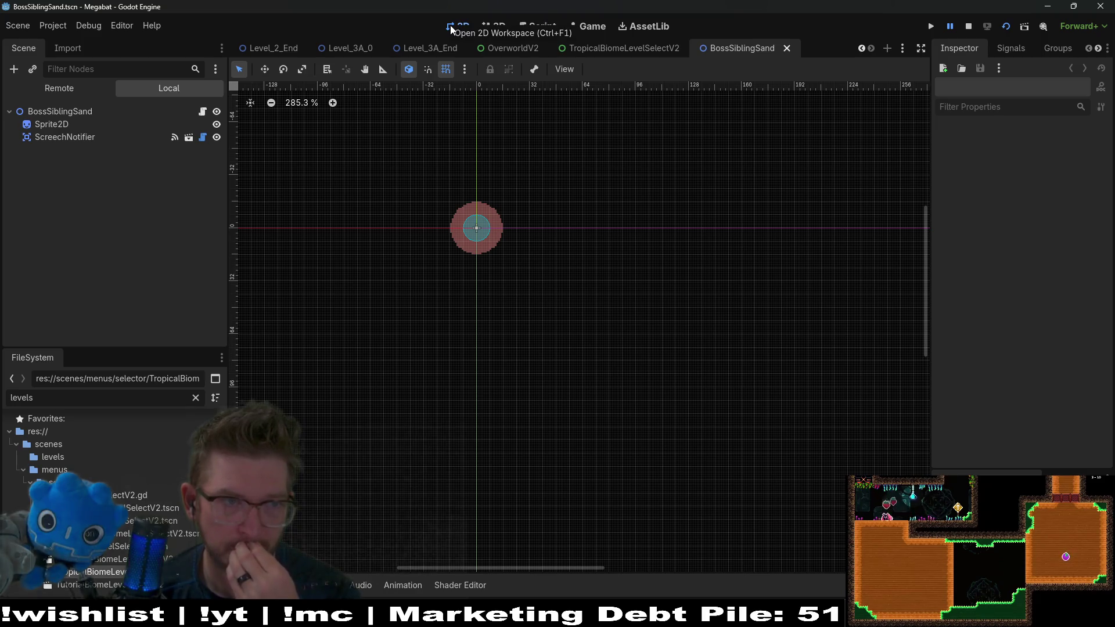
left_click(203, 112)
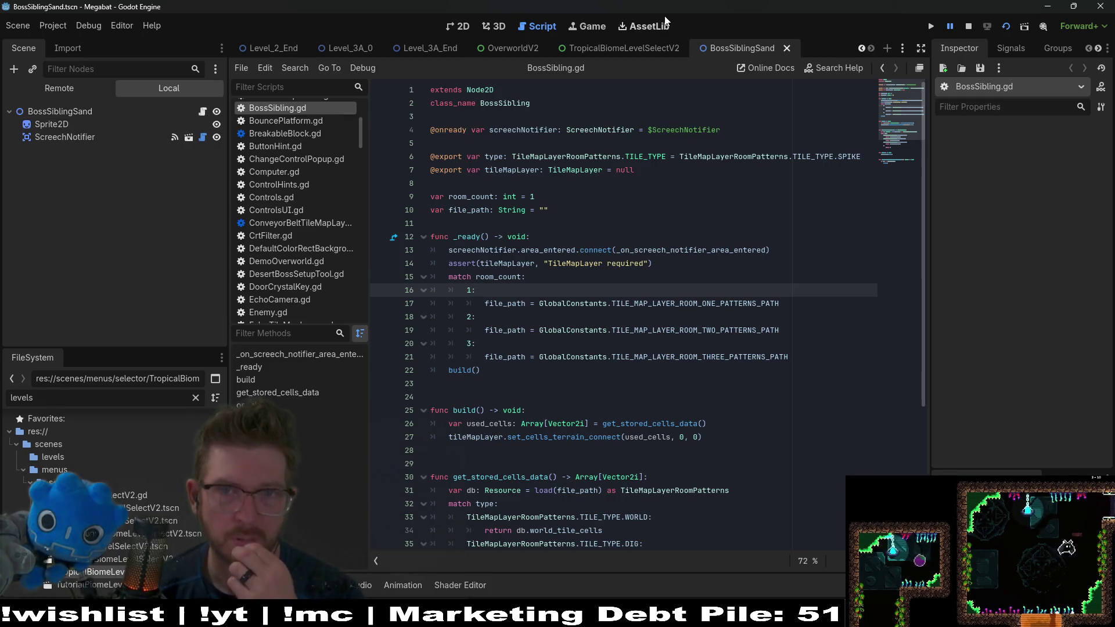
Step: Close the BossSiblingSand tab and return to the Level_3_Boss scene
middle_click(739, 47)
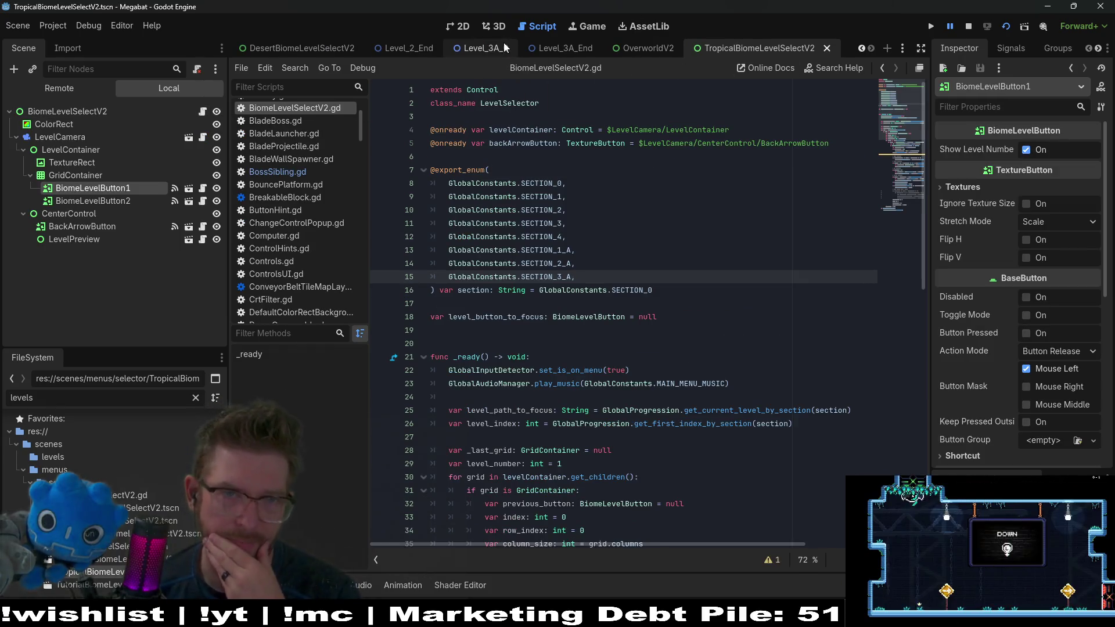
left_click(546, 50)
scroll(455, 47, "up", 2)
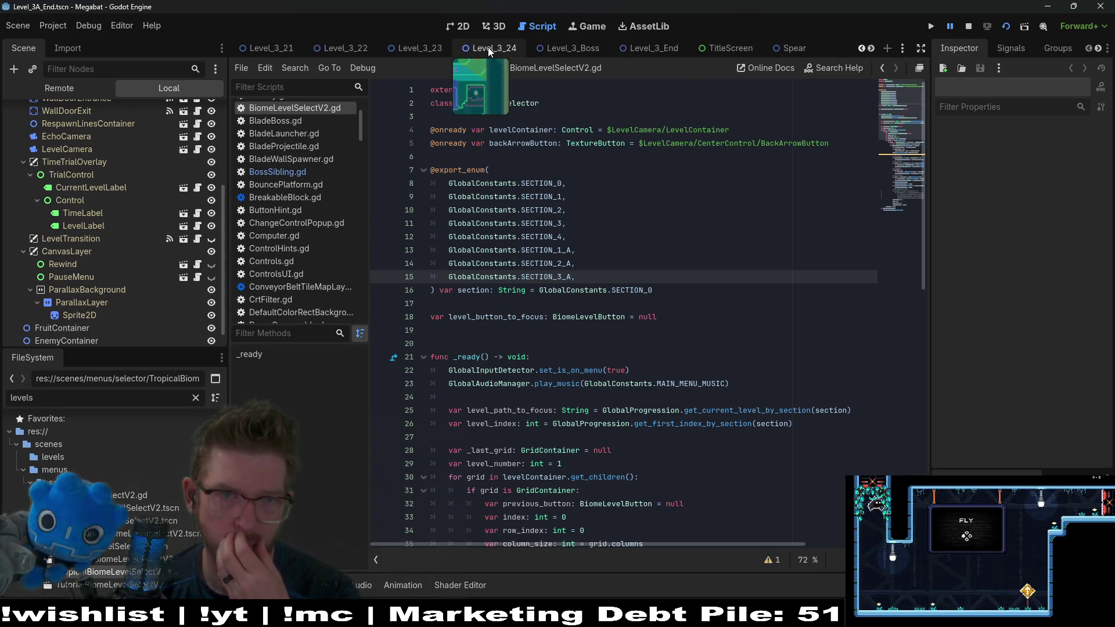
left_click(582, 47)
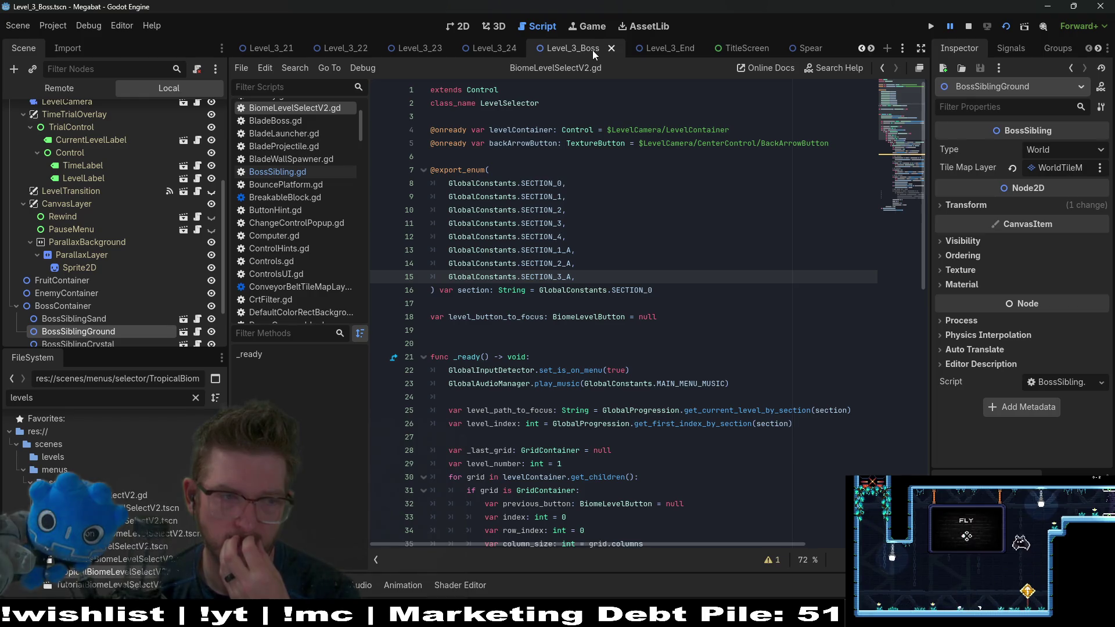
scroll(118, 287, "down", 3)
Step: Delete the six nodes from BossSiblingSand through SpikeTileMapLayer8x8 and save Level_3_Boss
left_click(76, 260)
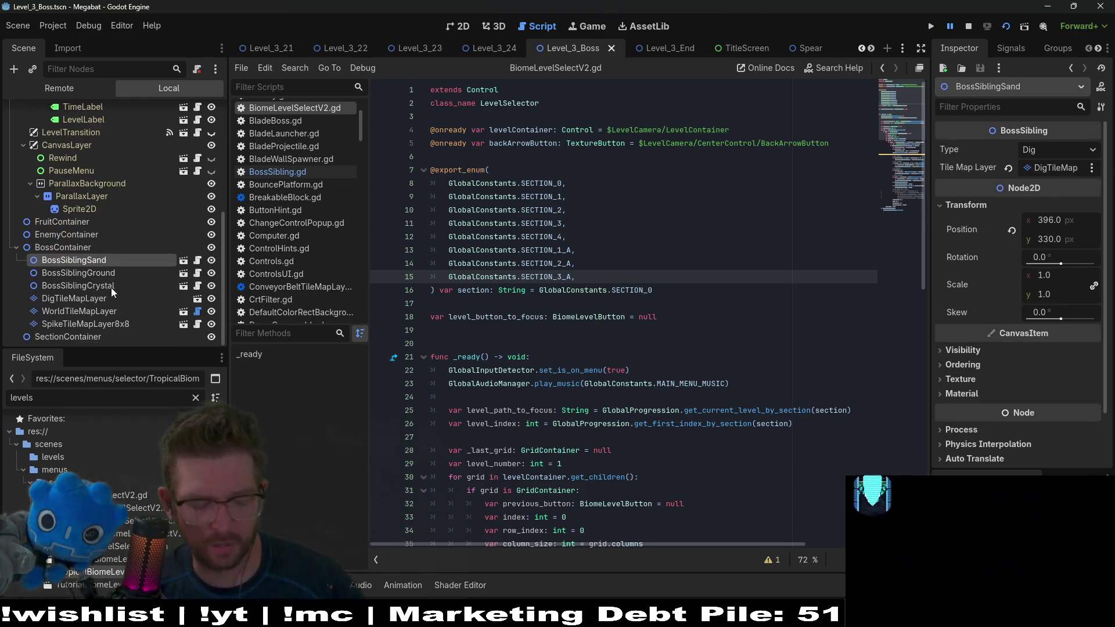
left_click(111, 323, "shift")
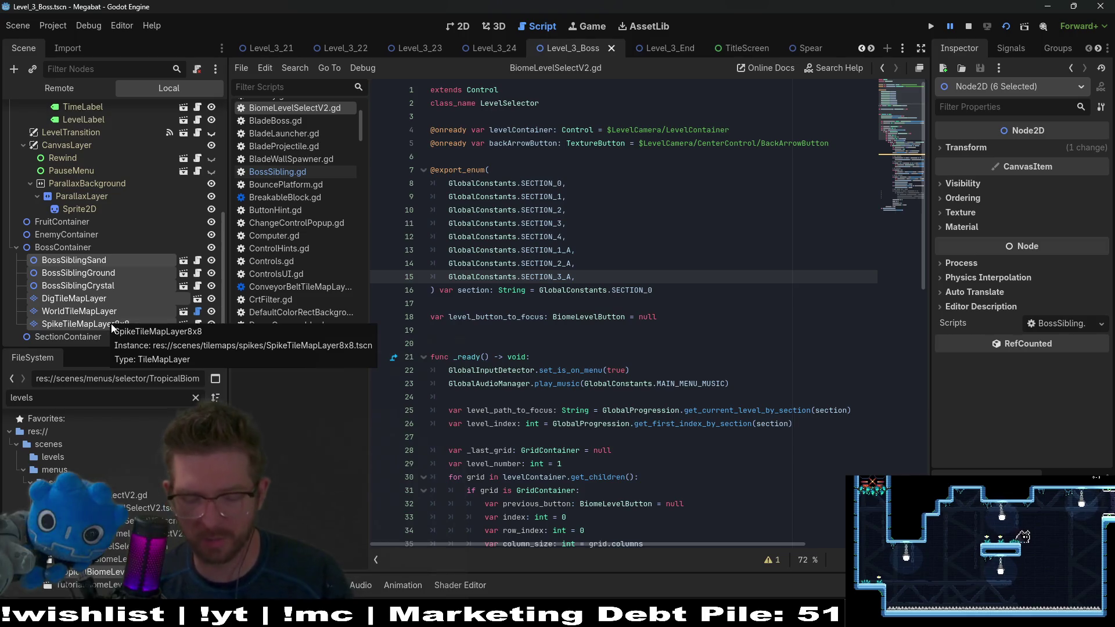
key("Delete")
key("Return")
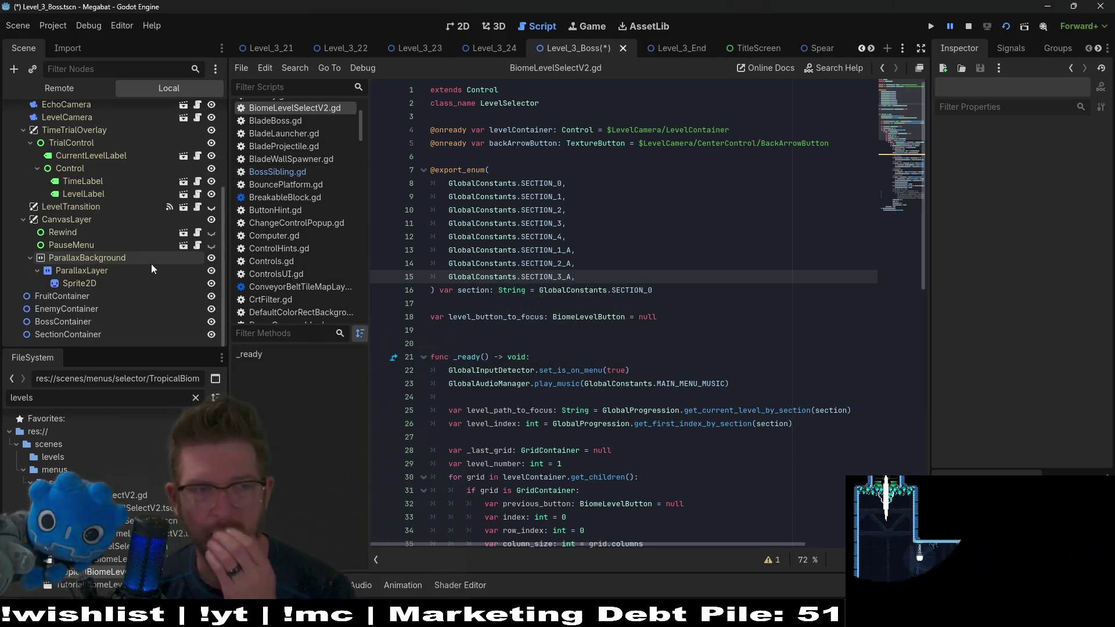
key("ctrl+s")
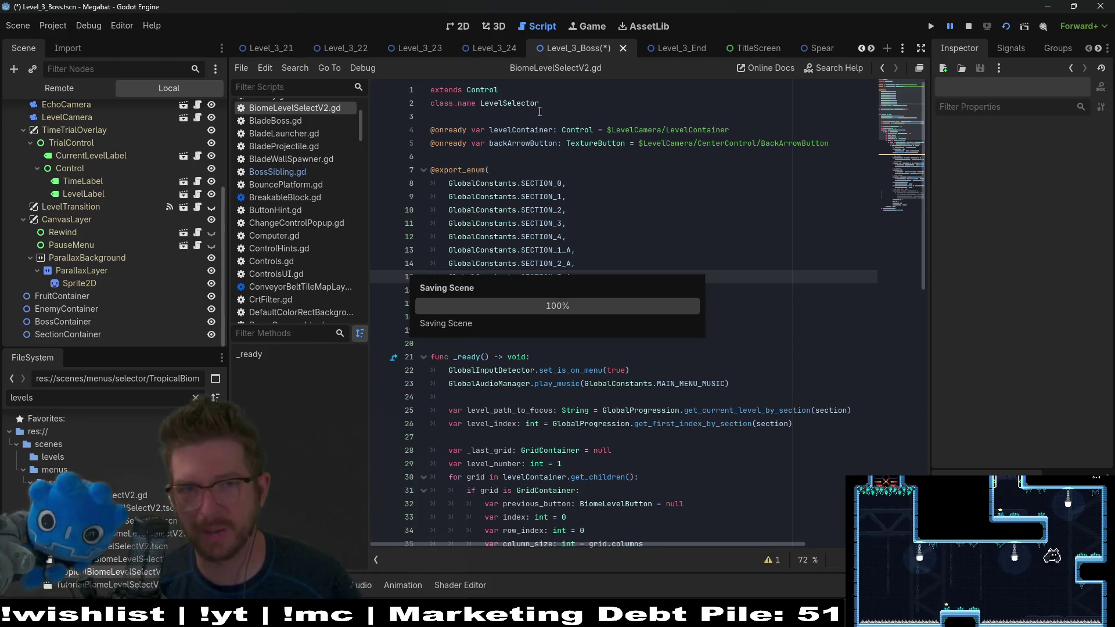
left_click(448, 23)
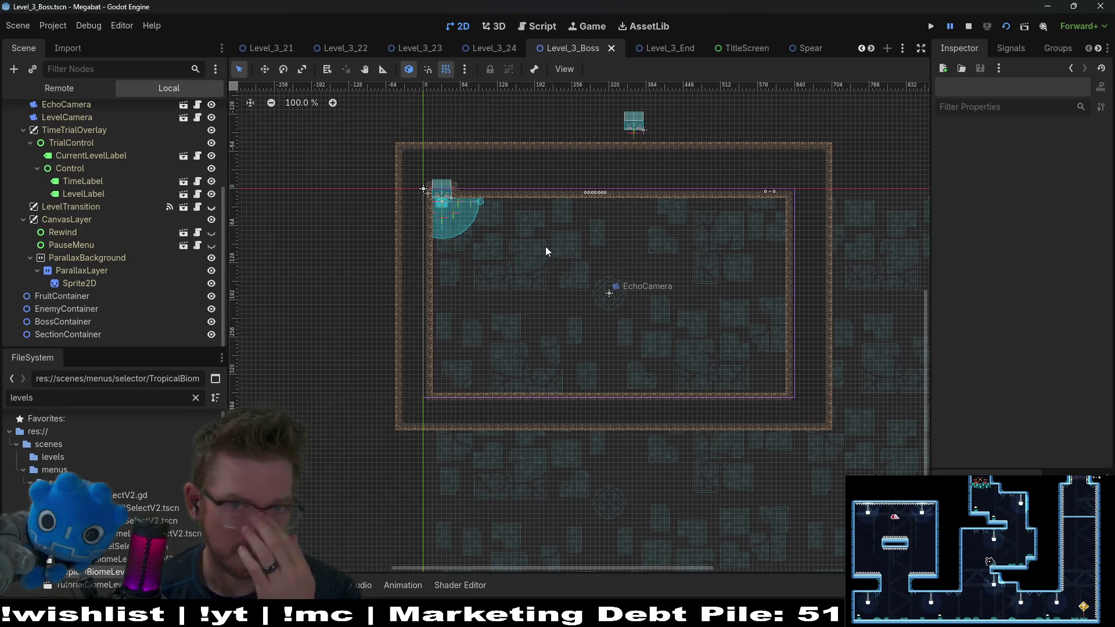
Step: Drag the WallDoorExit to the room's bottom-right corner
scroll(83, 215, "up", 5)
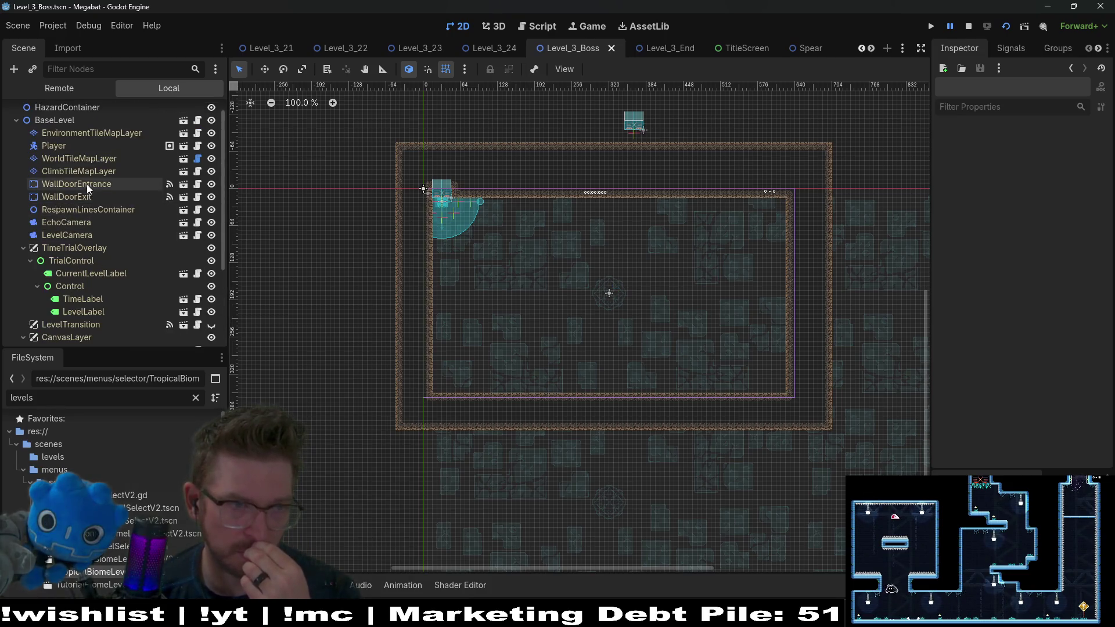
left_click(75, 159)
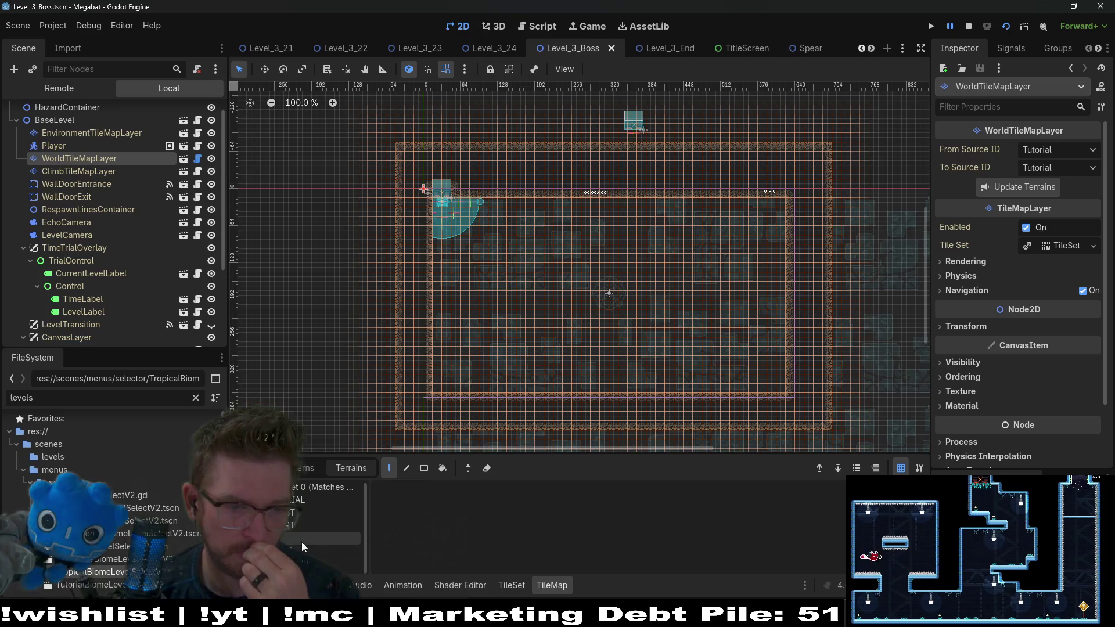
left_click(78, 196)
scroll(615, 221, "up", 1)
mouse_move(647, 204)
left_mouse_down()
mouse_move(672, 120)
mouse_move(652, 171)
left_mouse_up()
mouse_move(647, 110)
left_mouse_down()
mouse_move(790, 396)
mouse_move(809, 389)
left_mouse_up()
Step: Set the exit door's rotation to 270 degrees and nudge it slightly lower to 624, 352
left_click(1002, 426)
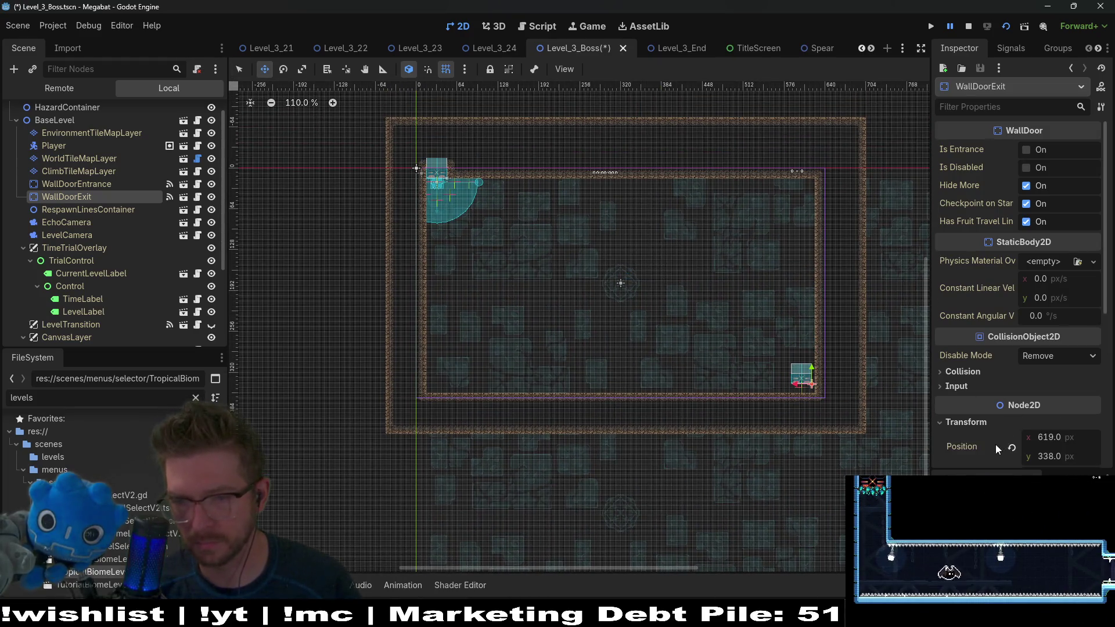
scroll(1050, 441, "down", 4)
left_click(1056, 346)
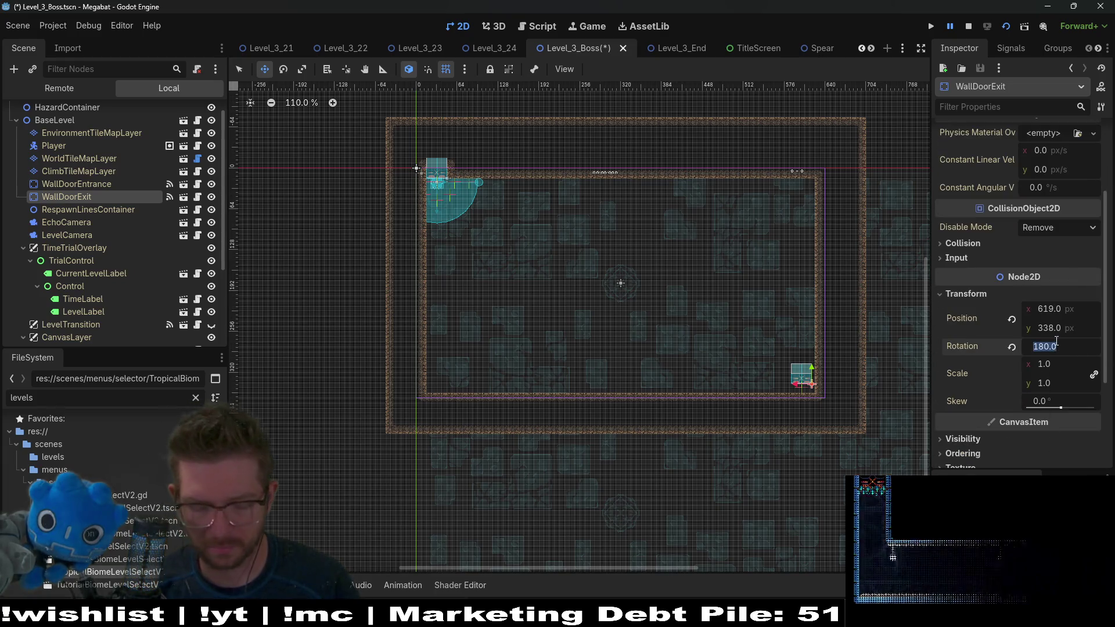
type("270")
key("Return")
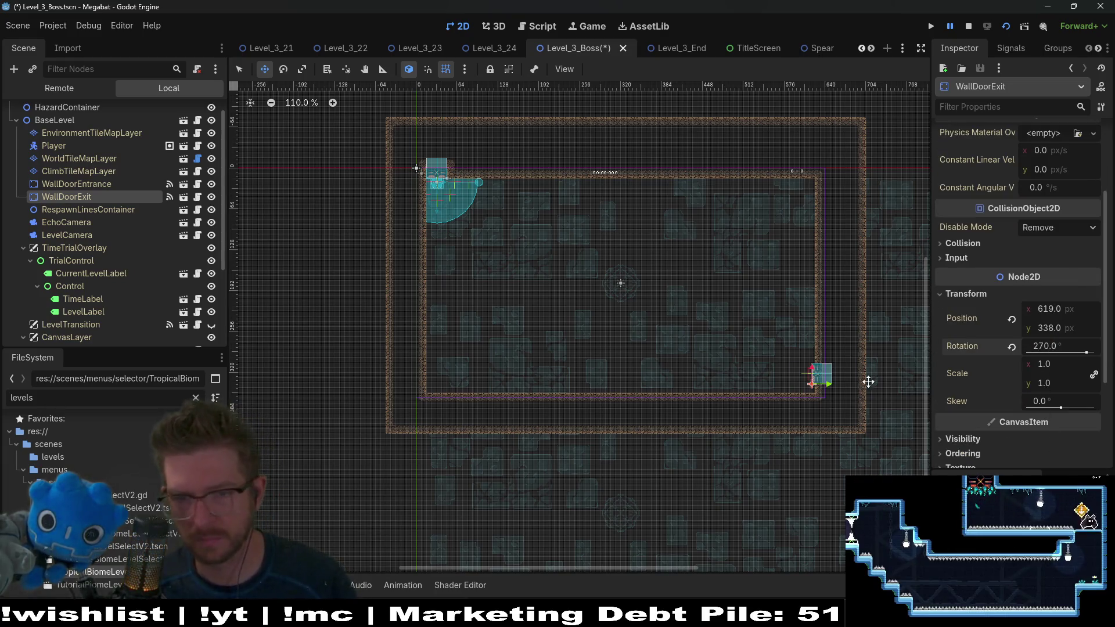
scroll(818, 385, "up", 8)
left_click_drag(800, 393, 810, 426)
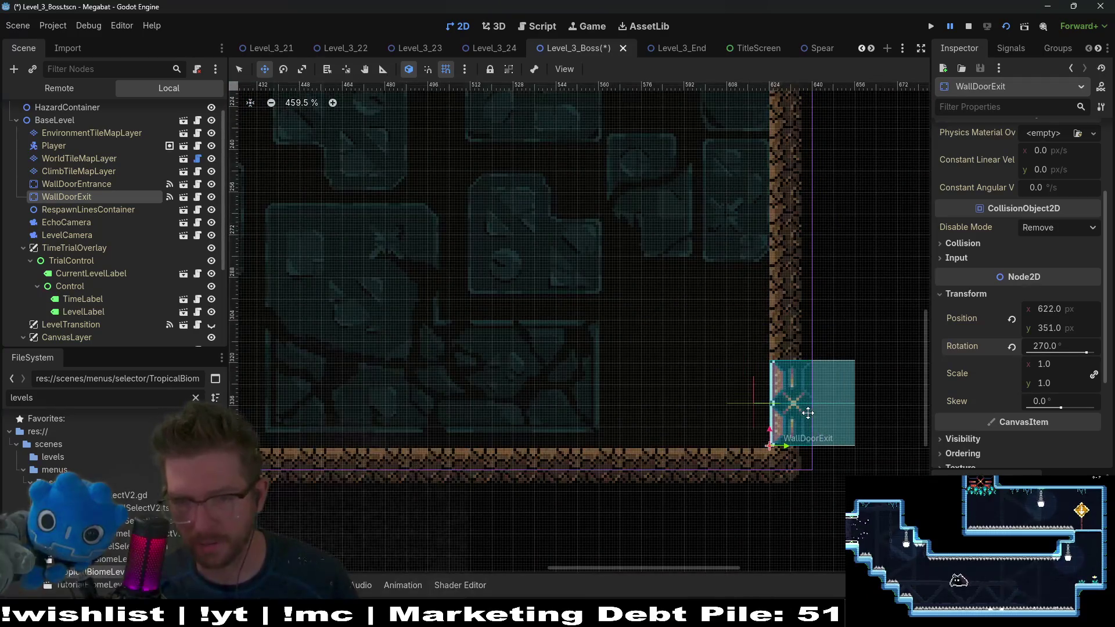
scroll(814, 403, "down", 5)
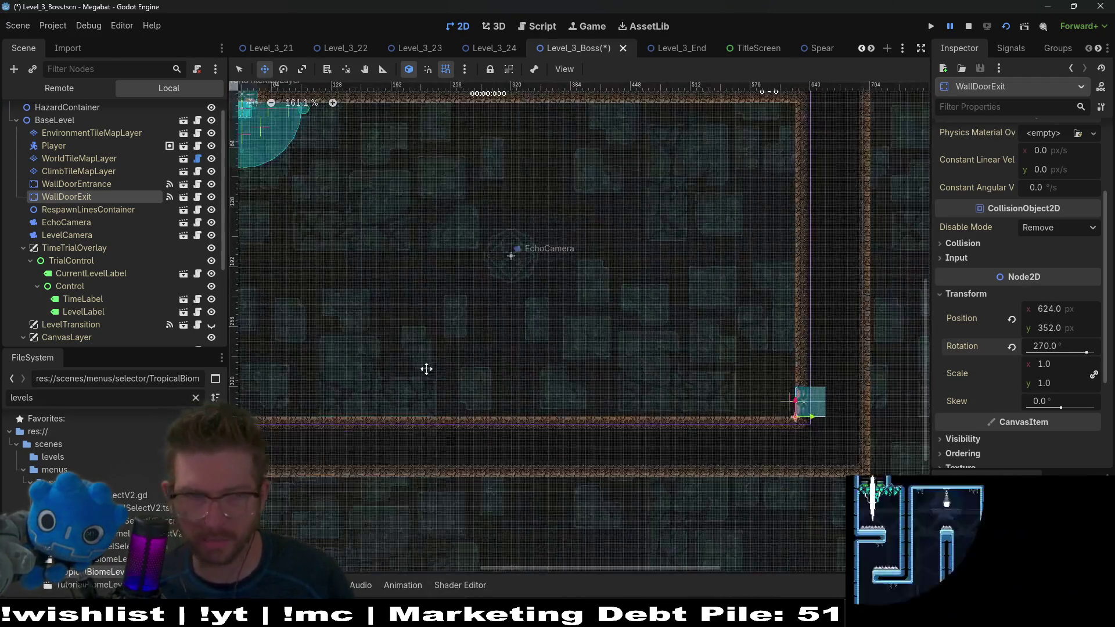
scroll(156, 236, "up", 1)
left_click(60, 173)
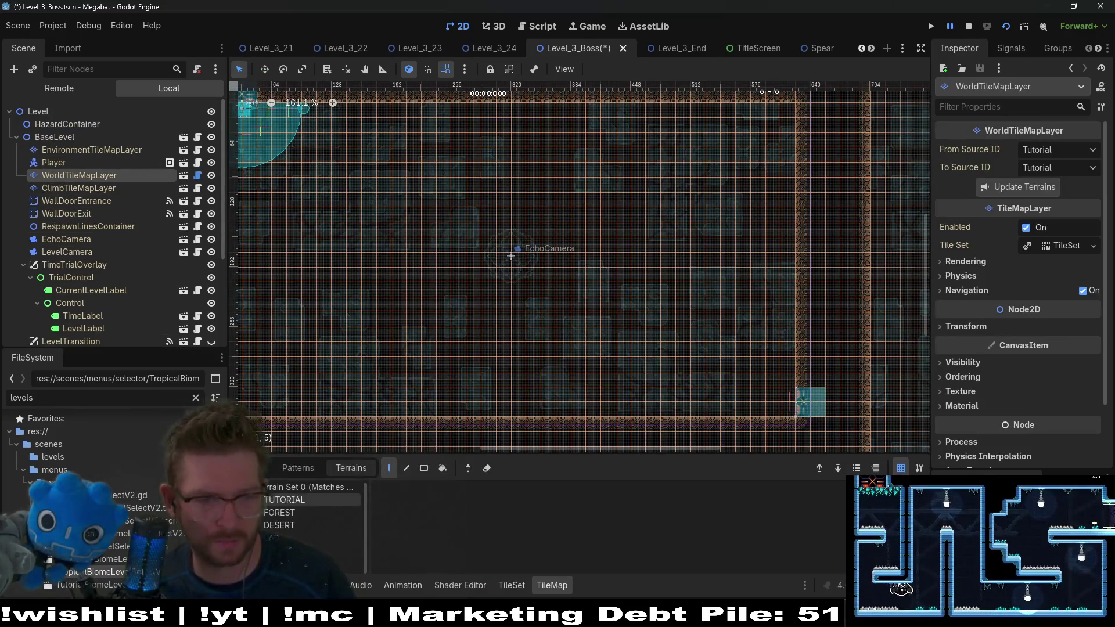
Step: Repaint the jagged right wall beside the exit door straight with DESERT terrain
left_click(279, 524)
scroll(656, 346, "right", 3)
scroll(656, 345, "down", 1)
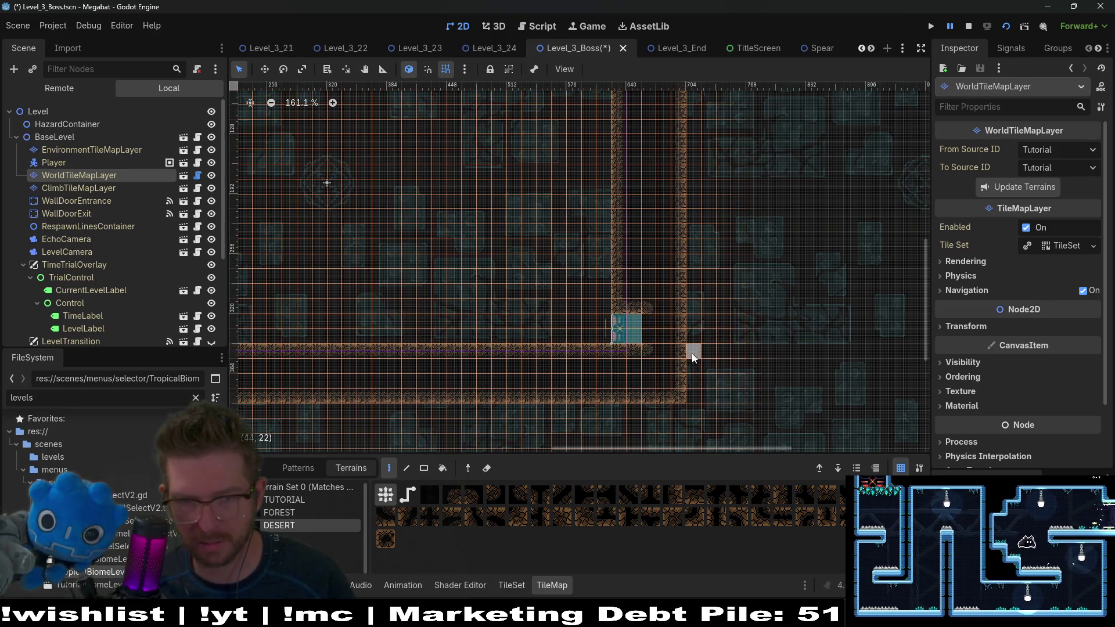
mouse_move(702, 354)
left_mouse_down()
mouse_move(703, 375)
mouse_move(703, 275)
mouse_move(692, 279)
left_mouse_up()
left_click_drag(705, 391, 694, 267)
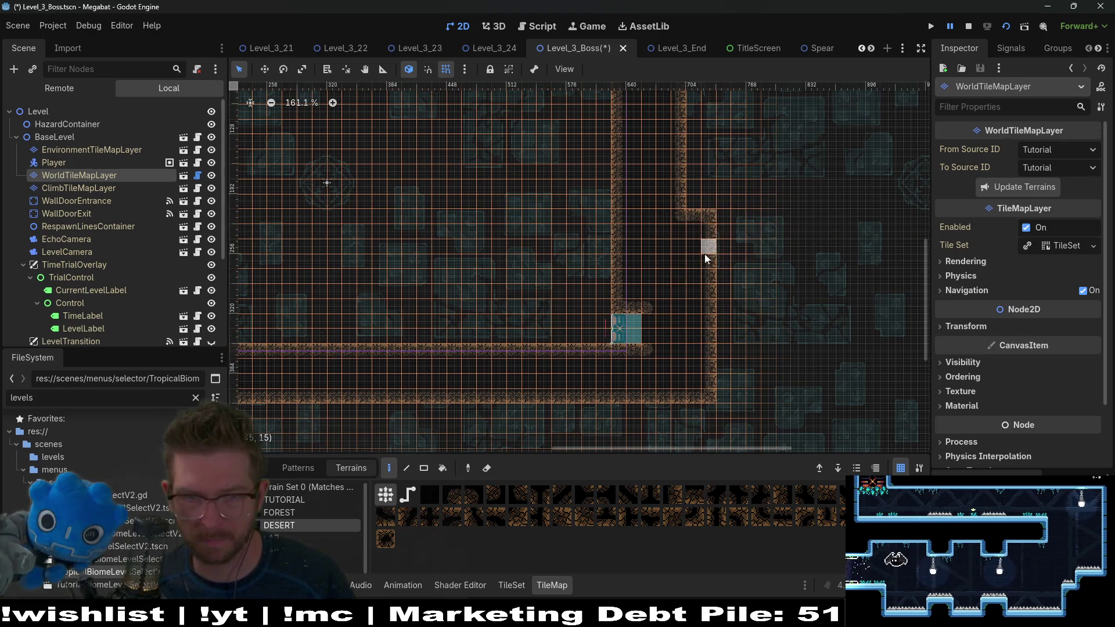
Step: Save Level_3_Boss and switch to the Level_3_End scene
scroll(541, 301, "down", 4)
key("ctrl+s")
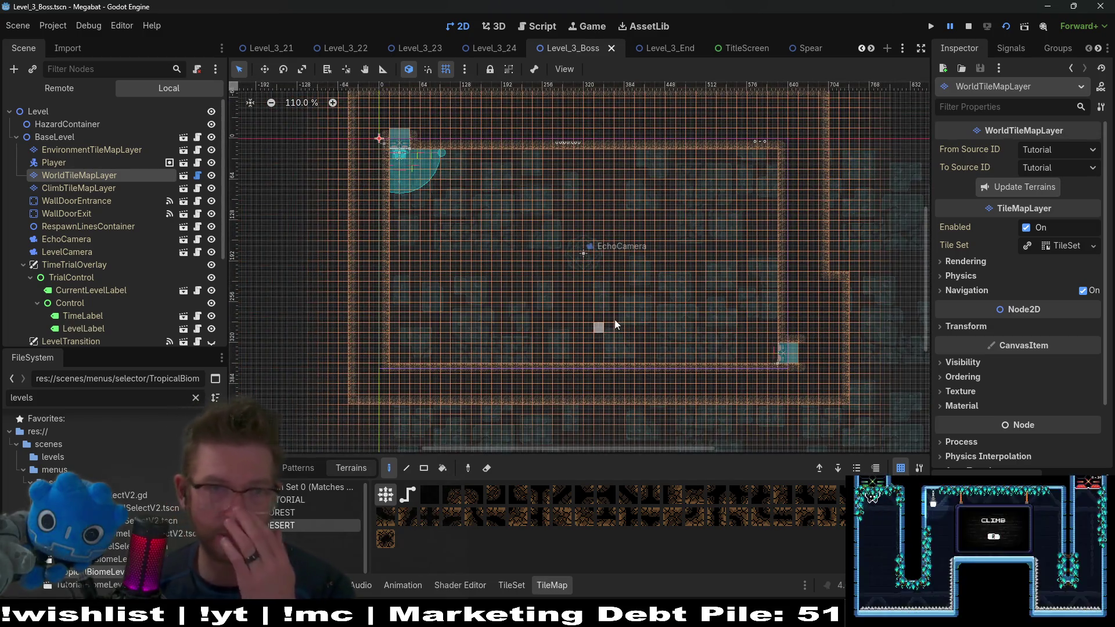
left_click(660, 47)
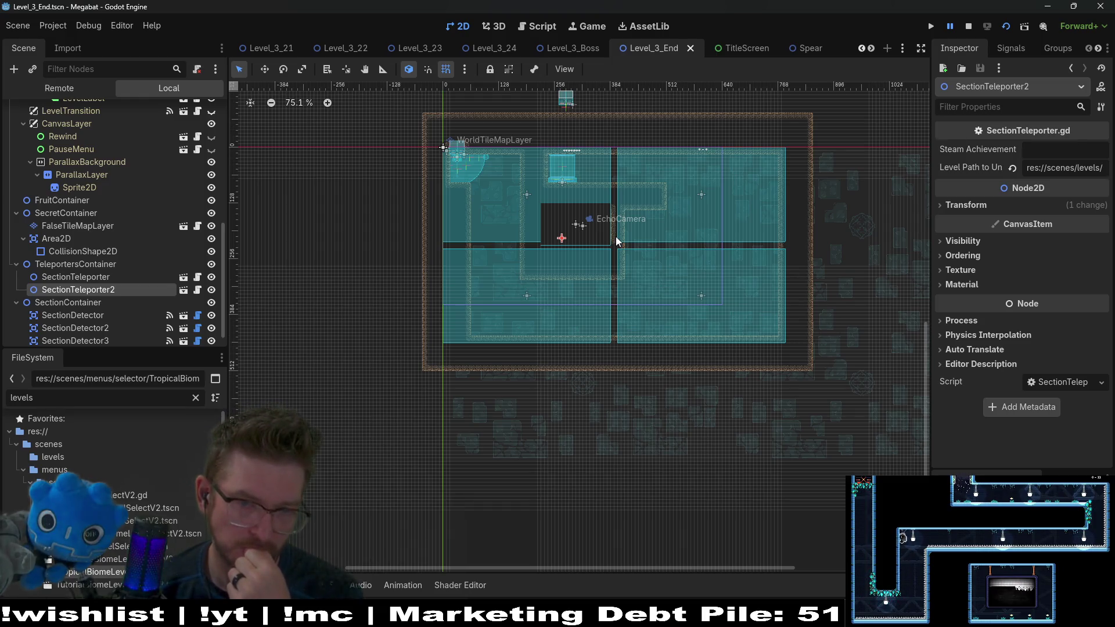
scroll(144, 260, "down", 1)
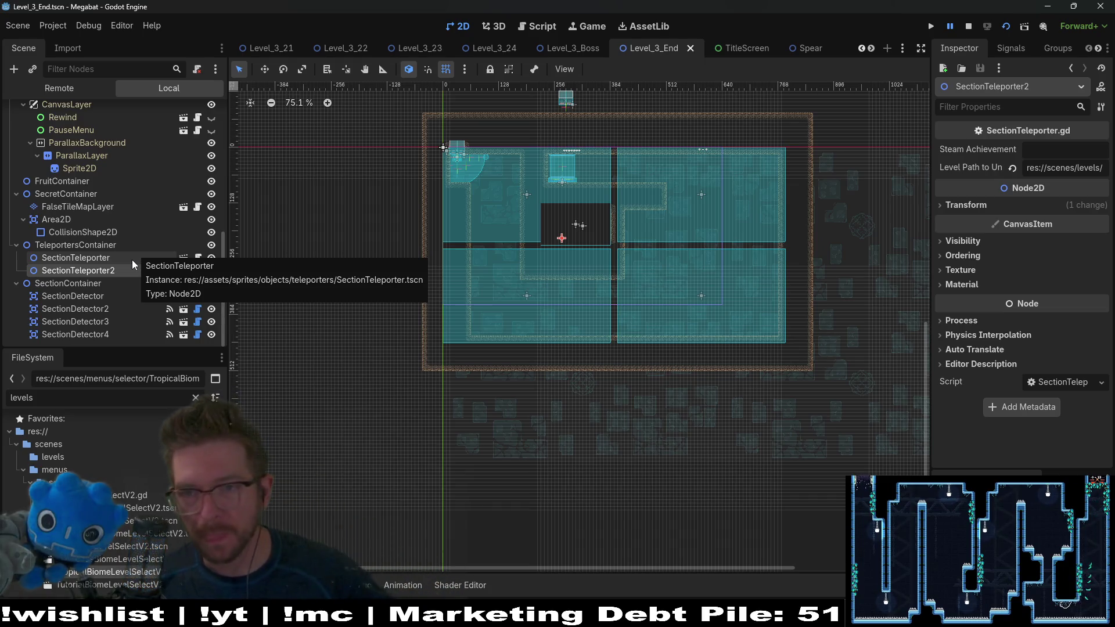
key("ctrl+s")
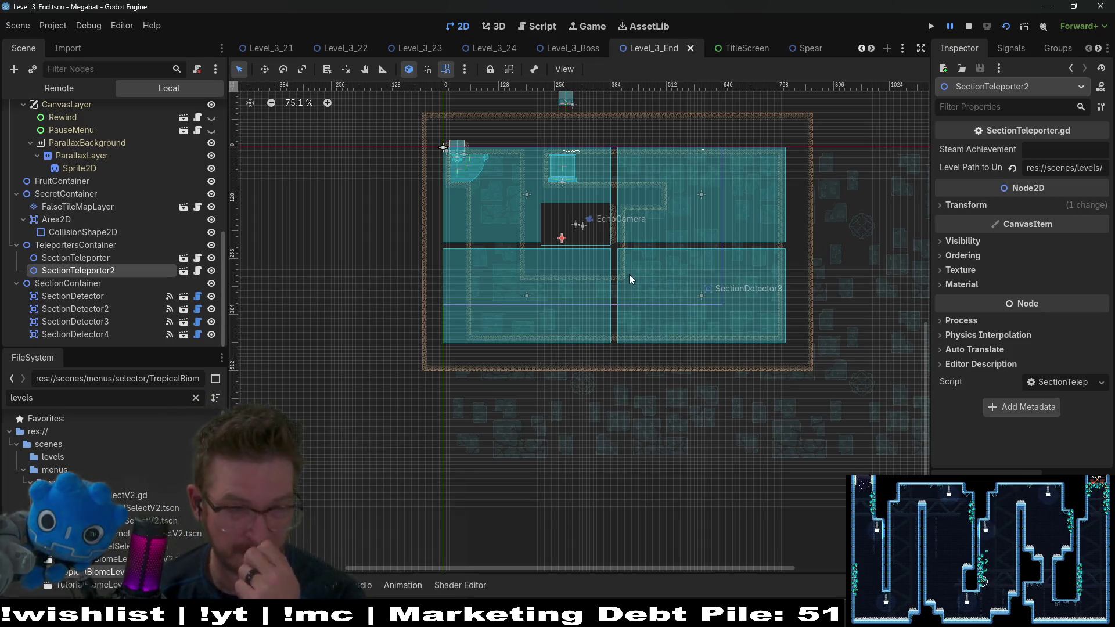
scroll(565, 248, "up", 5)
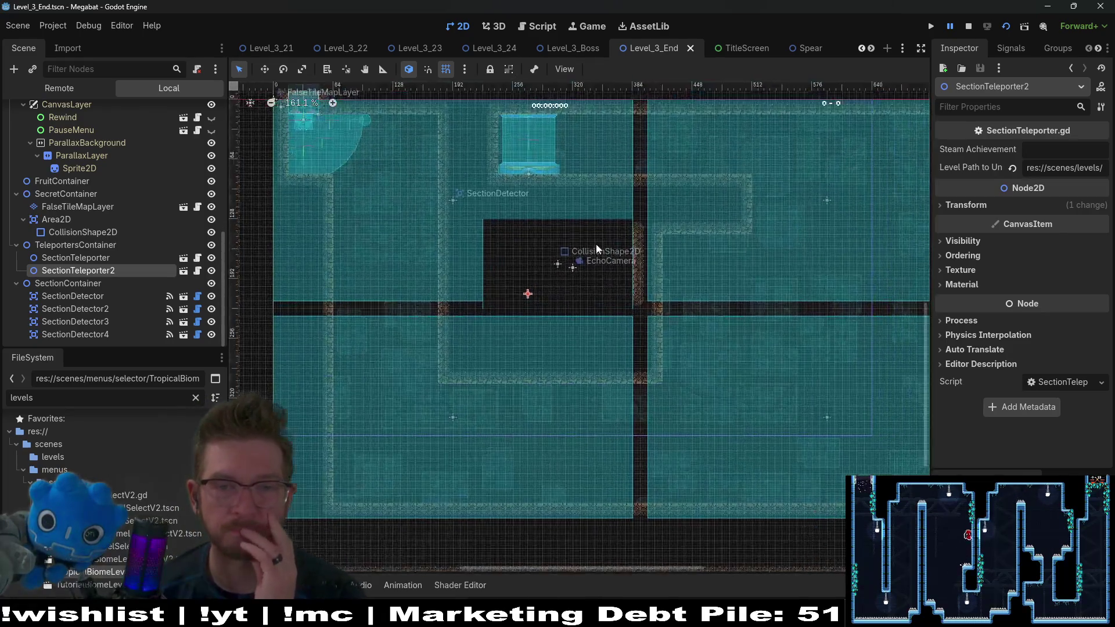
scroll(642, 223, "right", 3)
scroll(642, 223, "up", 2)
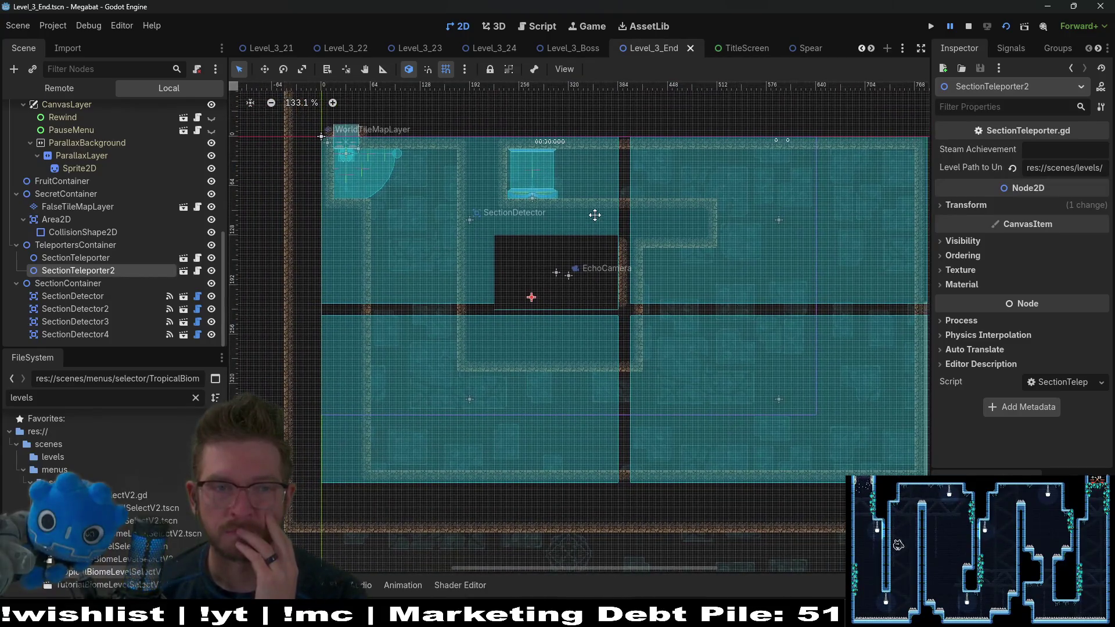
scroll(596, 203, "down", 1)
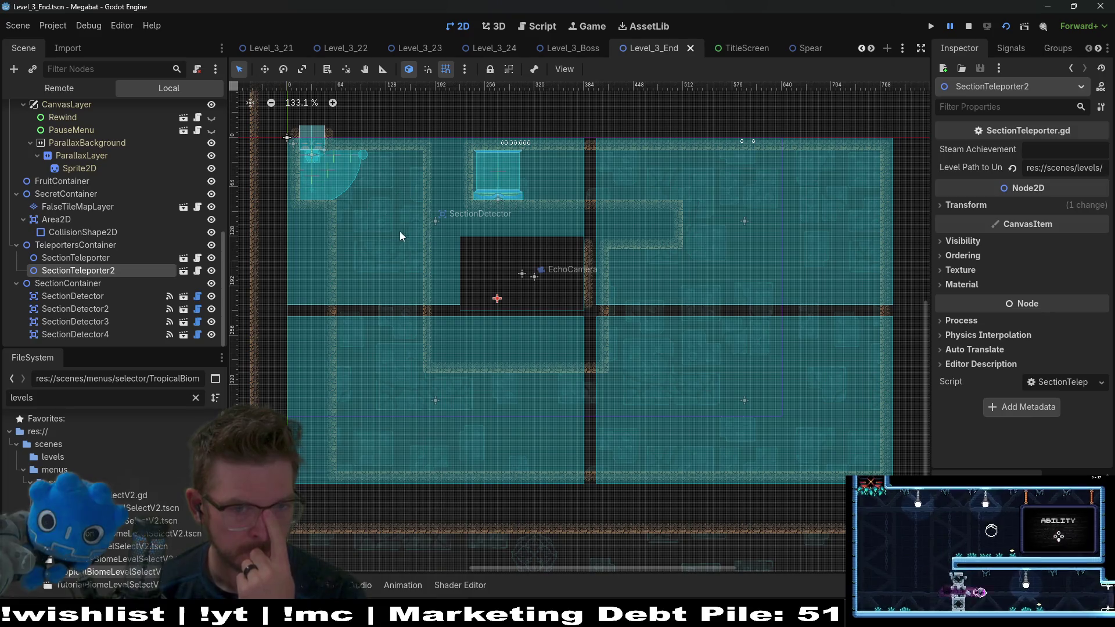
left_click_drag(400, 231, 455, 241)
scroll(490, 218, "up", 2)
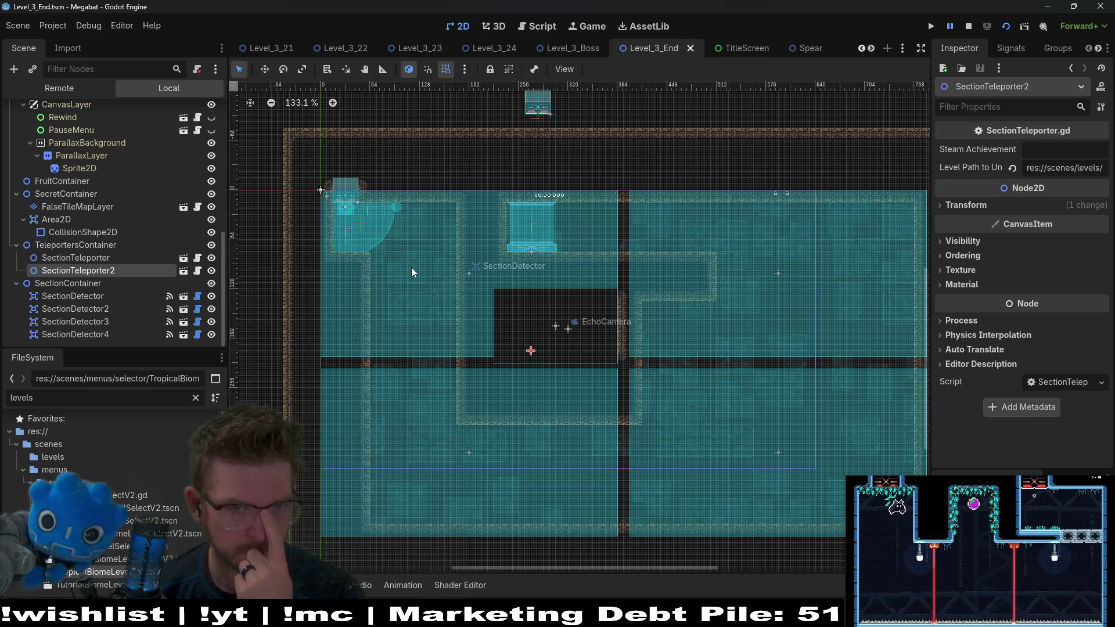
scroll(421, 219, "up", 4)
scroll(124, 209, "up", 6)
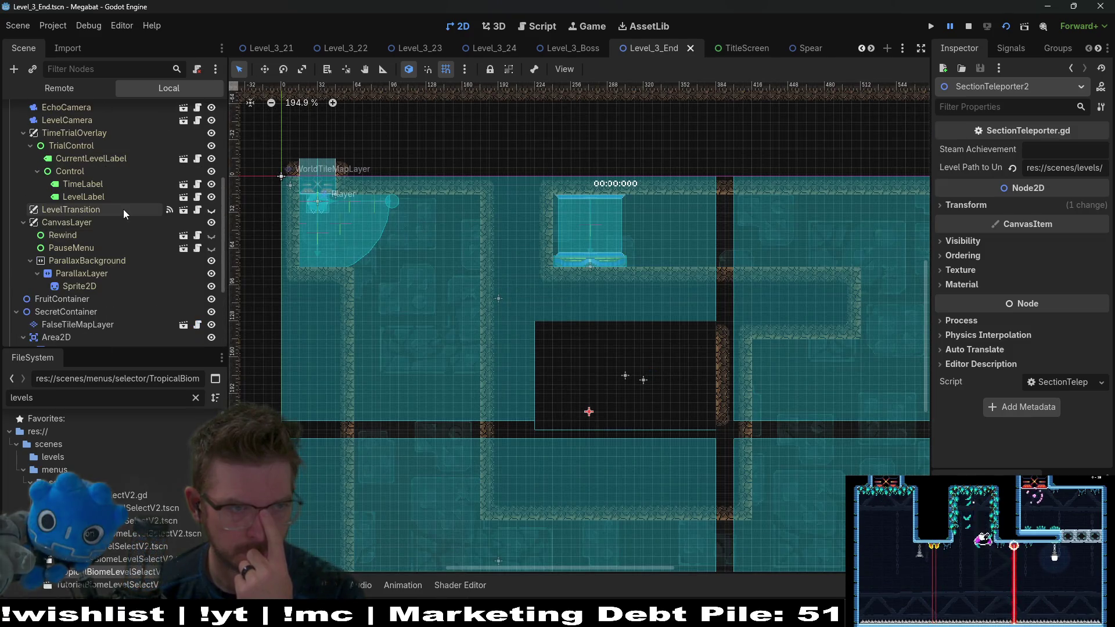
Step: Paint 5x4, 4x5 and 7x9 rectangles of DESERT terrain on WorldTileMapLayer
left_click(90, 162)
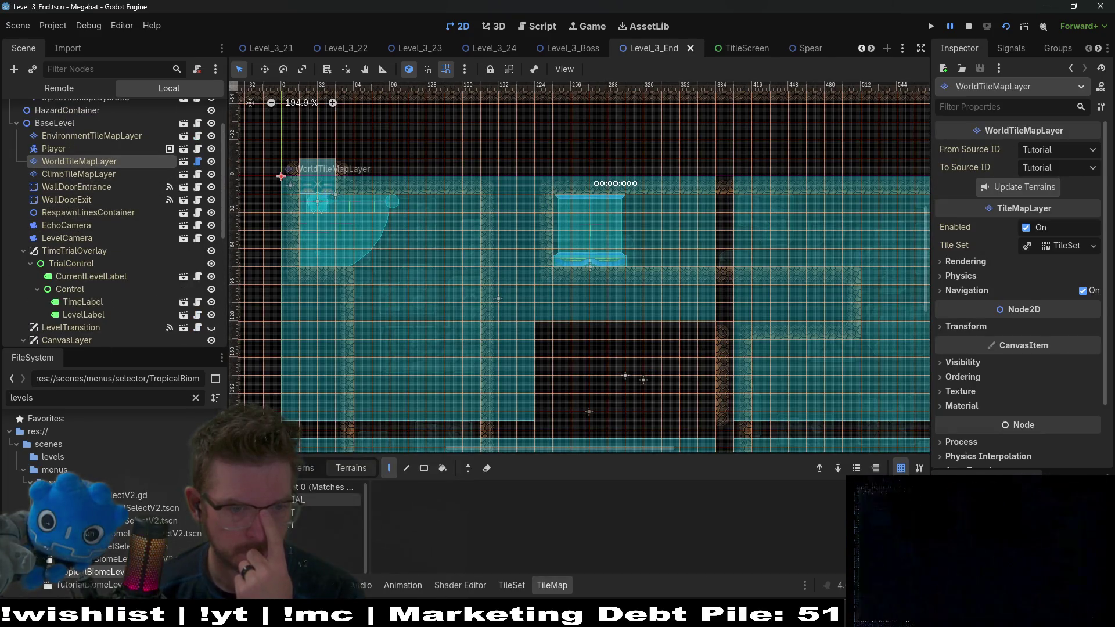
left_click(307, 511)
left_click(290, 525)
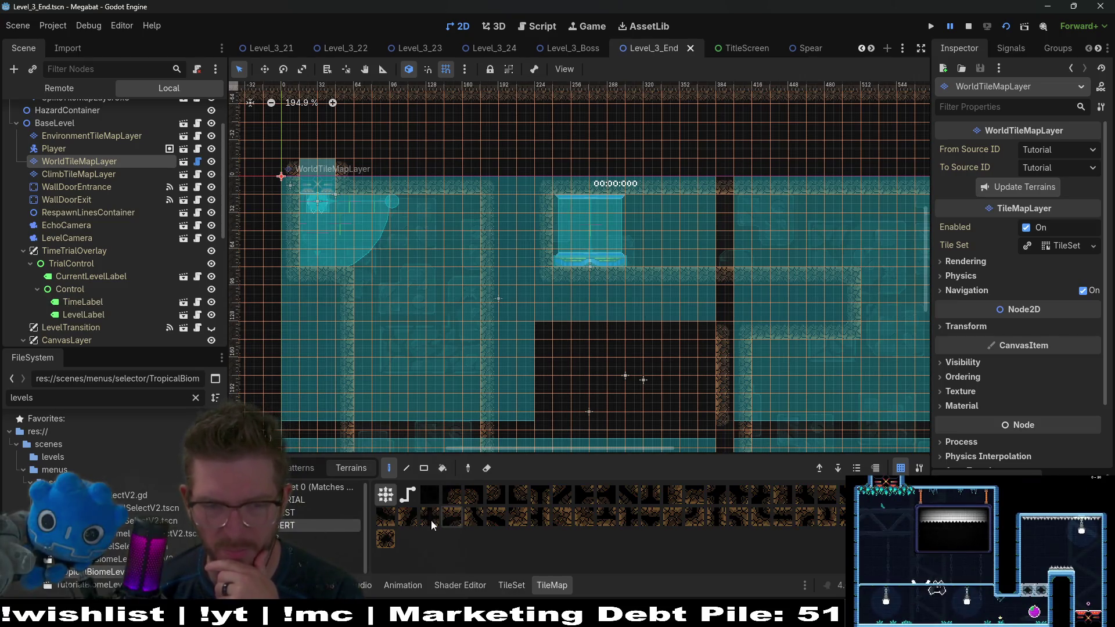
scroll(489, 331, "down", 2)
left_click(424, 468)
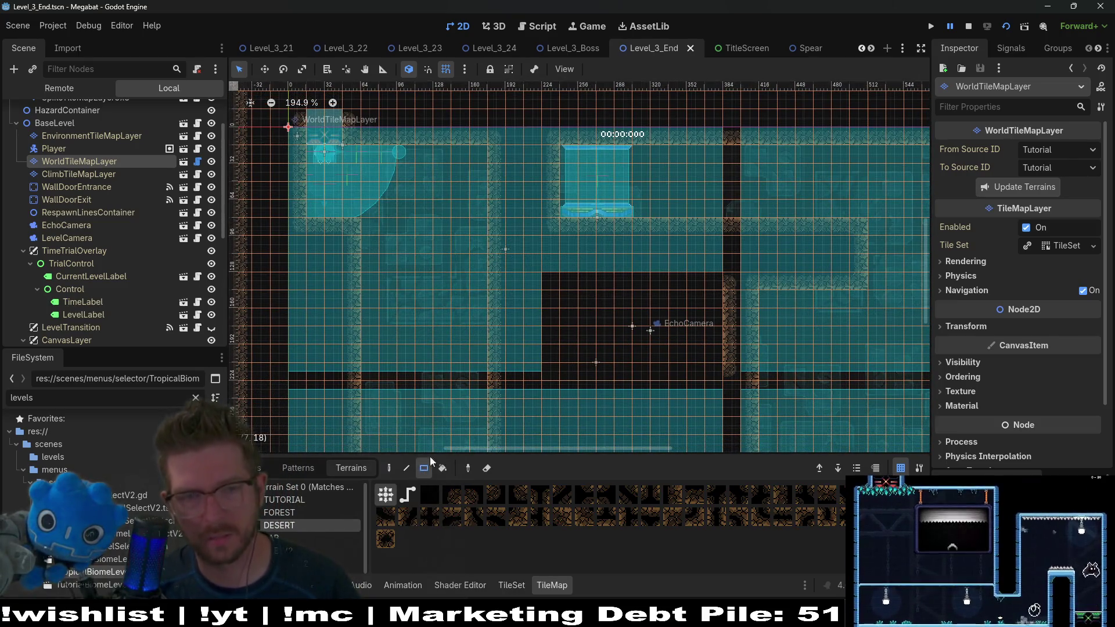
left_click_drag(477, 154, 547, 217)
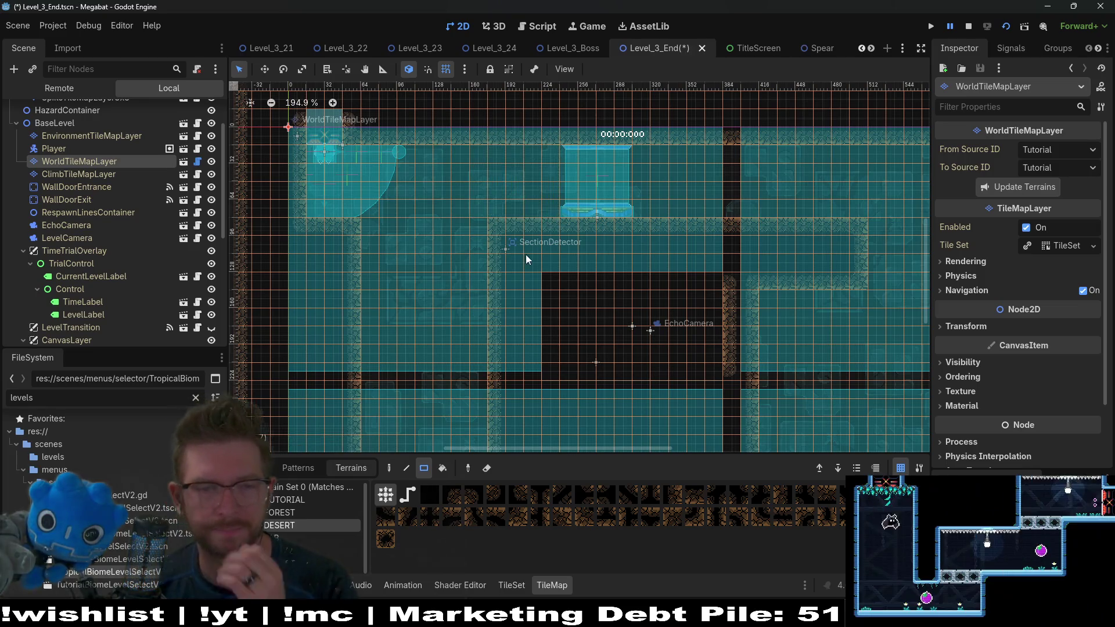
scroll(525, 255, "down", 2)
left_click_drag(383, 190, 490, 332)
scroll(517, 308, "up", 1)
scroll(514, 297, "left", 3)
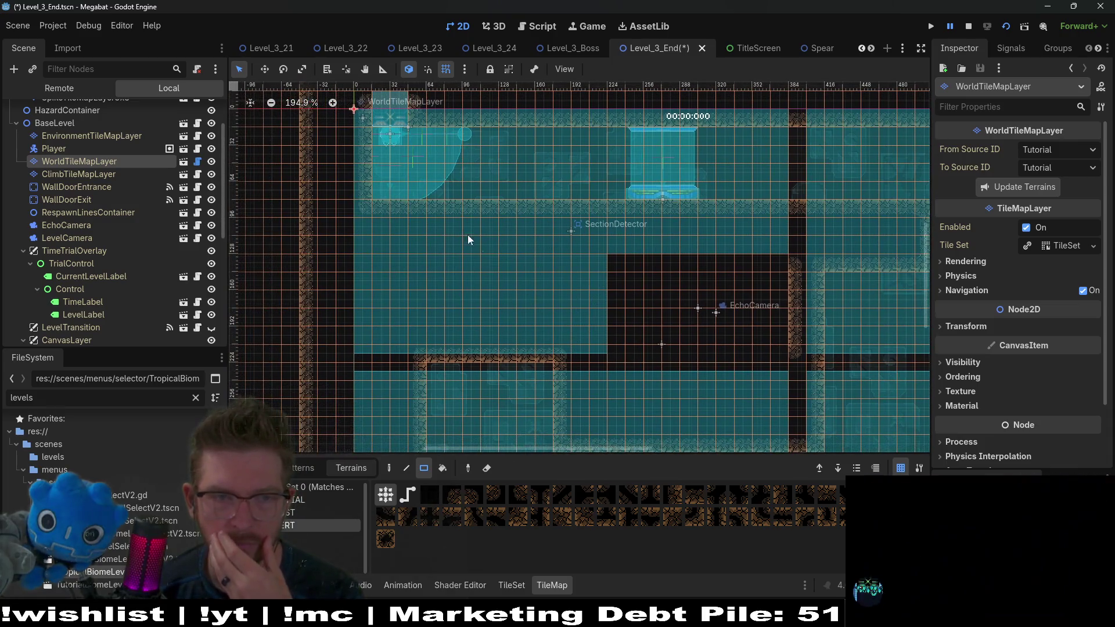
left_click_drag(433, 204, 541, 359)
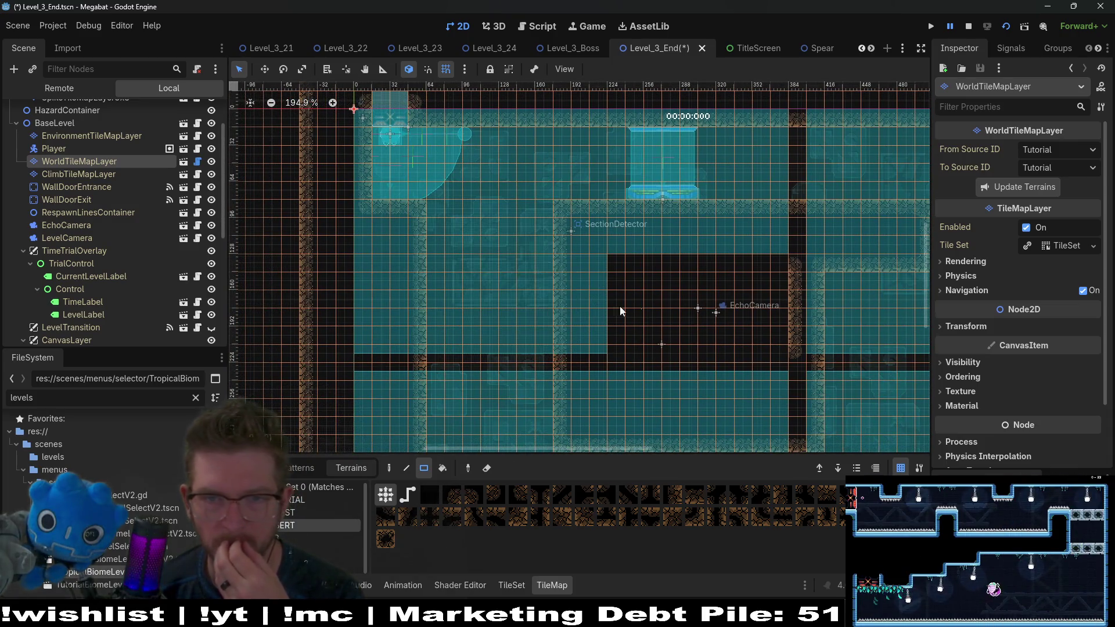
Step: Paint a 2x3 desert patch and repaint rectangles to add wall edges and remove inner walls
scroll(583, 284, "right", 6)
scroll(583, 283, "up", 1)
mouse_move(649, 144)
left_mouse_down()
mouse_move(676, 202)
mouse_move(702, 209)
left_mouse_up()
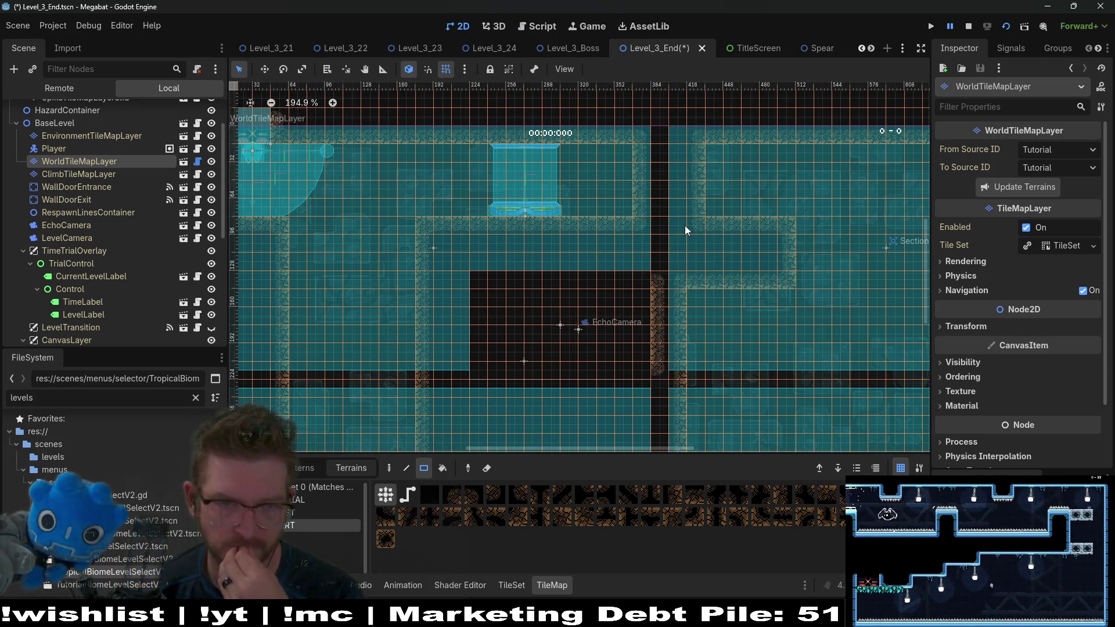
mouse_move(621, 214)
left_mouse_down()
mouse_move(664, 208)
mouse_move(689, 222)
left_mouse_up()
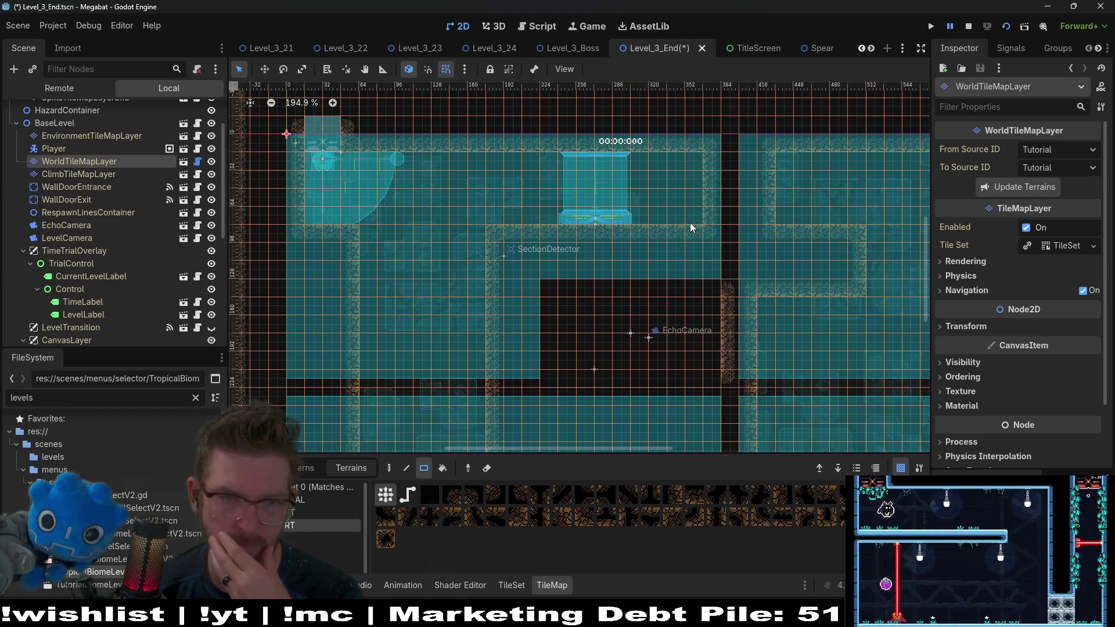
scroll(657, 278, "left", 1)
scroll(624, 272, "left", 1)
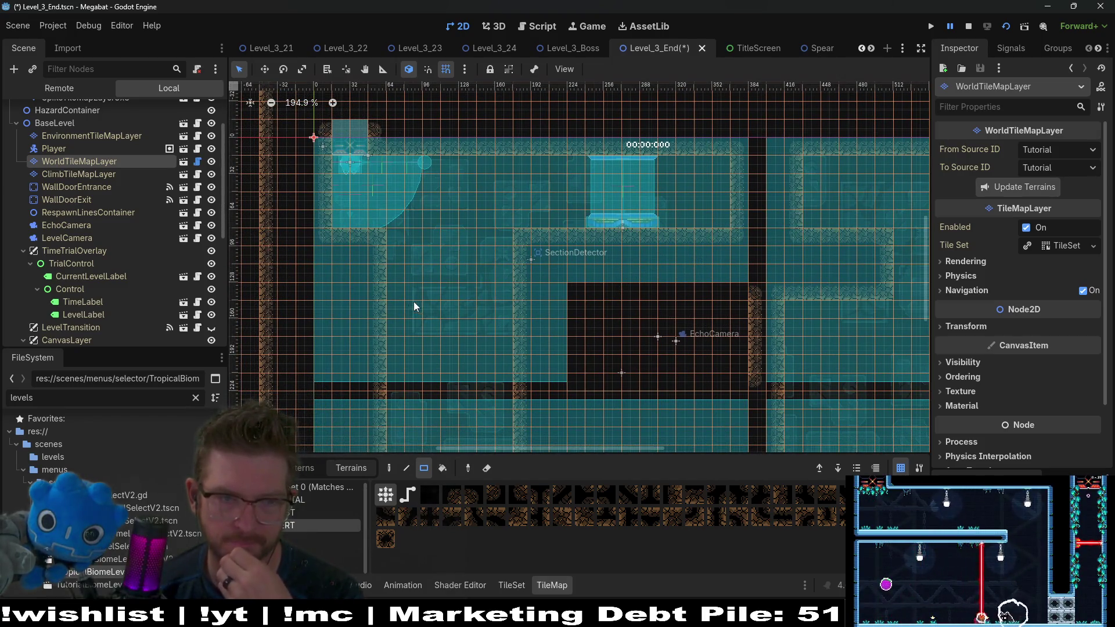
left_click_drag(494, 356, 503, 352)
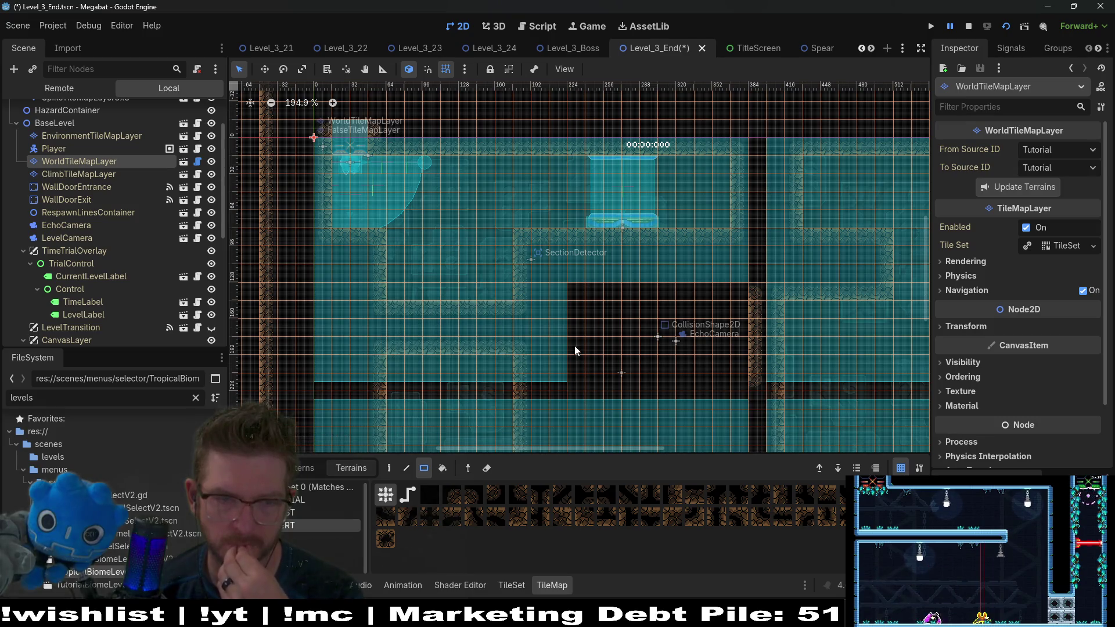
left_click_drag(399, 314, 505, 350)
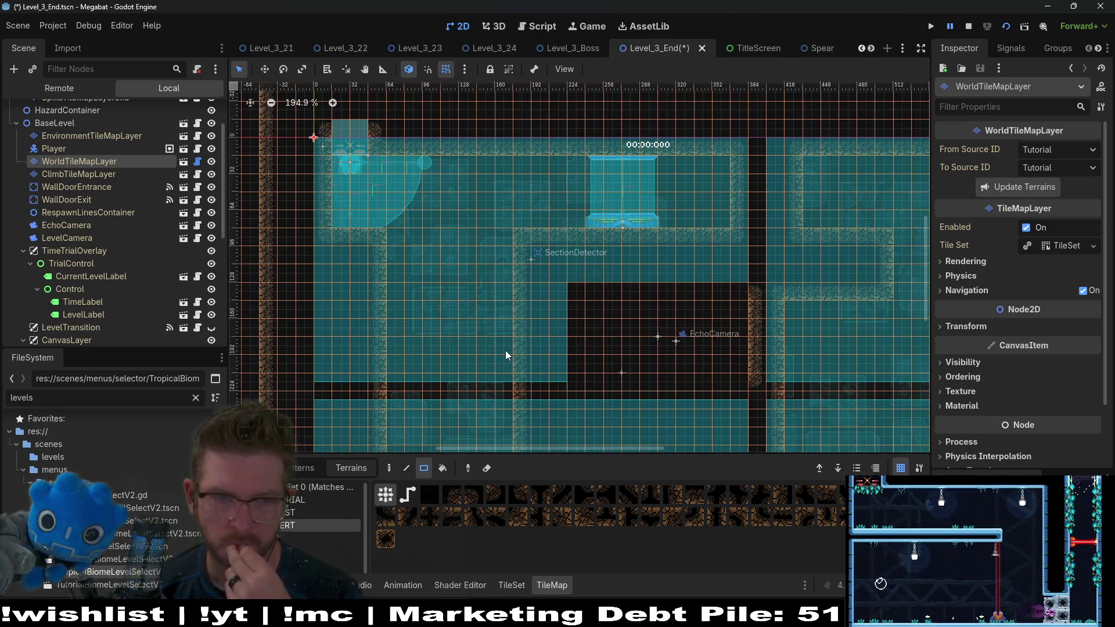
scroll(555, 281, "up", 1)
left_click_drag(512, 270, 530, 260)
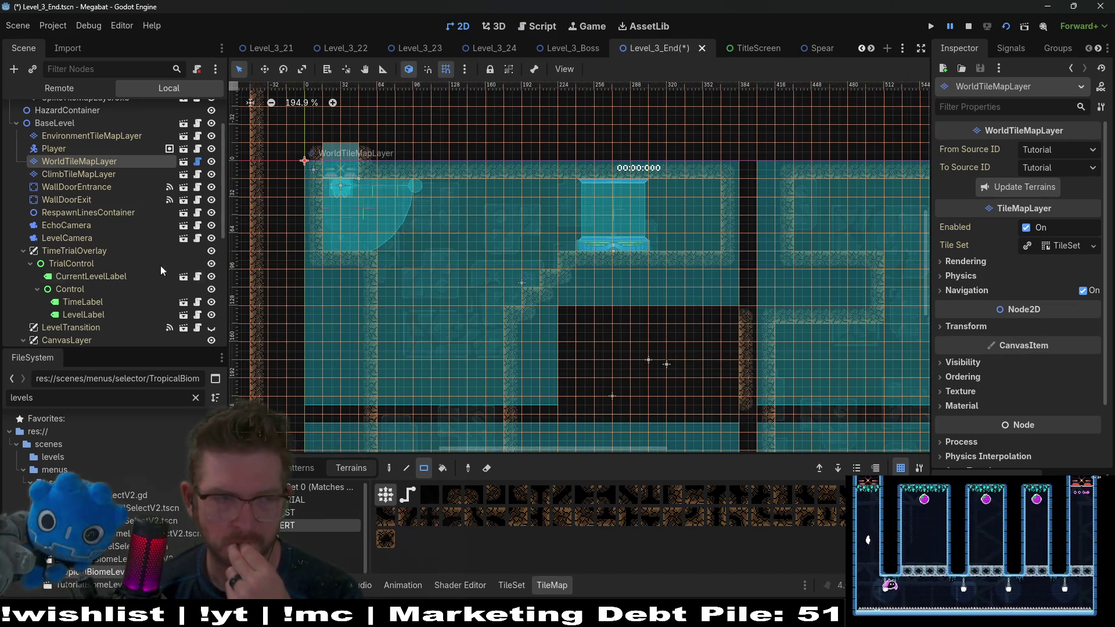
scroll(139, 259, "down", 5)
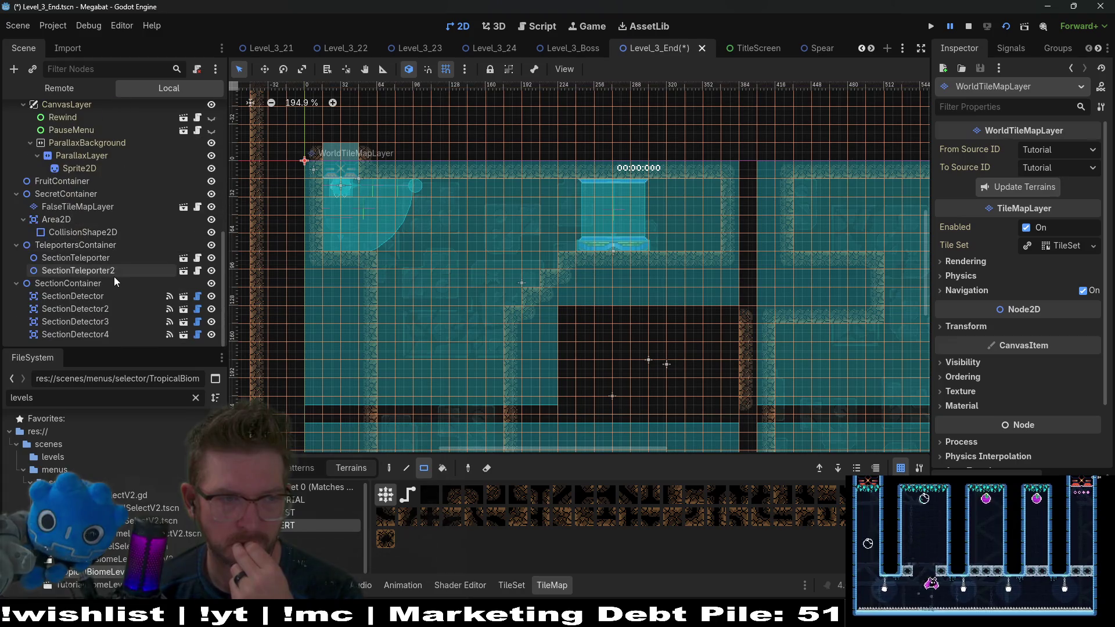
double_click(87, 258)
Step: Move the SectionTeleporter right beneath the raised block, then reselect WorldTileMapLayer for painting
mouse_move(608, 240)
left_mouse_down()
mouse_move(707, 240)
mouse_move(774, 256)
left_mouse_up()
scroll(764, 248, "up", 3)
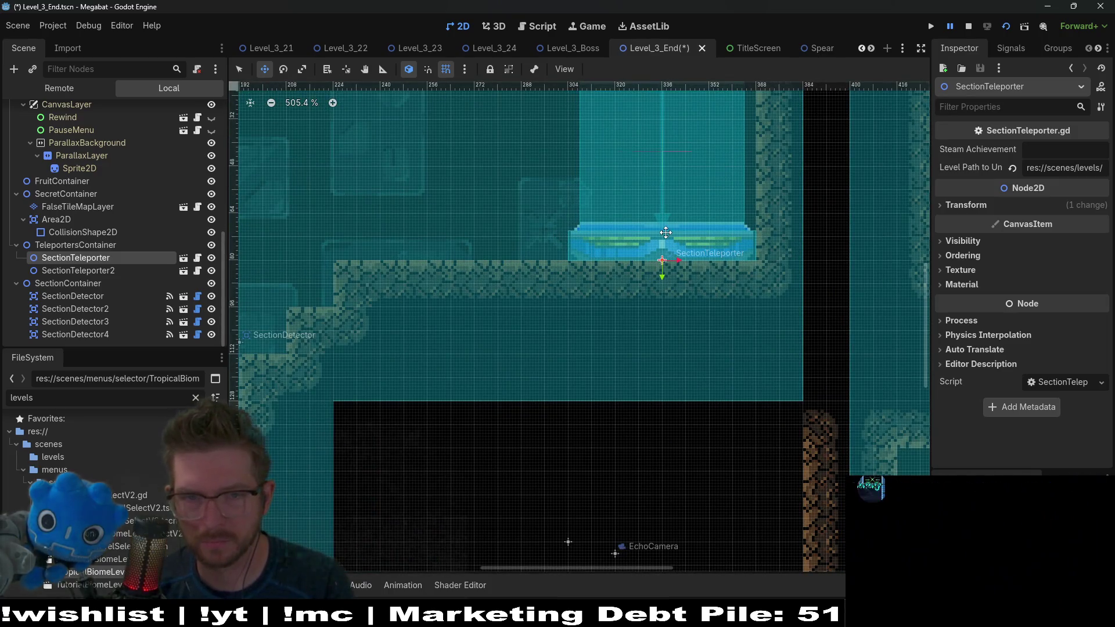
scroll(671, 228, "down", 3)
scroll(667, 227, "up", 5)
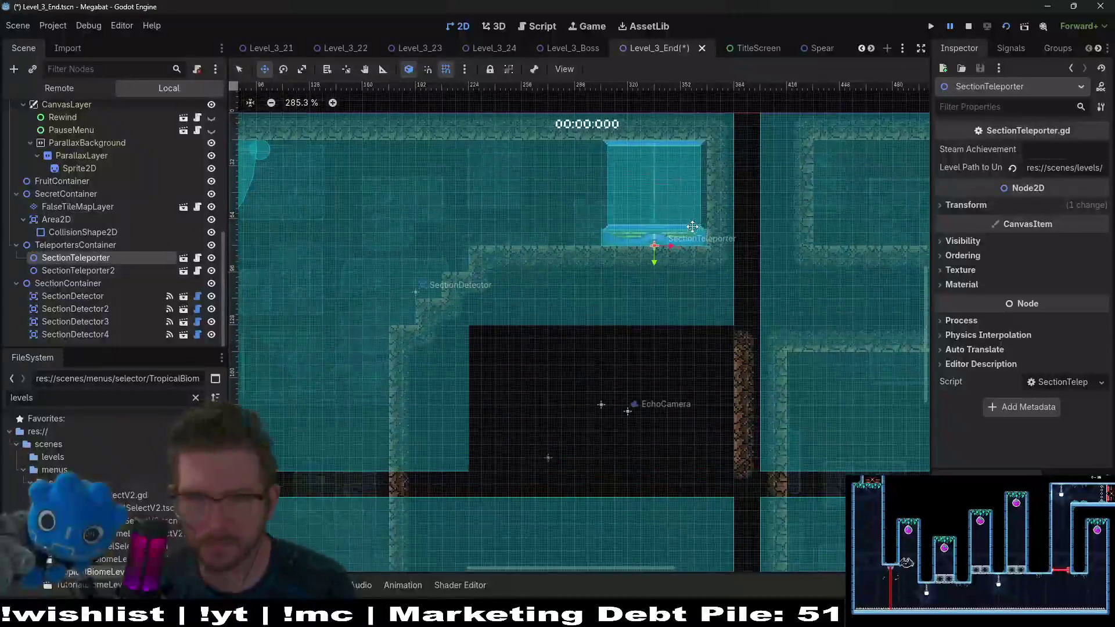
scroll(664, 224, "down", 6)
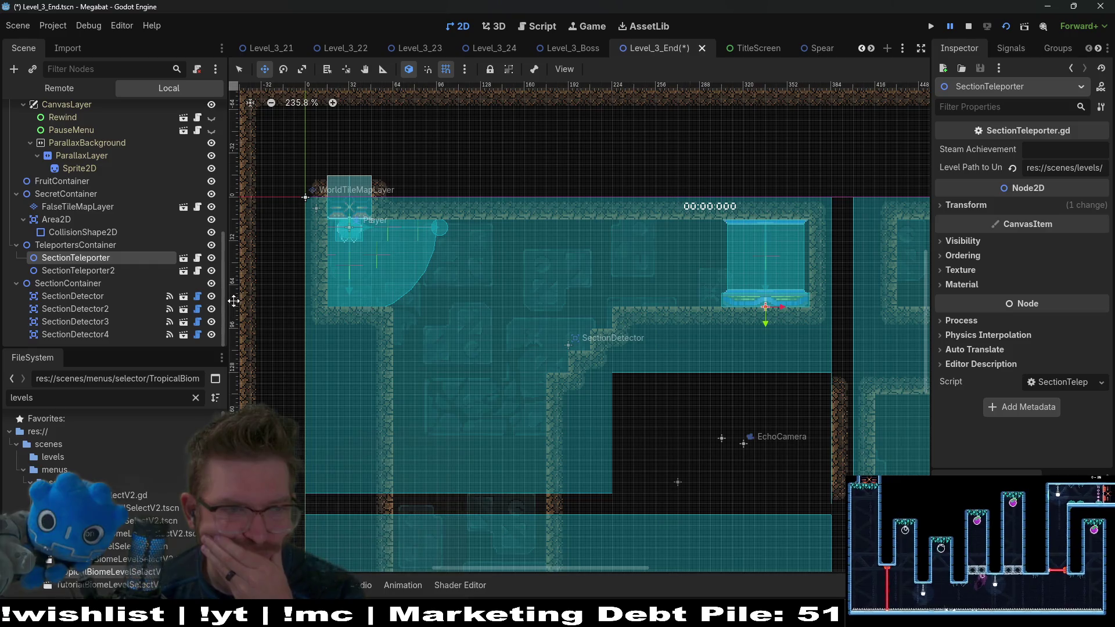
scroll(151, 277, "up", 10)
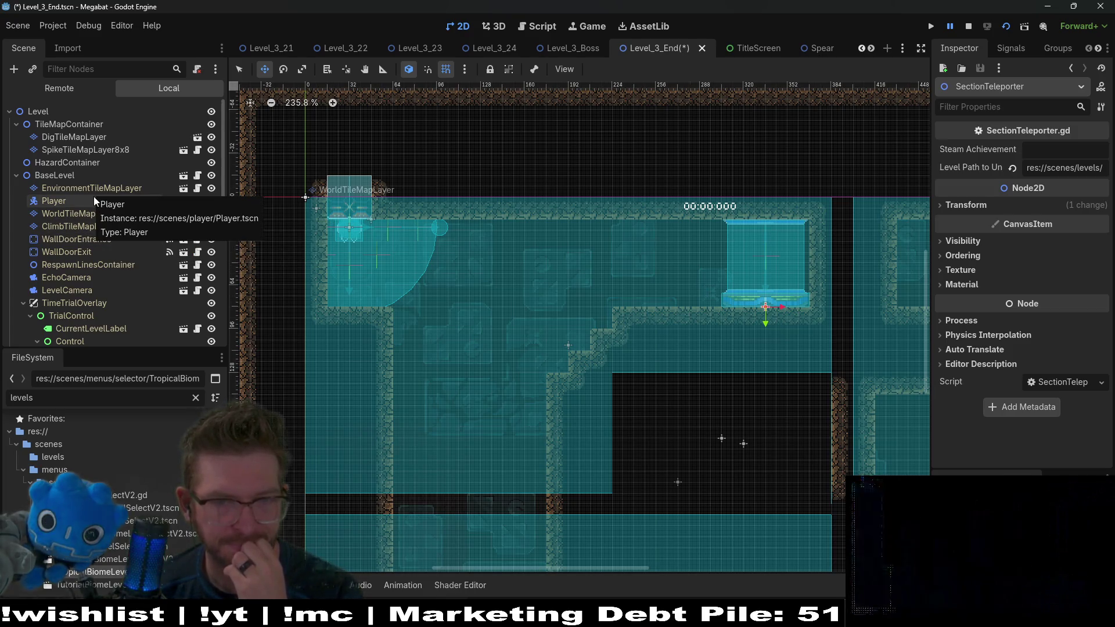
left_click_drag(625, 292, 407, 267)
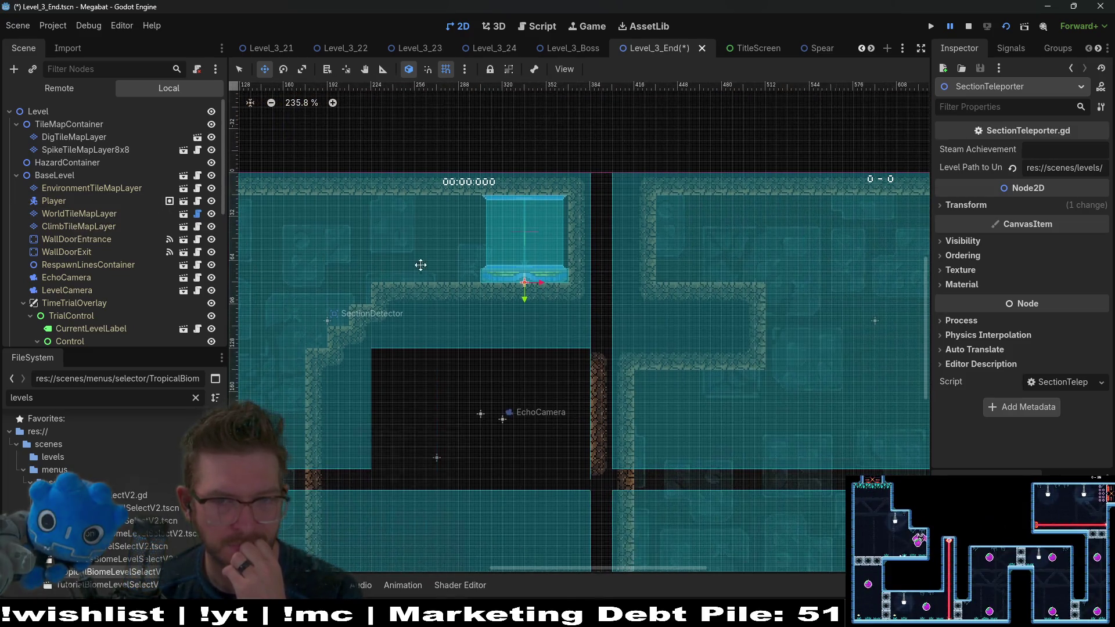
scroll(525, 280, "down", 5)
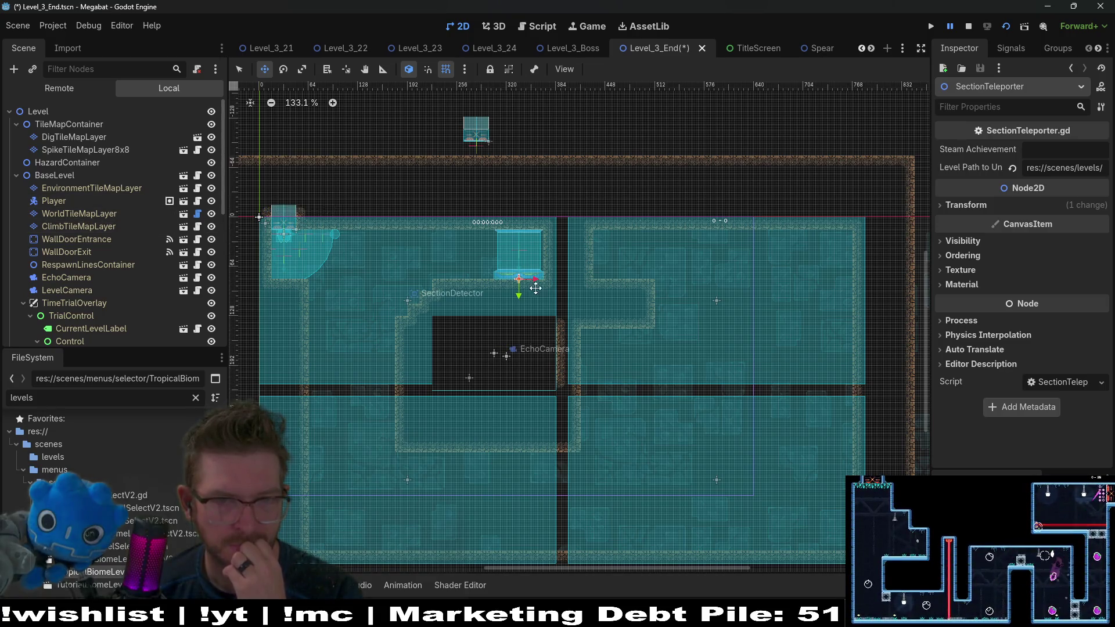
left_click_drag(683, 295, 611, 250)
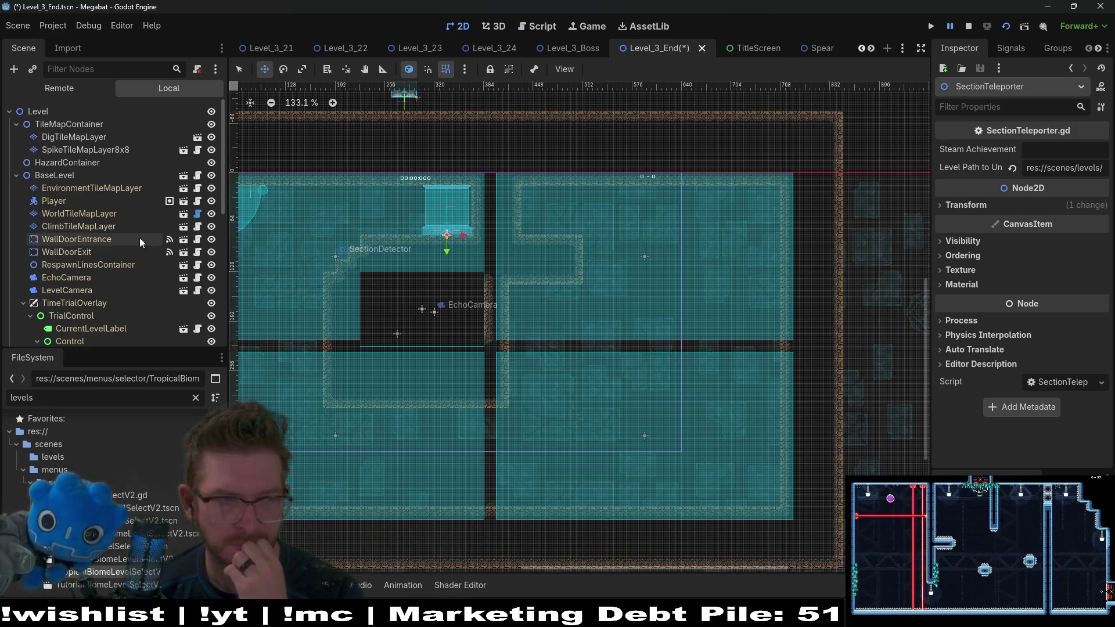
left_click(87, 213)
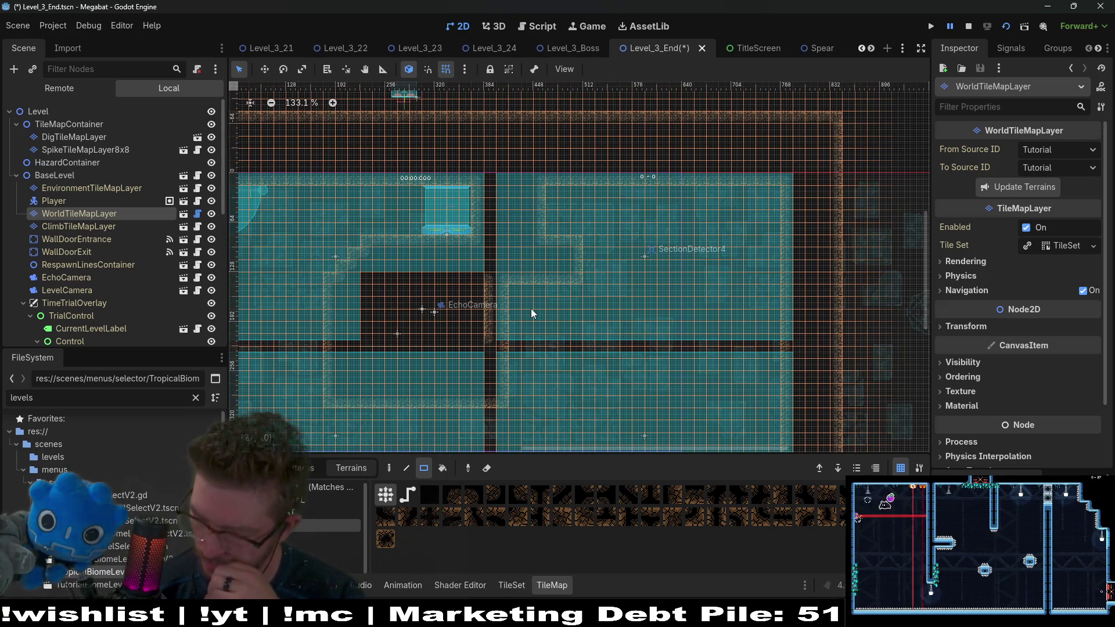
Step: Paint a large rectangle and a tall rectangle of wall tiles into the level
scroll(538, 287, "down", 1)
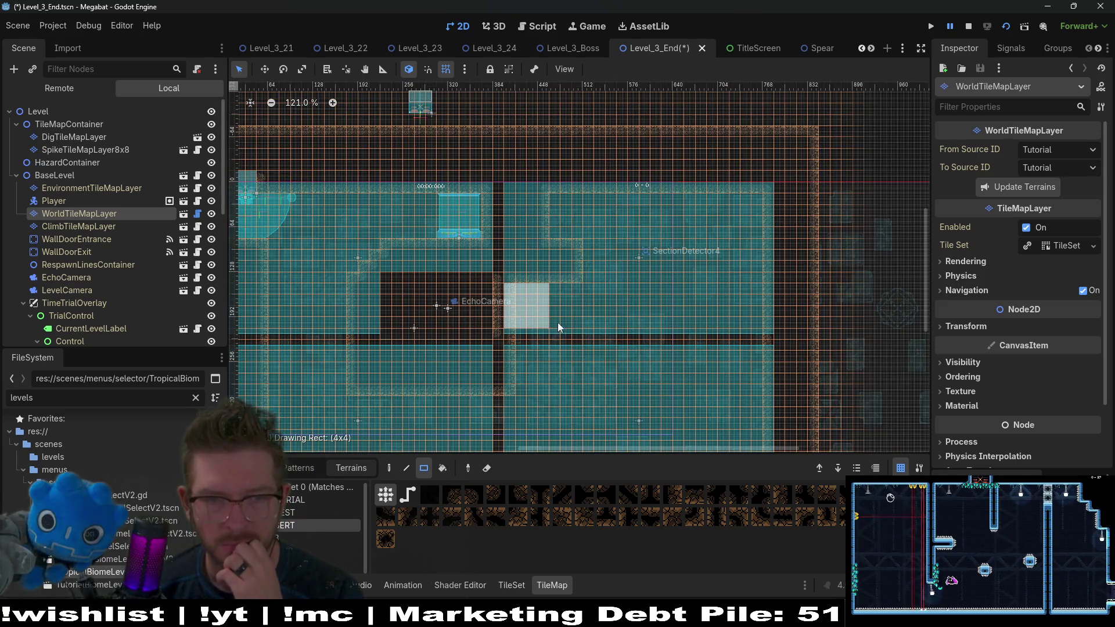
scroll(576, 334, "down", 3)
mouse_move(570, 160)
left_mouse_down()
mouse_move(738, 422)
mouse_move(783, 433)
left_mouse_up()
scroll(672, 286, "up", 4)
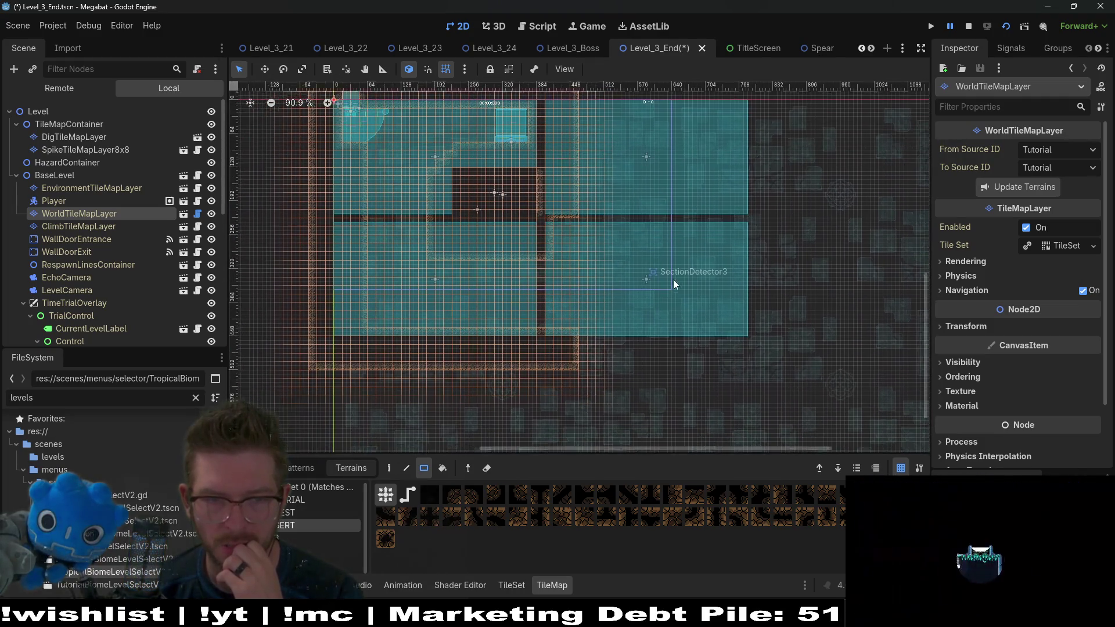
scroll(561, 283, "up", 3)
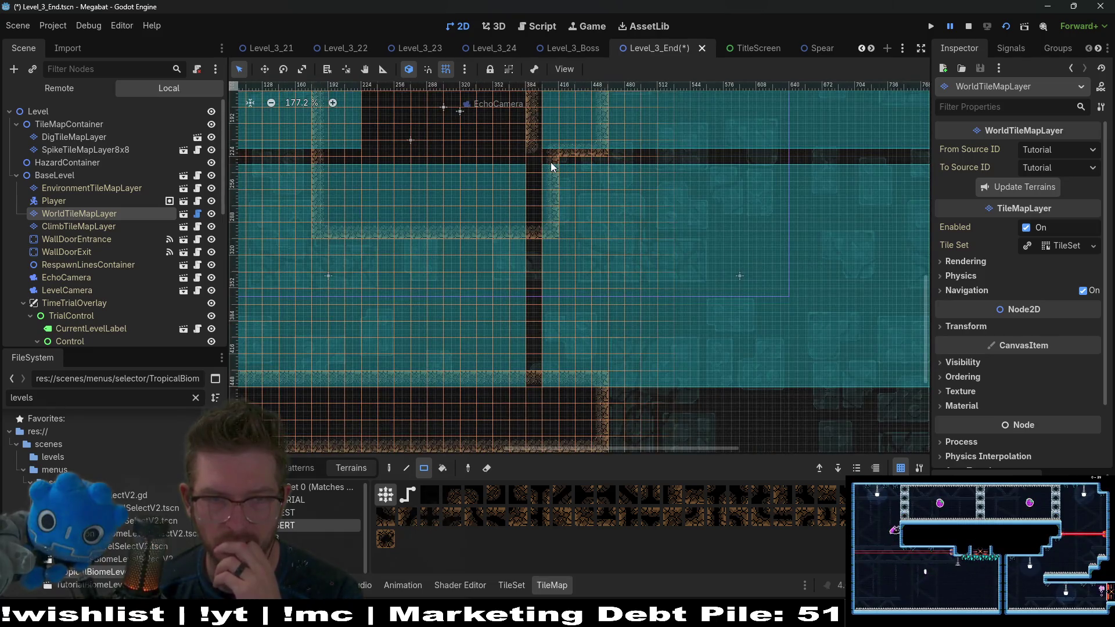
mouse_move(538, 159)
left_mouse_down()
mouse_move(611, 374)
mouse_move(600, 421)
left_mouse_up()
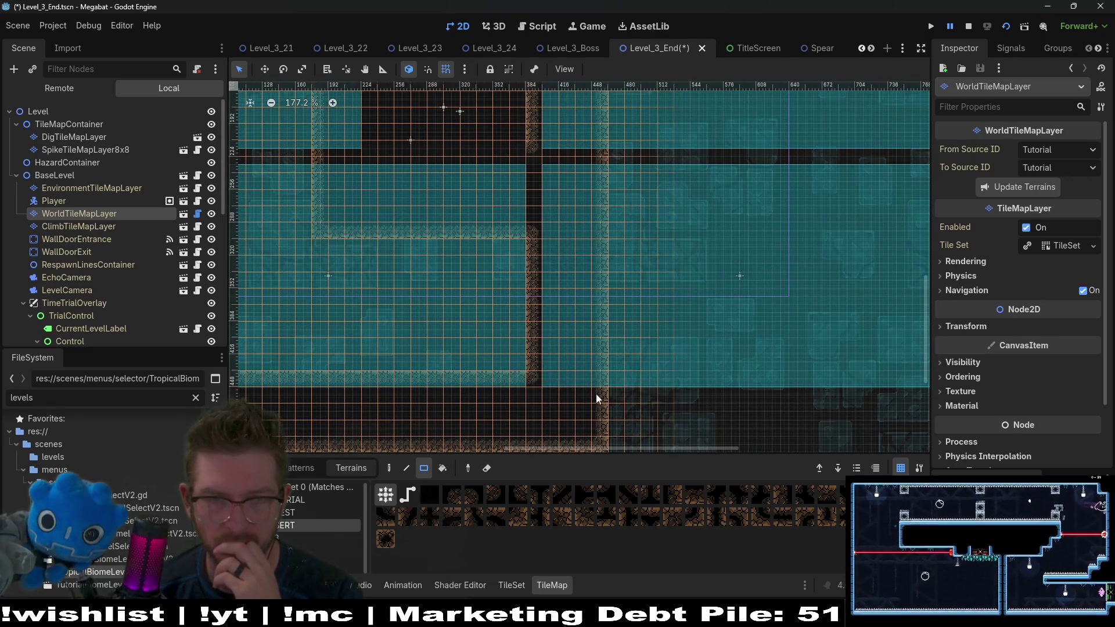
scroll(607, 281, "up", 3)
scroll(607, 281, "left", 4)
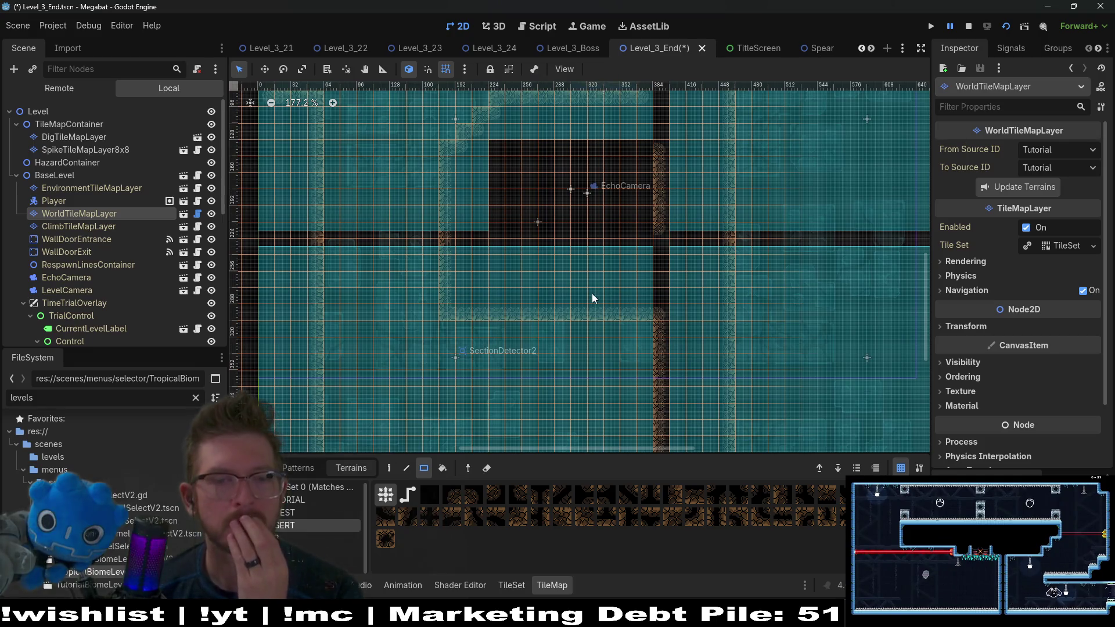
left_click_drag(455, 259, 591, 320)
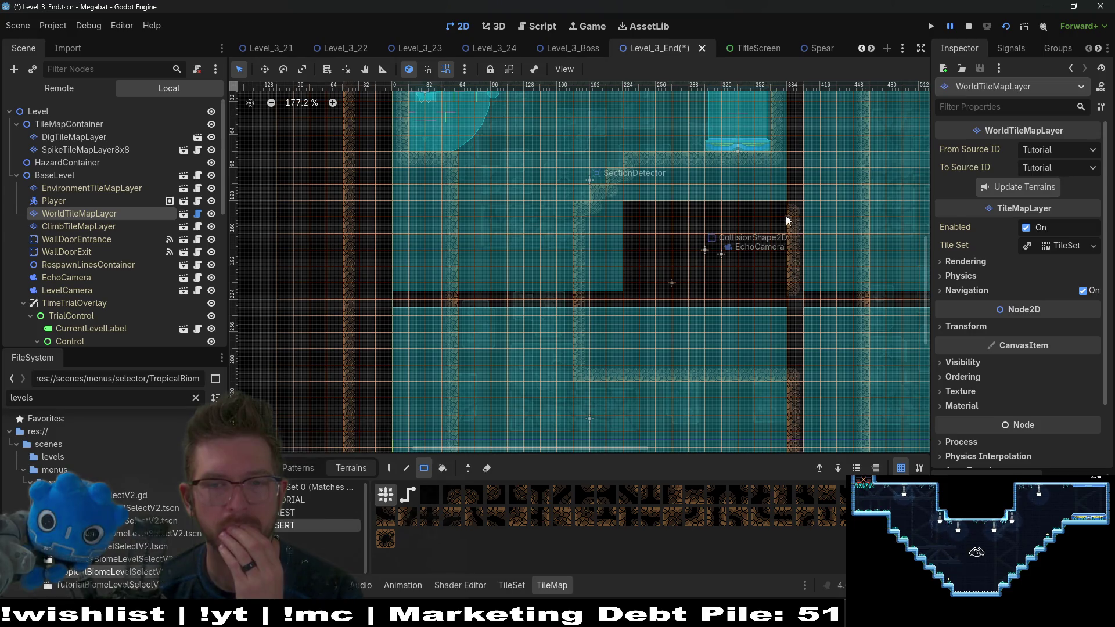
scroll(203, 303, "down", 10)
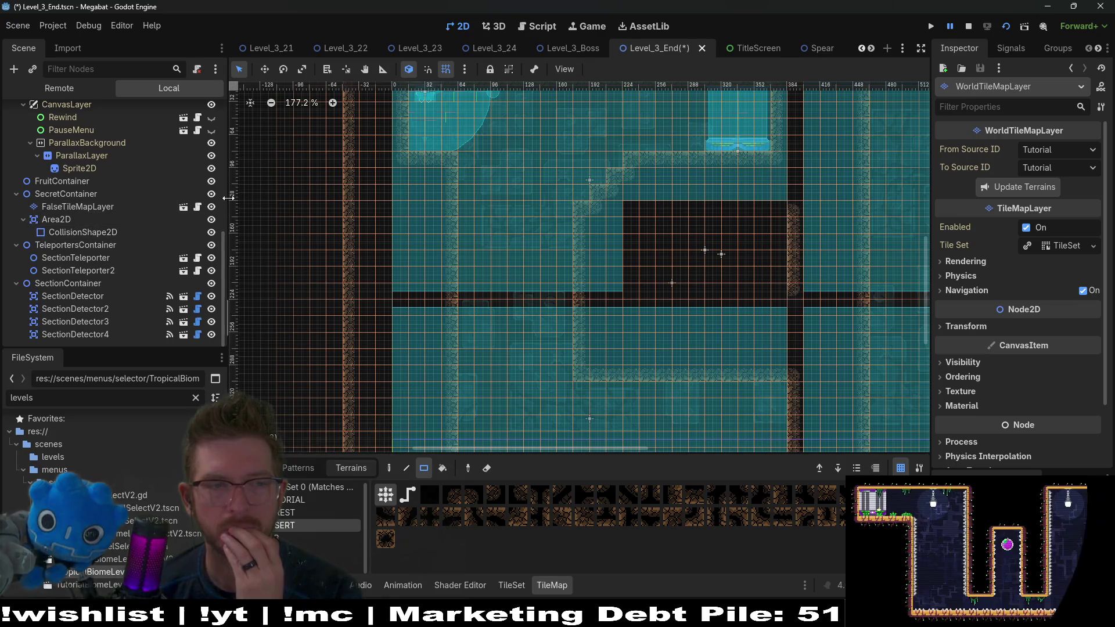
Step: Make FalseTileMapLayer visible and paint an 8x4 block plus a one-row strip along the bottom
left_click(211, 207)
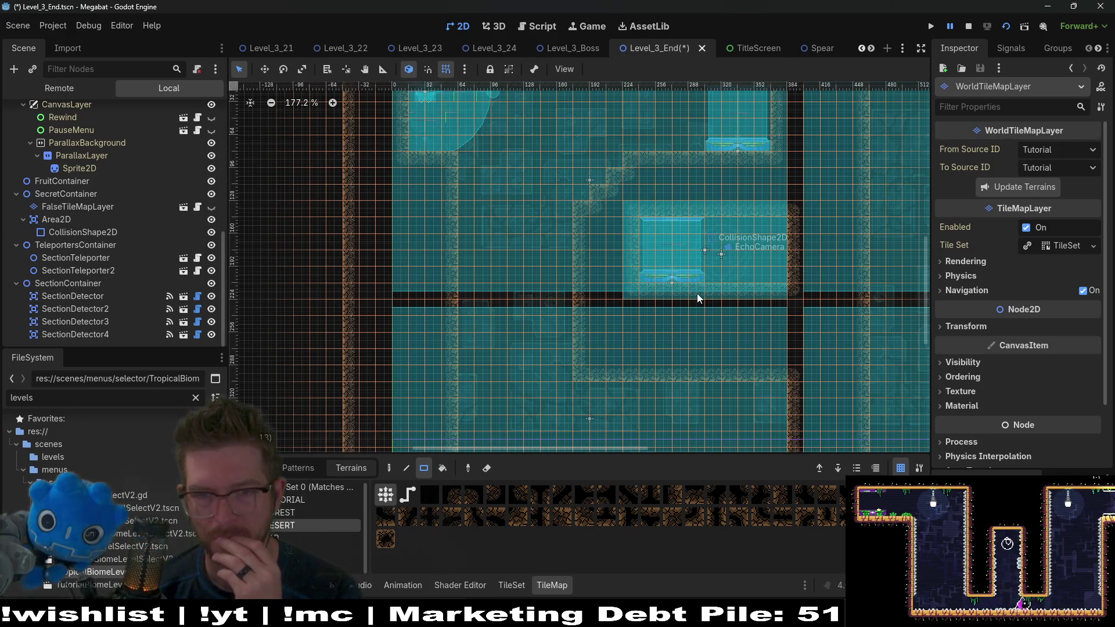
scroll(113, 222, "up", 5)
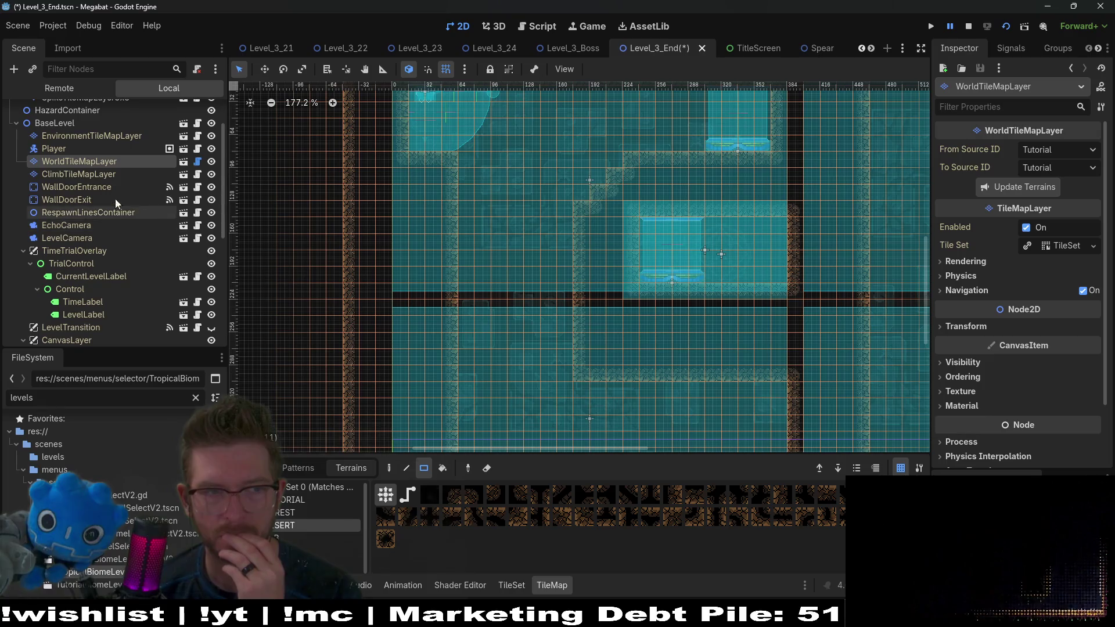
scroll(92, 190, "up", 3)
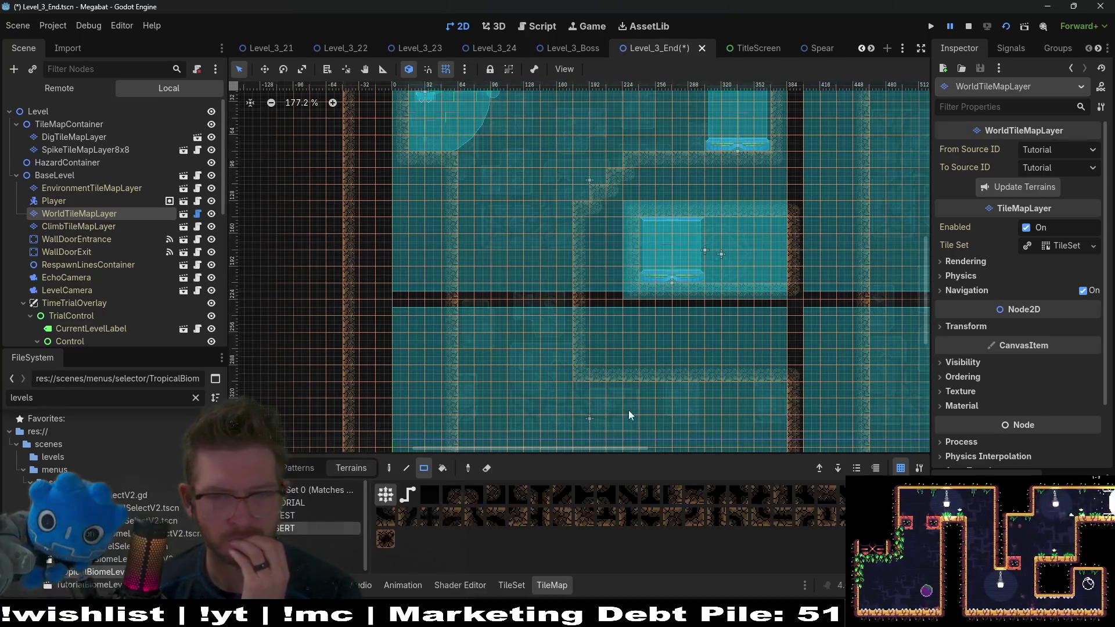
scroll(589, 433, "down", 3)
left_click_drag(682, 223, 733, 301)
scroll(679, 293, "down", 1)
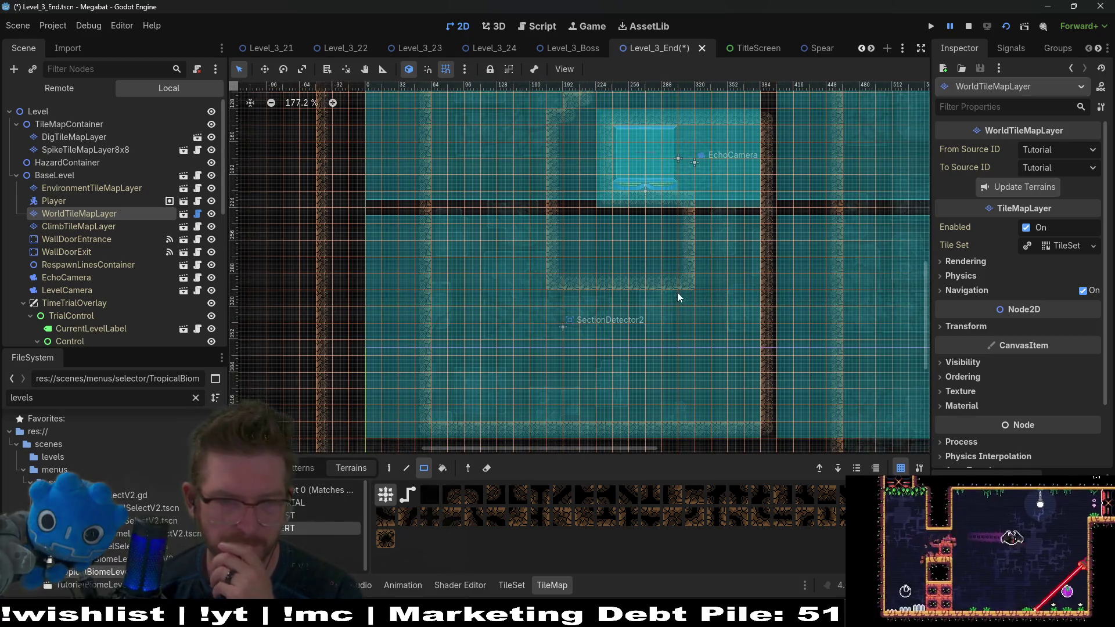
left_click_drag(553, 291, 679, 350)
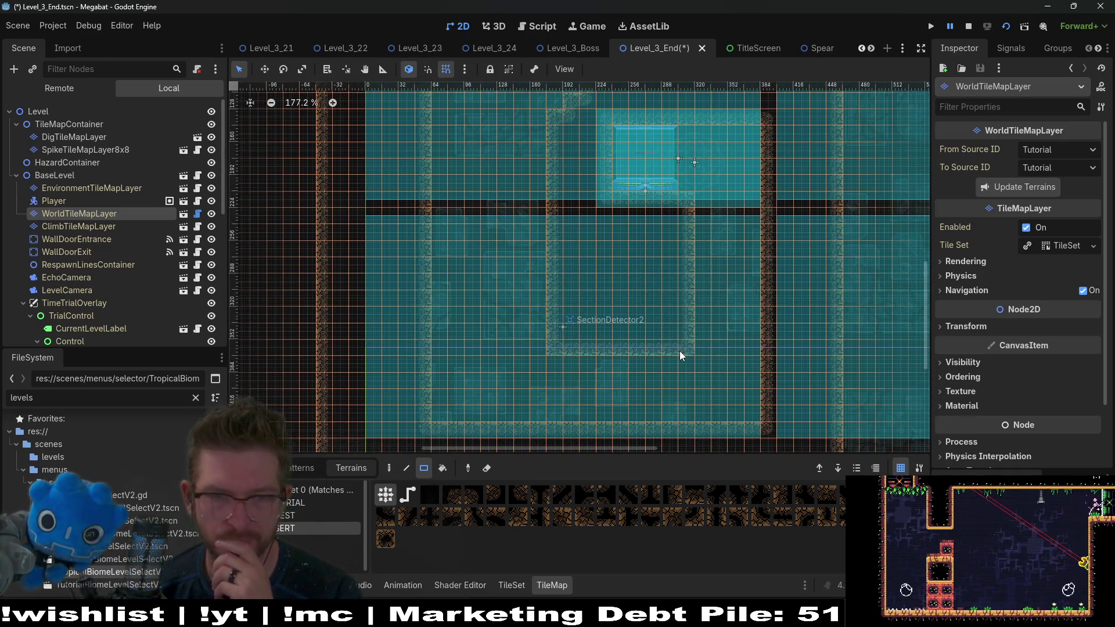
left_click_drag(552, 351, 684, 348)
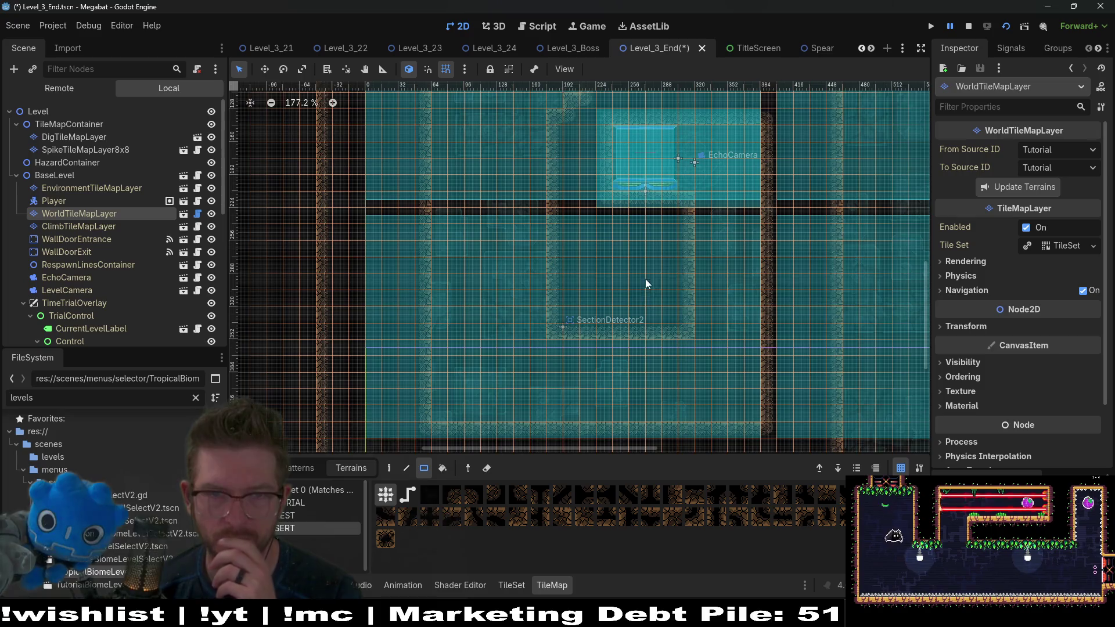
Step: Delete SectionDetector4 from the level
scroll(634, 249, "up", 4)
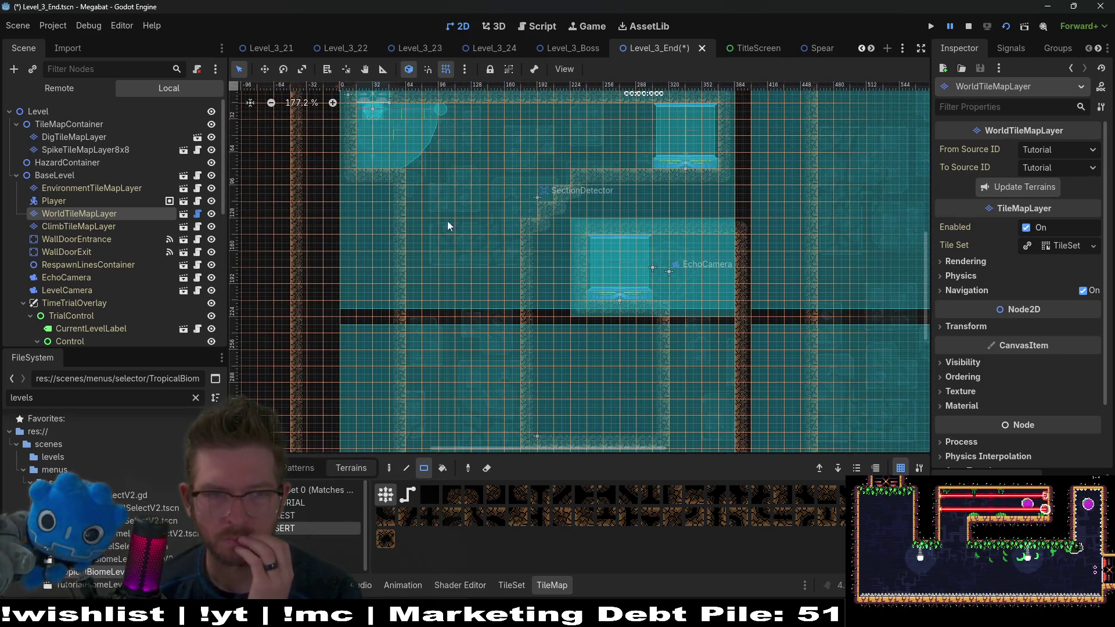
scroll(522, 250, "up", 2)
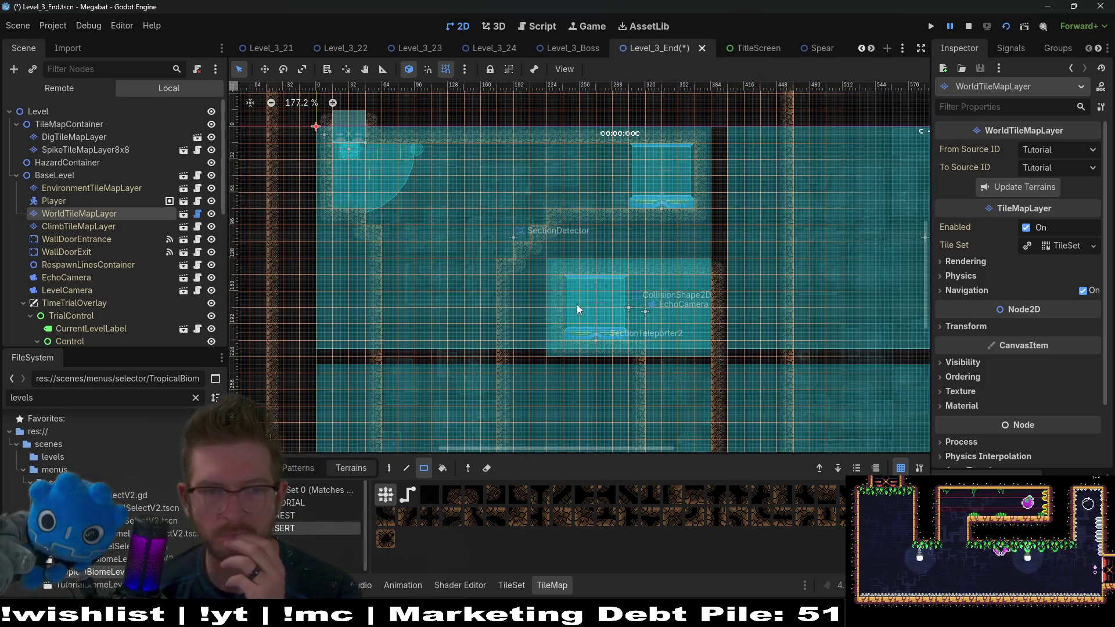
scroll(587, 345, "up", 5)
scroll(618, 322, "down", 4)
scroll(656, 335, "down", 4)
scroll(140, 264, "down", 10)
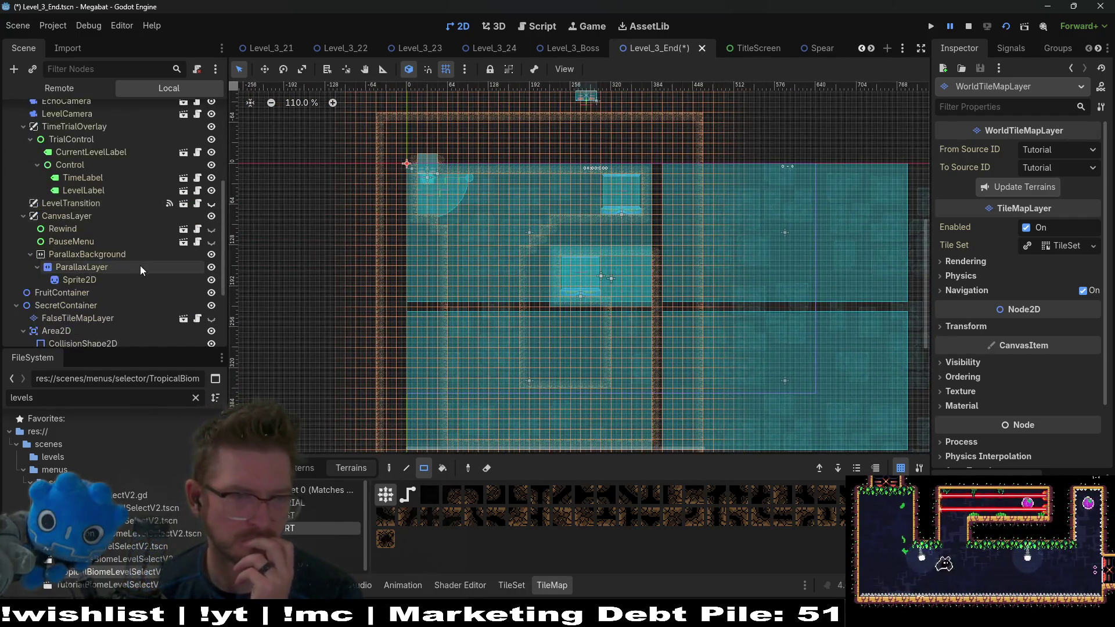
left_click(79, 335)
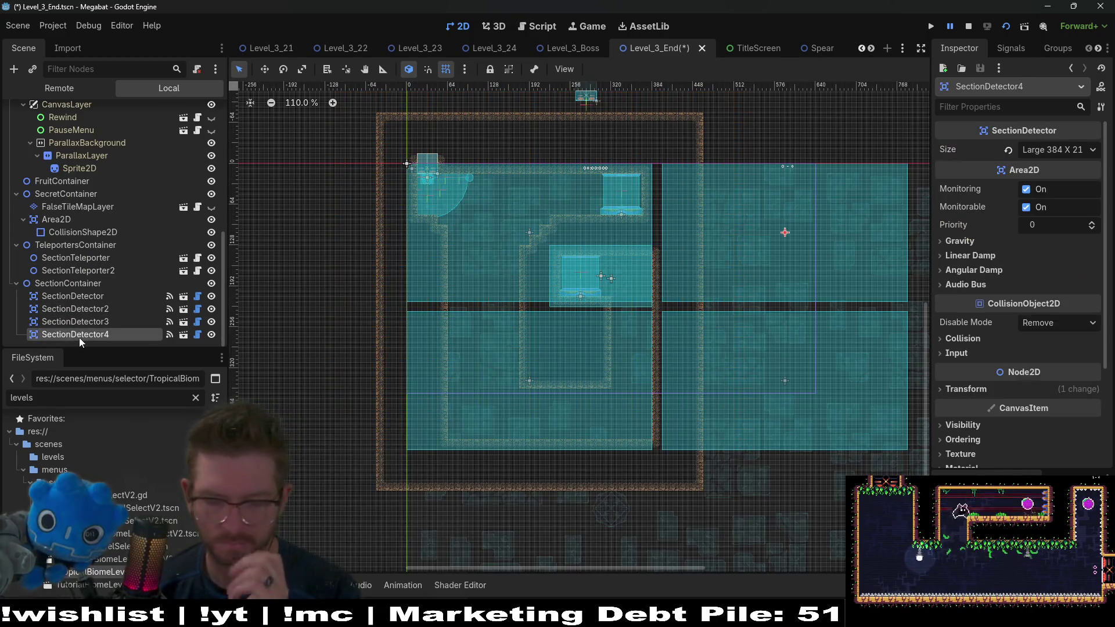
key("Delete")
key("Return")
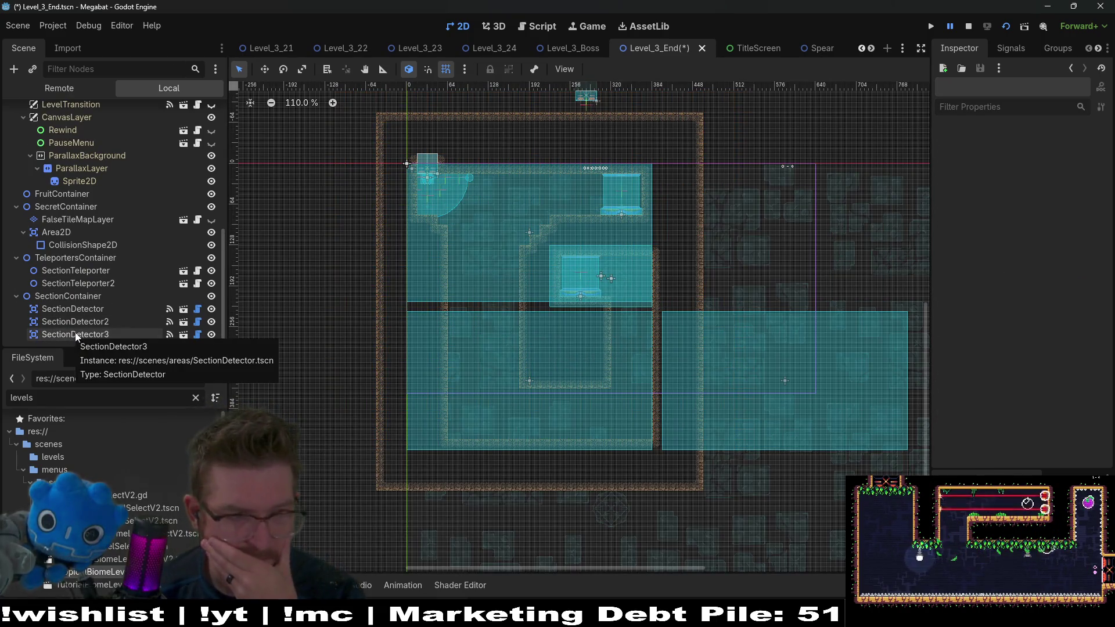
Step: Change SectionDetector3's Size from Large 384 to Medium 320
left_click(90, 335)
scroll(757, 407, "up", 2)
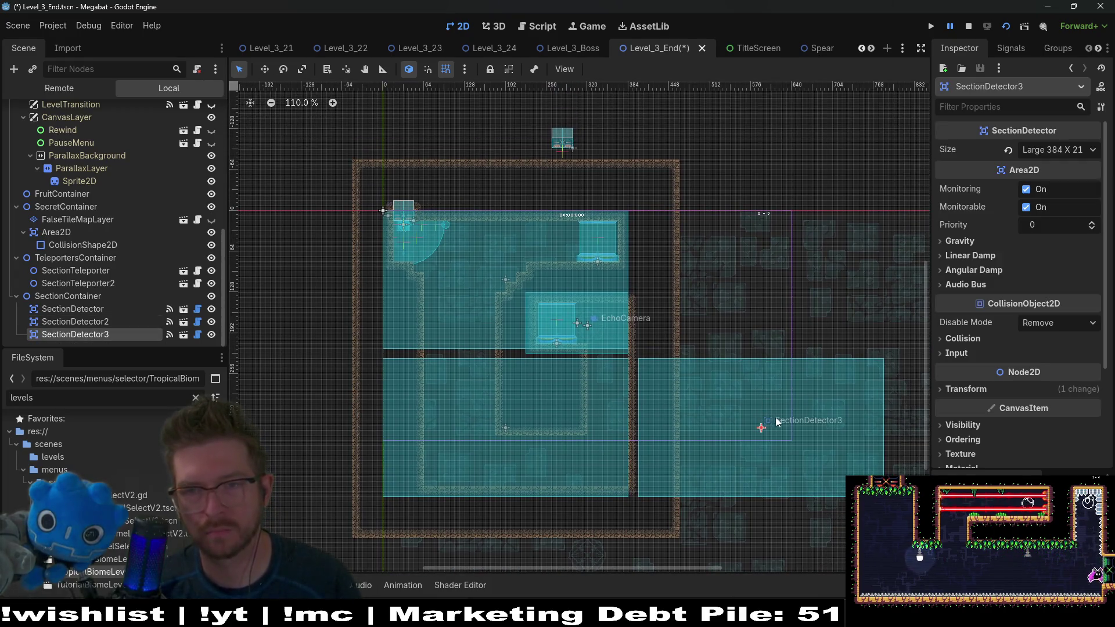
left_click(1052, 149)
left_click(1046, 221)
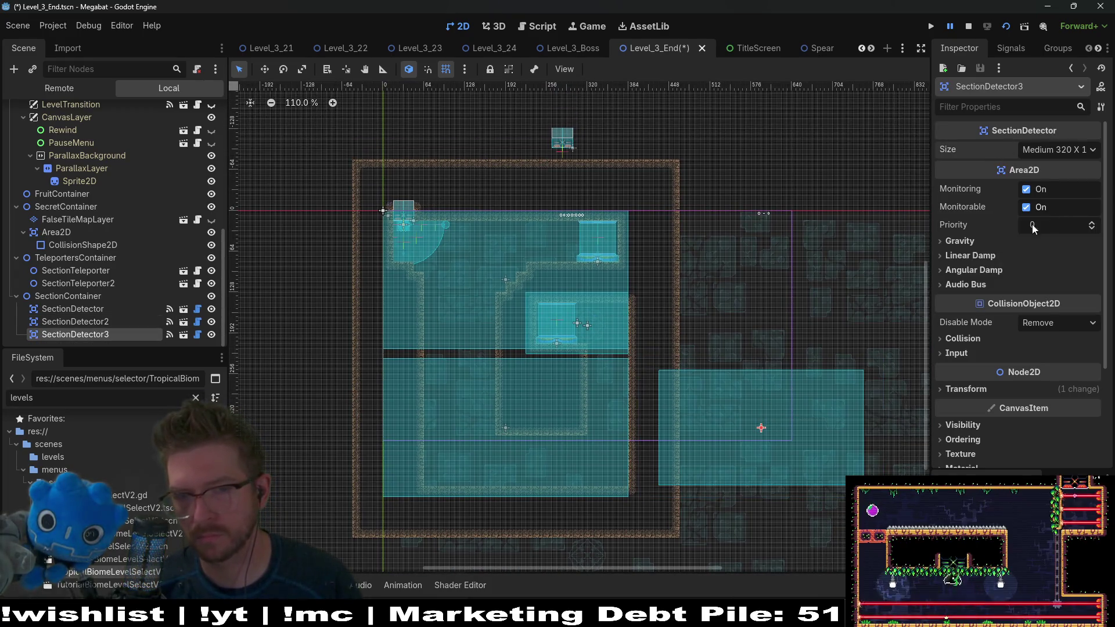
Step: Move SectionDetector3 above the level and nudge it down into place with the arrow keys
left_click_drag(775, 430, 557, 123)
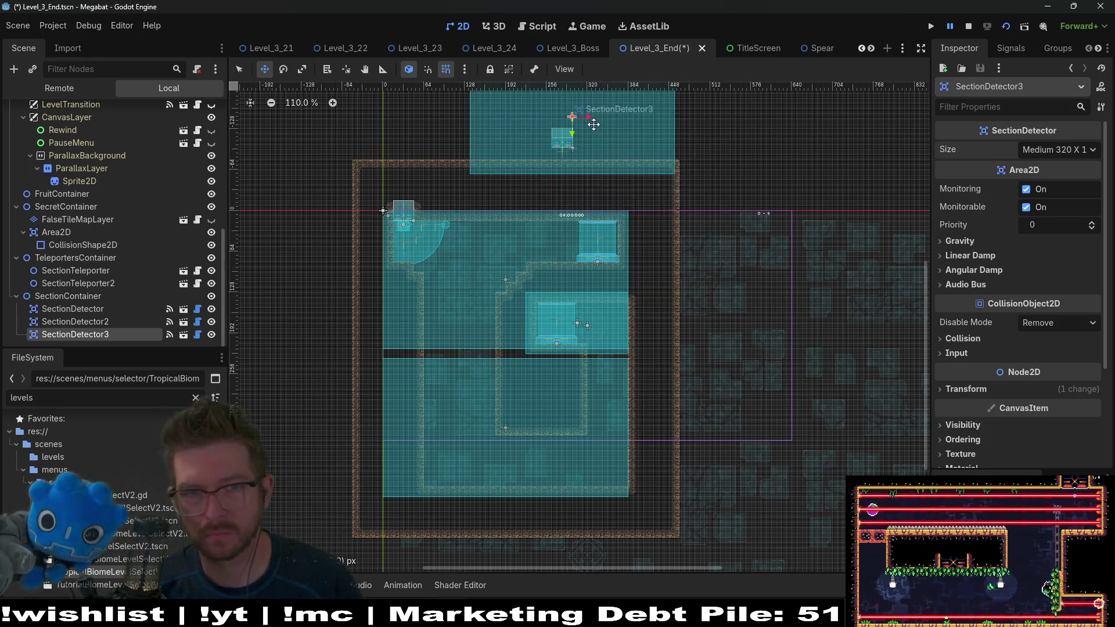
scroll(668, 229, "up", 5)
mouse_move(667, 229)
left_mouse_down()
mouse_move(661, 247)
mouse_move(639, 247)
left_mouse_up()
scroll(639, 247, "up", 3)
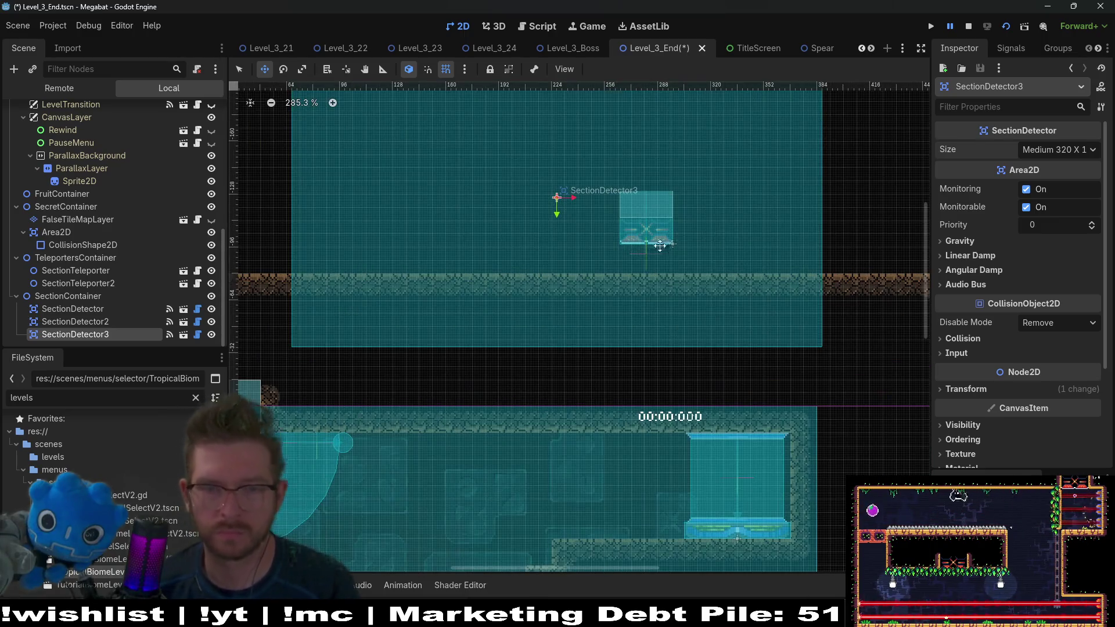
key("Down")
key("Down")
key("Down")
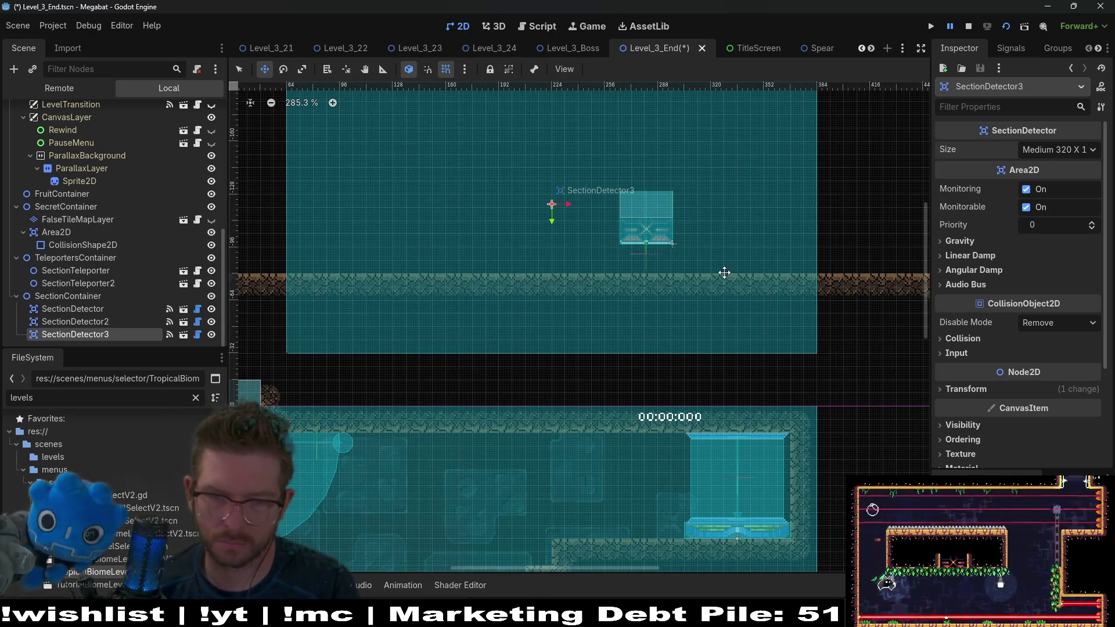
key("Down")
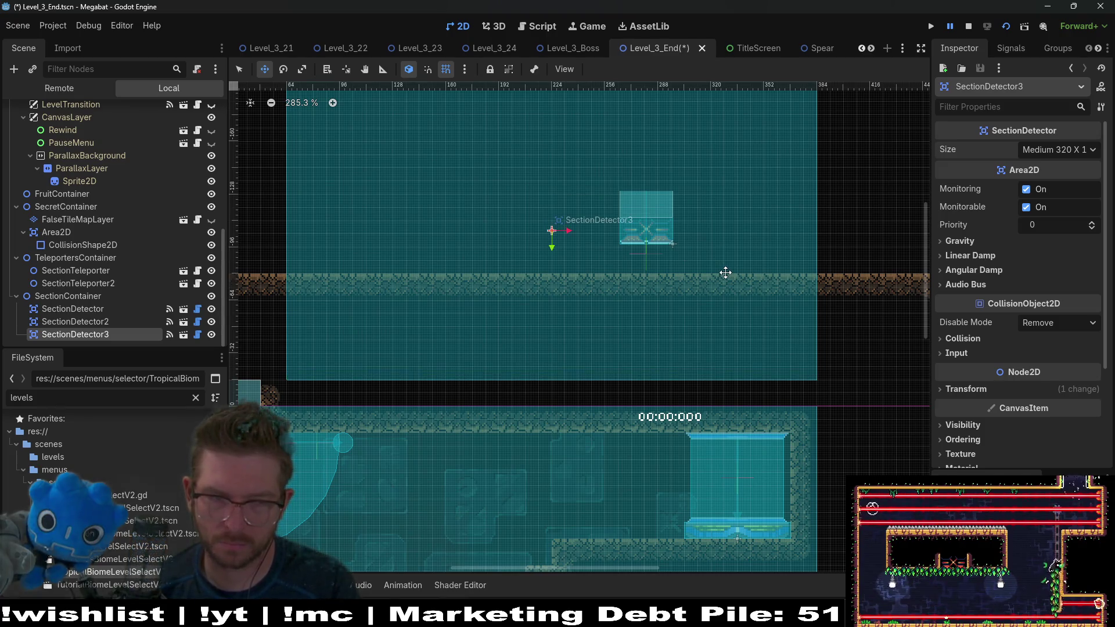
Step: Move WallDoorExit left, beyond the room's outer wall, then select WorldTileMapLayer
scroll(704, 293, "down", 6)
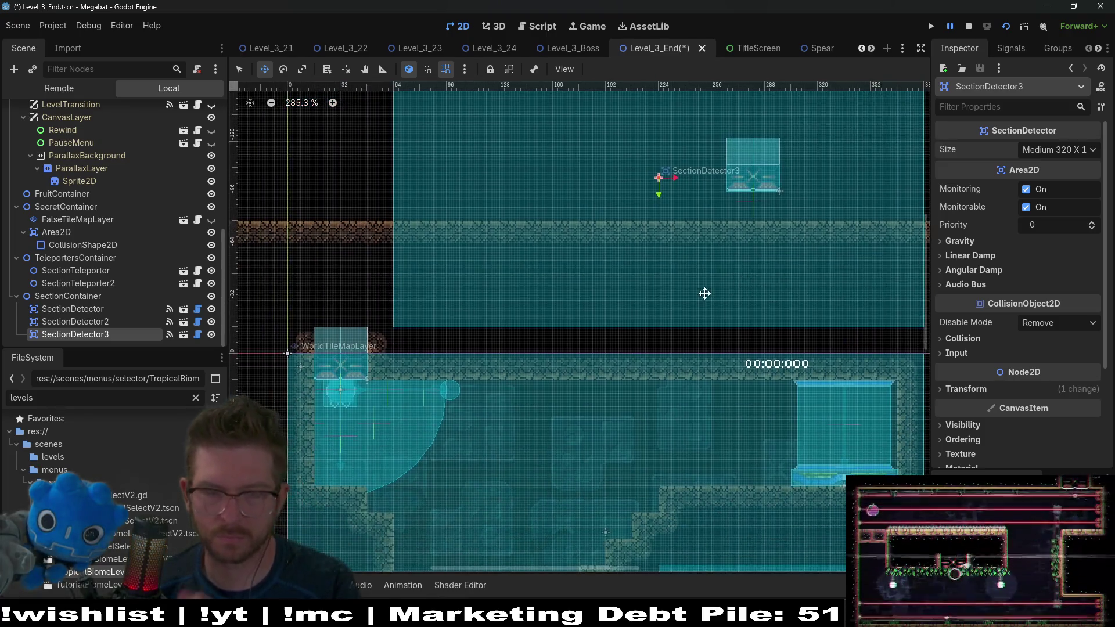
scroll(668, 260, "right", 2)
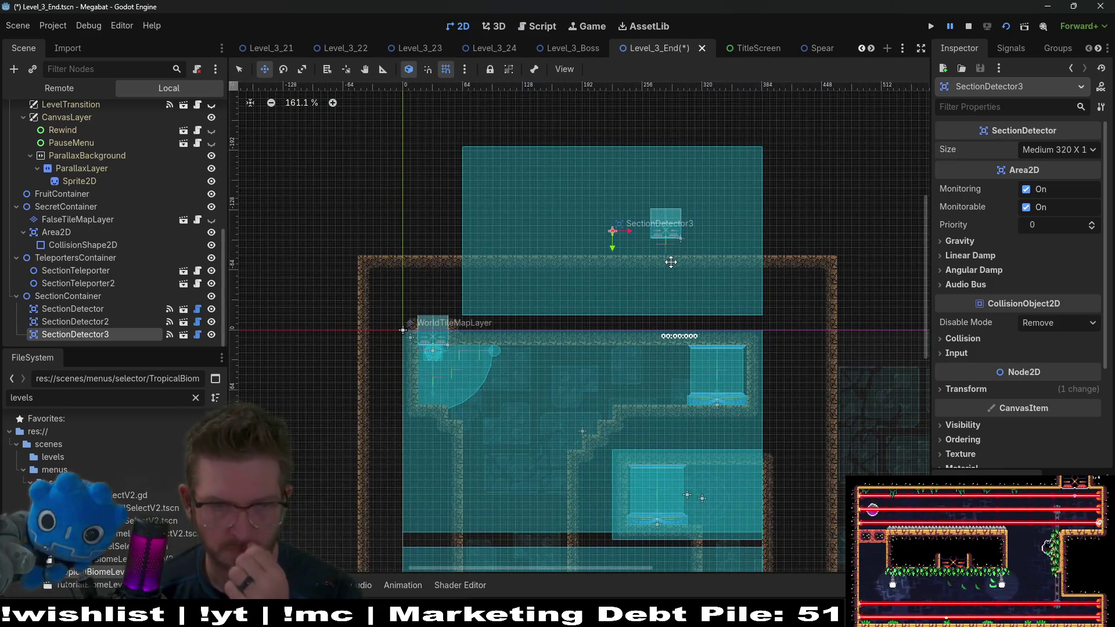
scroll(668, 262, "down", 4)
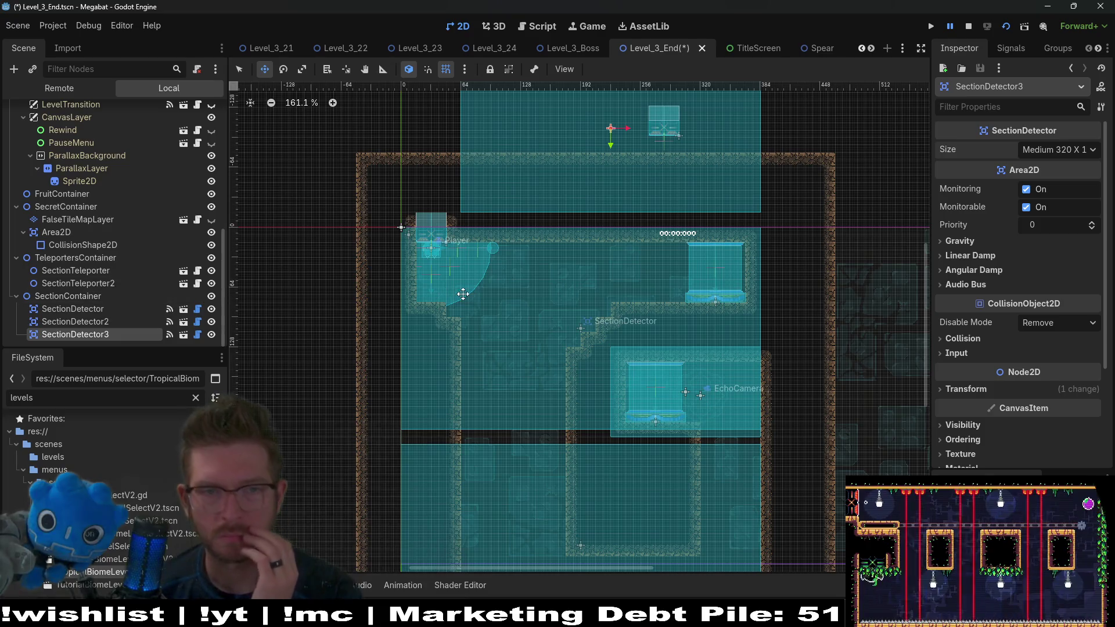
scroll(590, 288, "up", 3)
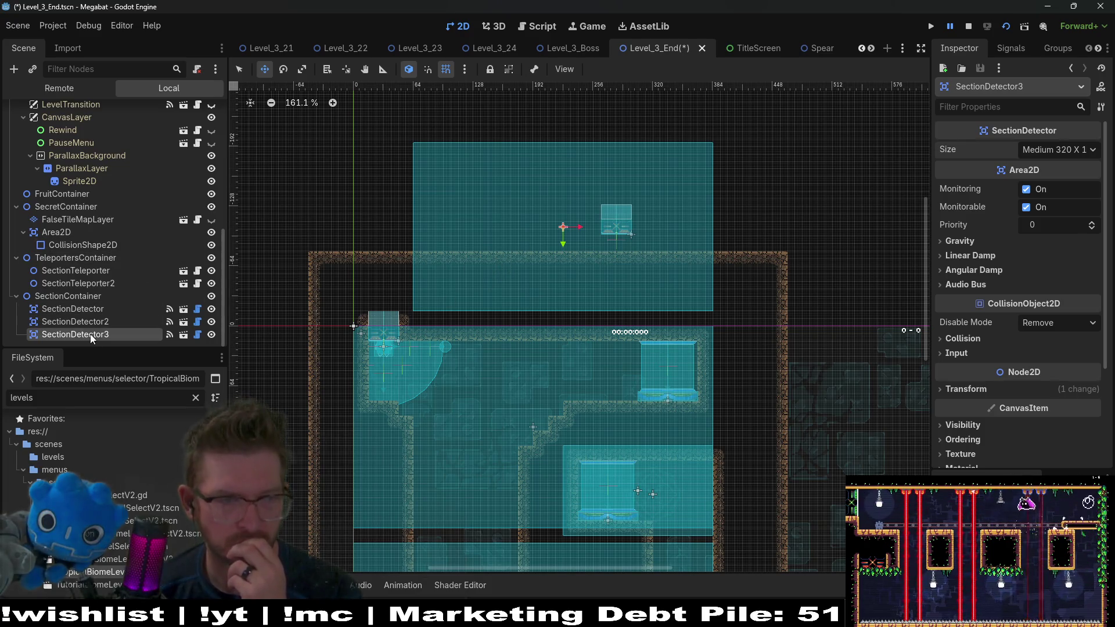
scroll(91, 334, "up", 3)
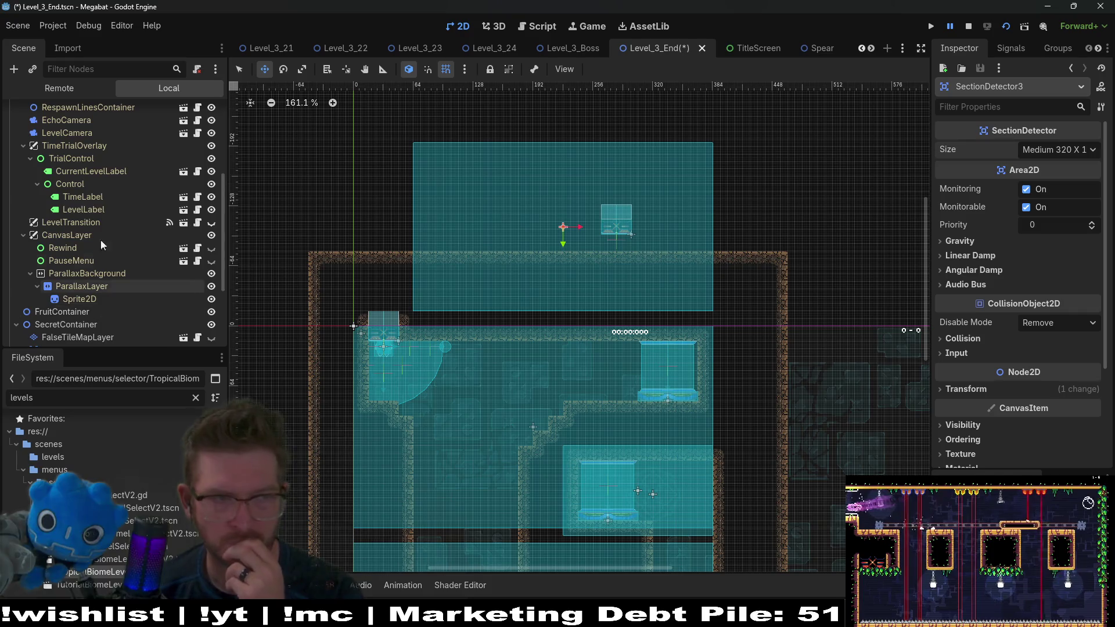
scroll(93, 299, "down", 3)
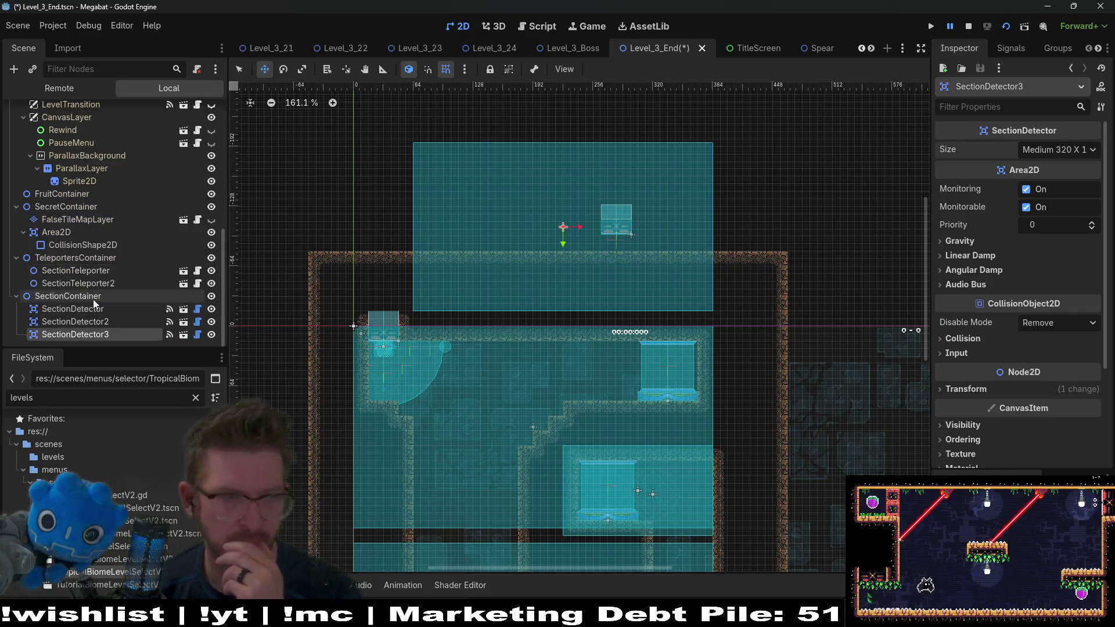
scroll(93, 298, "up", 4)
left_click(83, 124)
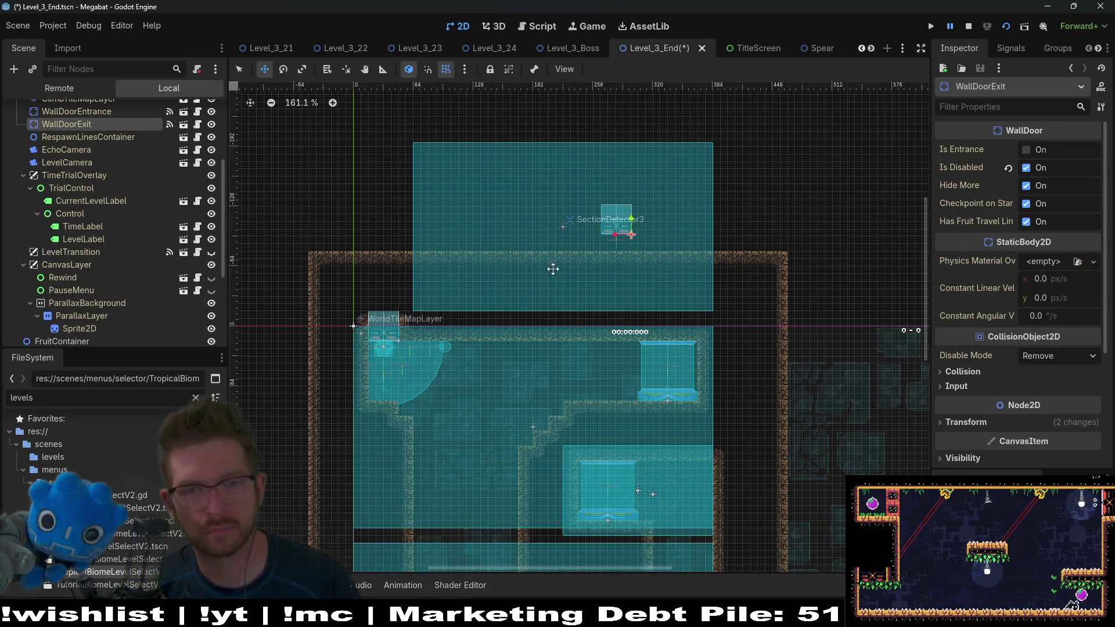
key("f")
left_click_drag(682, 232, 328, 292)
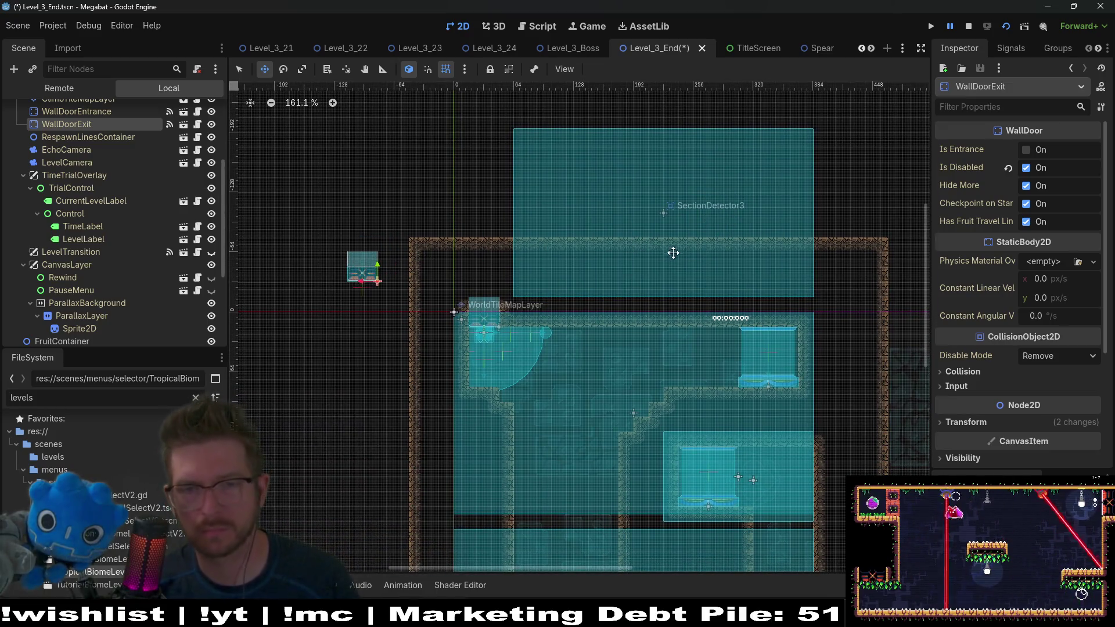
scroll(123, 238, "up", 3)
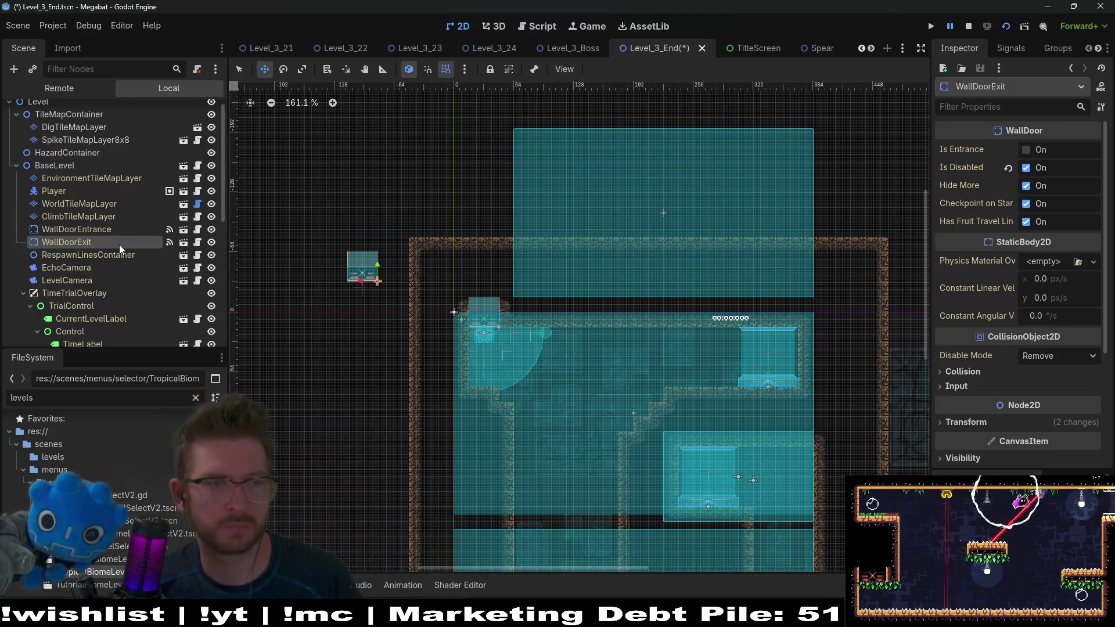
left_click(110, 204)
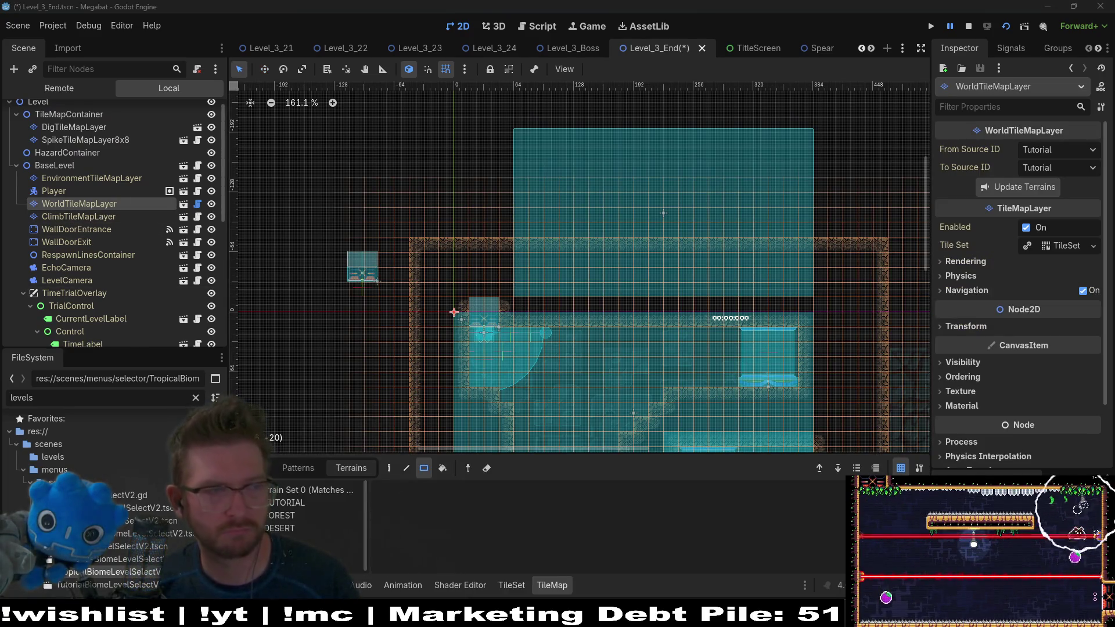
Step: Pick the DESERT terrain and paint a 3x5 wall block, extending the strip lower
left_click(325, 515)
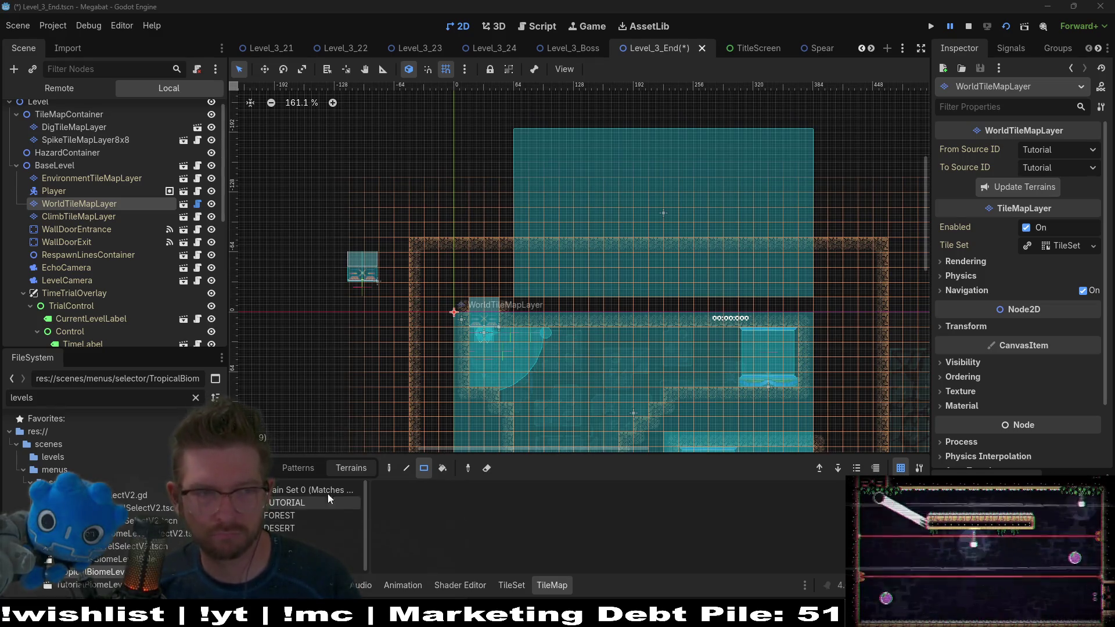
left_click(299, 525)
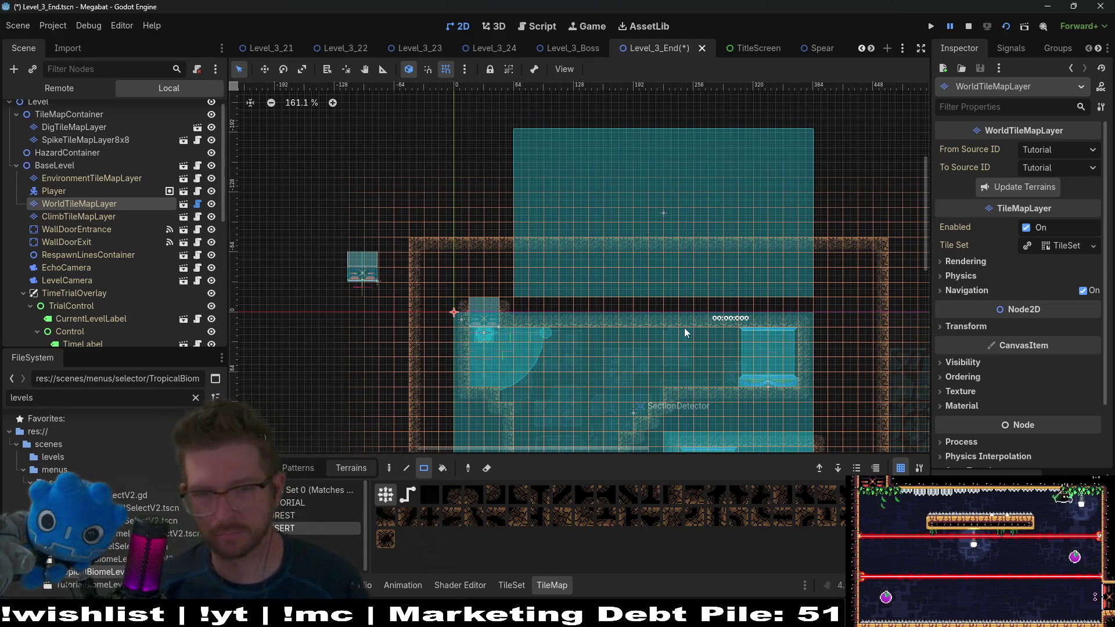
left_click_drag(569, 245, 604, 321)
scroll(611, 310, "down", 2)
scroll(701, 230, "right", 2)
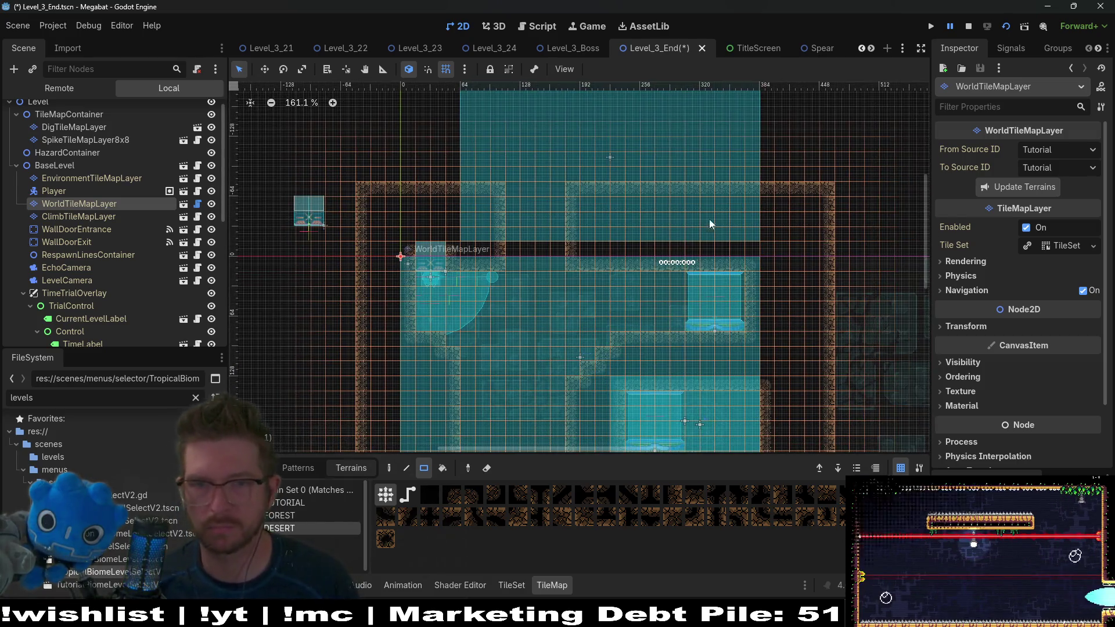
scroll(701, 229, "up", 3)
left_click_drag(588, 272, 762, 295)
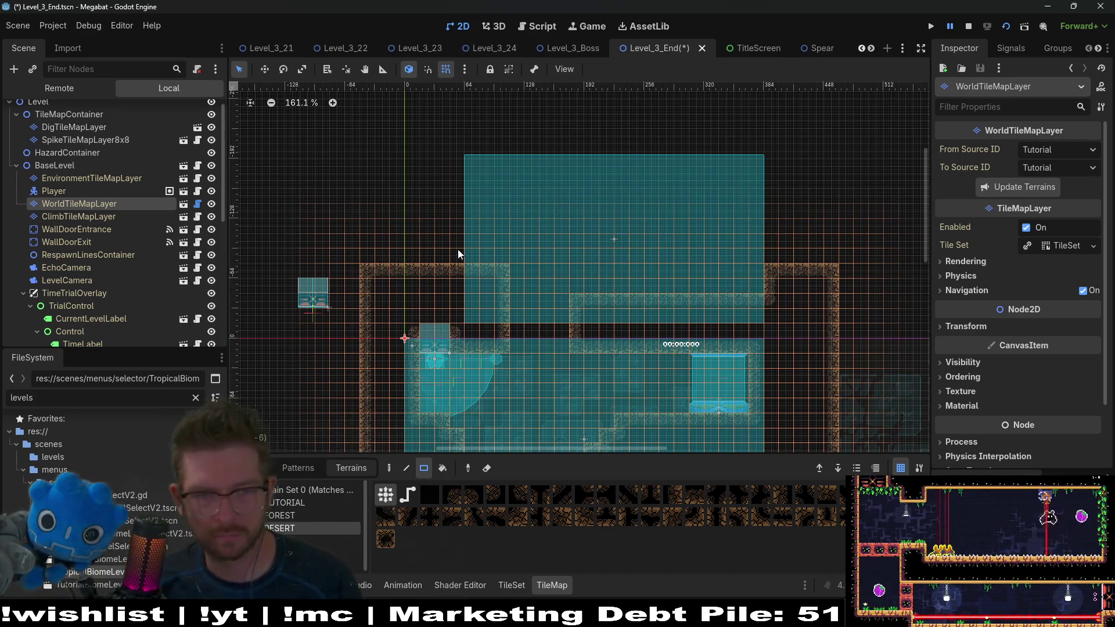
Step: Paint a tall 4x10 wall block, extend the top wall, and add wall columns forming a U shape
mouse_move(506, 281)
left_mouse_down()
mouse_move(480, 185)
mouse_move(440, 144)
mouse_move(564, 194)
mouse_move(755, 214)
left_mouse_up()
scroll(521, 130, "up", 2)
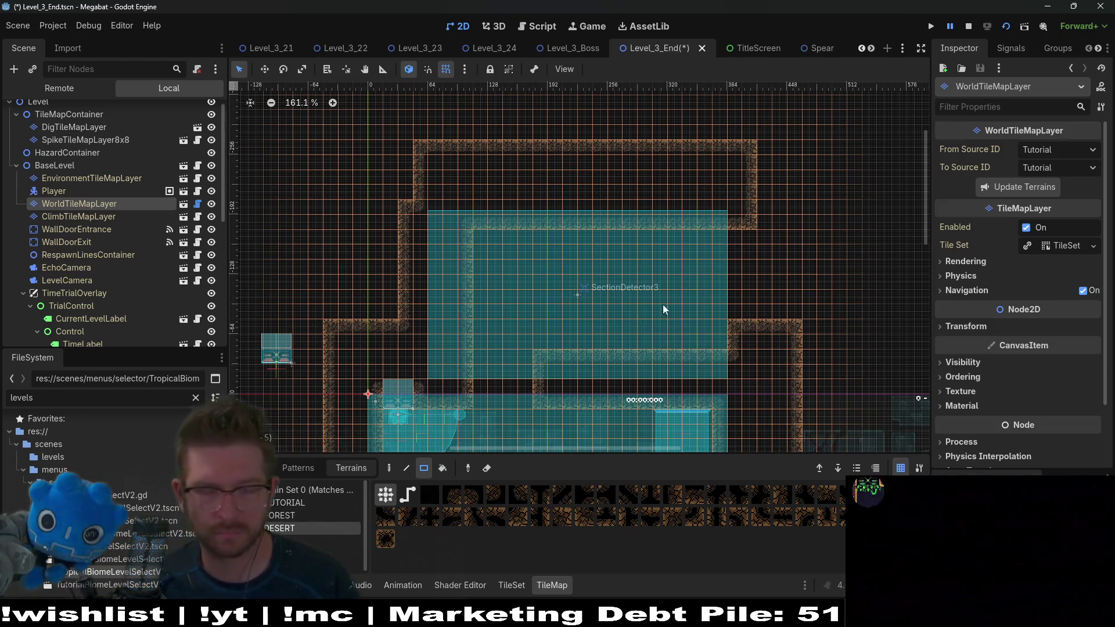
mouse_move(722, 144)
left_mouse_down()
mouse_move(786, 304)
mouse_move(793, 358)
left_mouse_up()
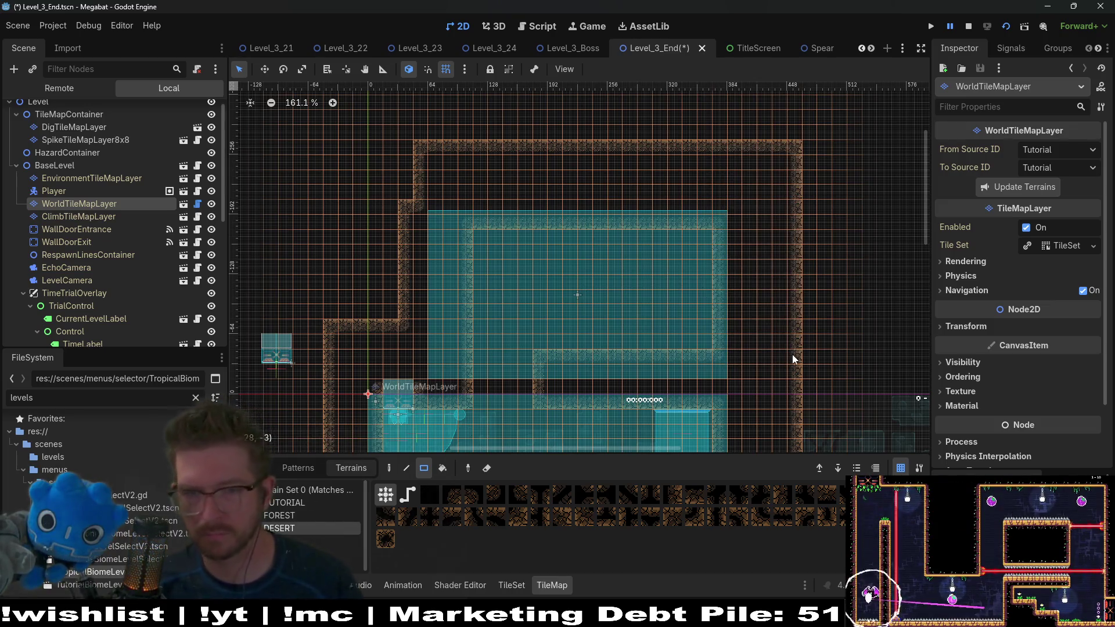
scroll(753, 366, "down", 3)
scroll(812, 281, "left", 3)
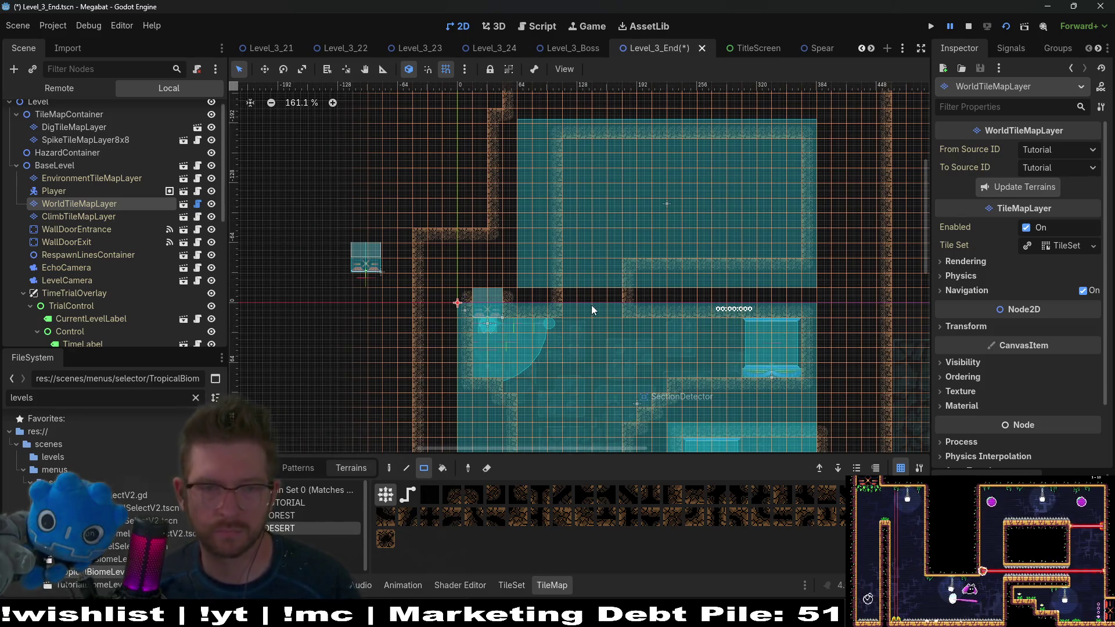
mouse_move(562, 309)
left_mouse_down()
mouse_move(569, 181)
mouse_move(557, 154)
mouse_move(532, 156)
left_mouse_up()
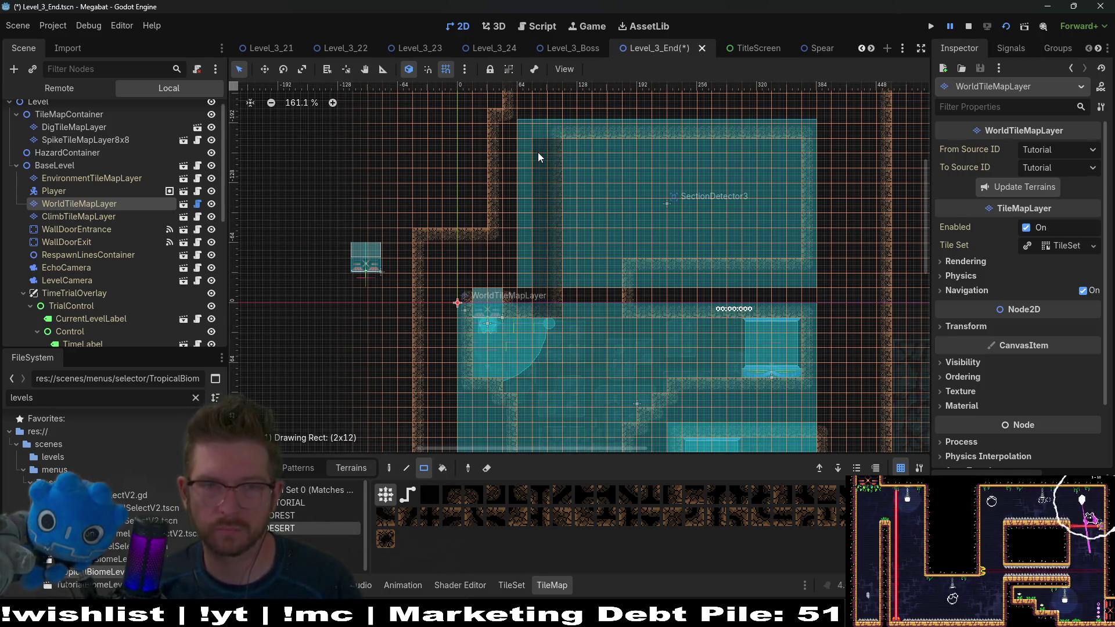
scroll(584, 216, "up", 2)
scroll(585, 216, "left", 2)
left_click_drag(540, 267, 543, 93)
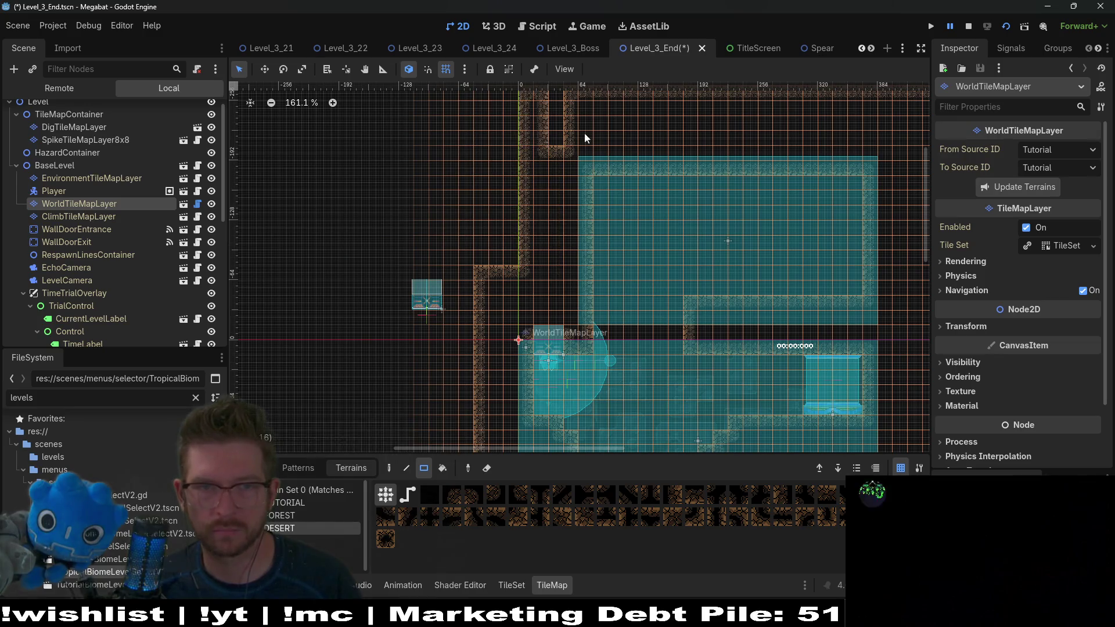
Step: Erase the inner U-shaped wall piece, add a small 1x2 wall, and reshape the top-right corner
scroll(544, 231, "up", 3)
left_click_drag(545, 232, 544, 188)
scroll(687, 249, "down", 4)
scroll(687, 248, "right", 1)
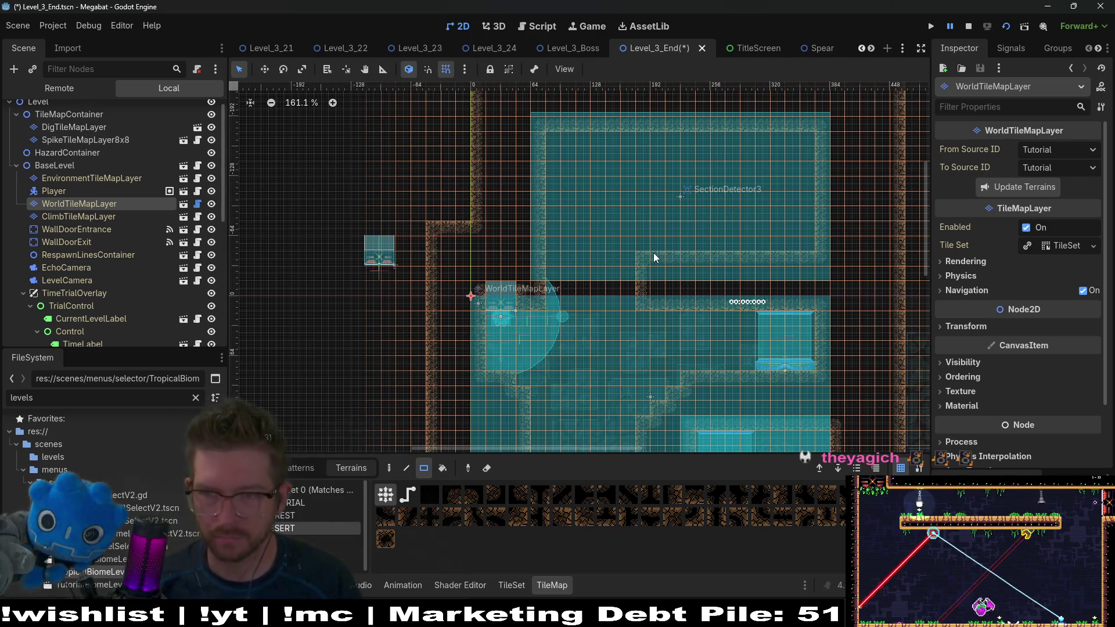
mouse_move(634, 296)
left_mouse_down()
mouse_move(611, 301)
mouse_move(632, 281)
mouse_move(629, 261)
left_mouse_up()
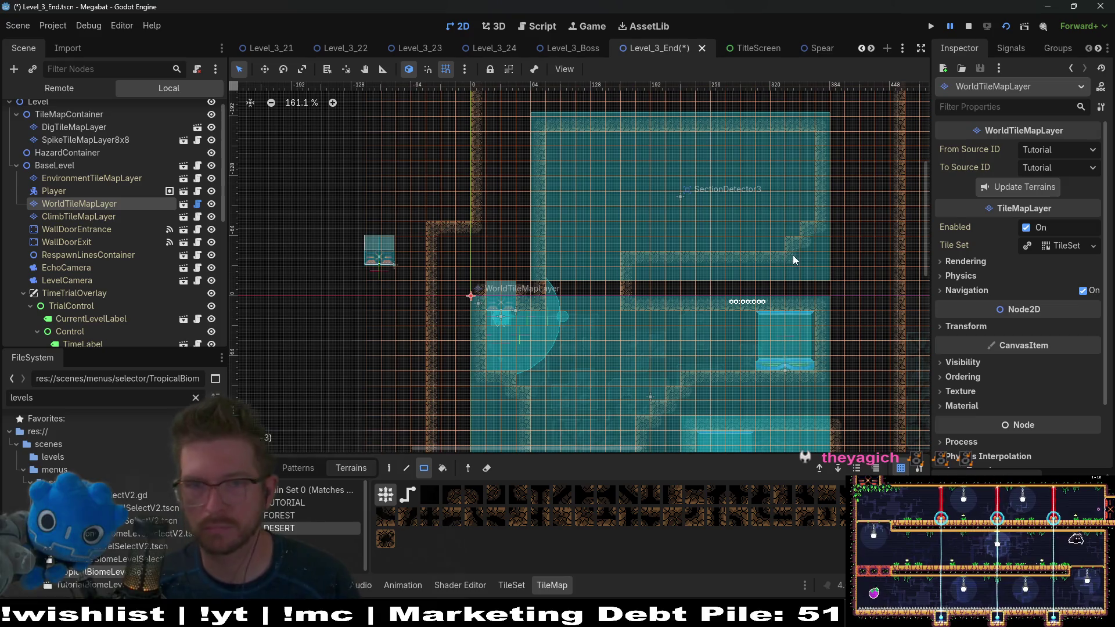
left_click_drag(802, 137, 806, 151)
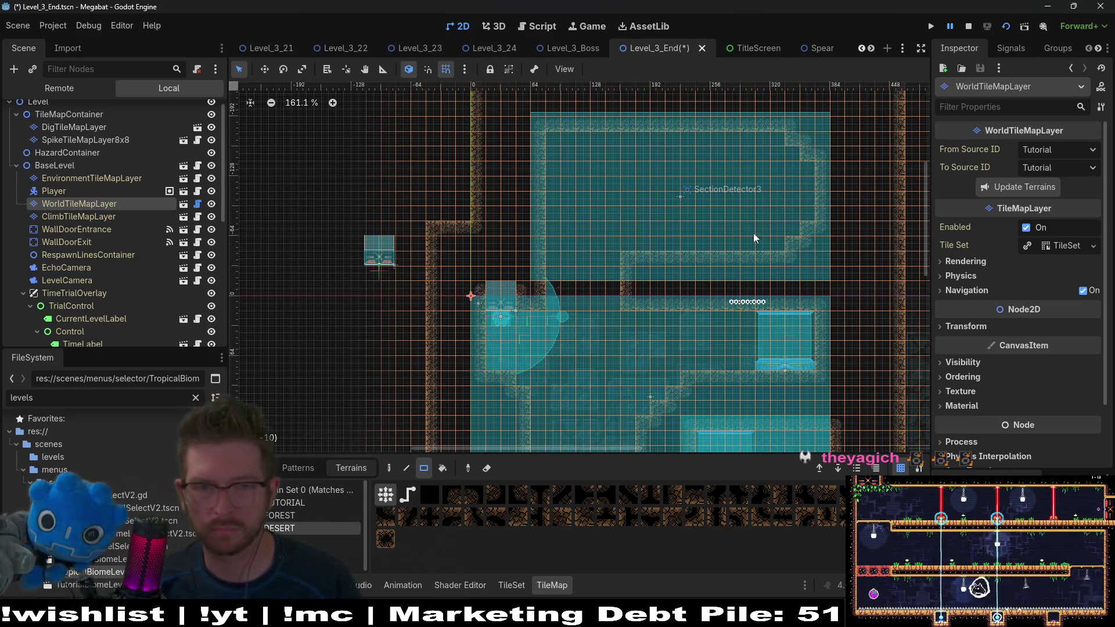
scroll(82, 296, "down", 6)
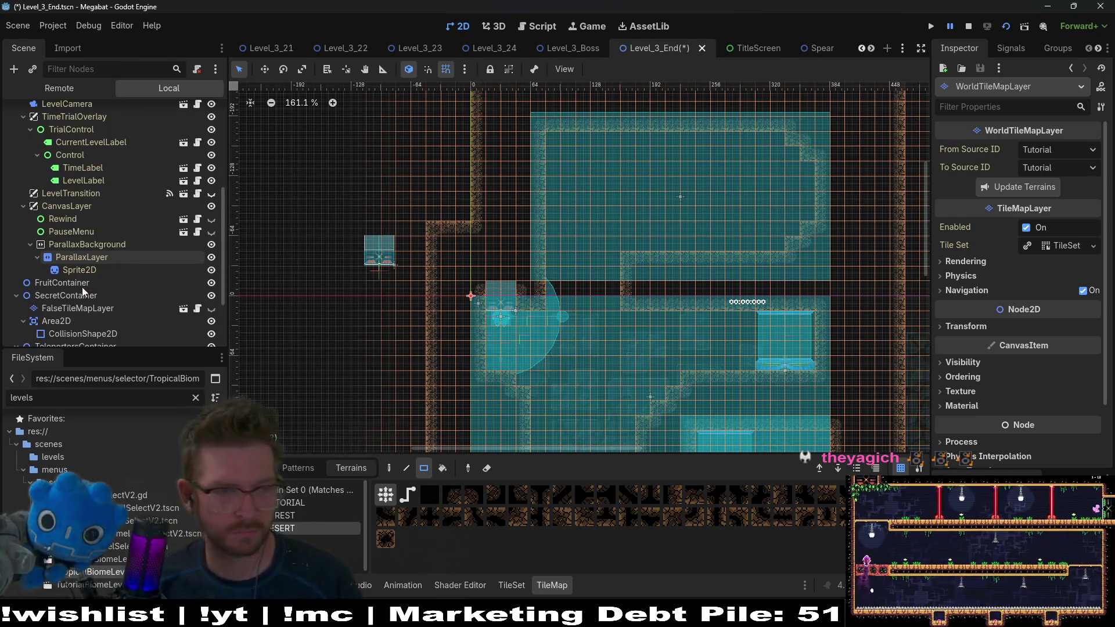
Step: Instance a Fruit scene under FruitContainer, place it in the upper room, and set its type to Dig
right_click(81, 285)
left_click(138, 308)
type("fruit")
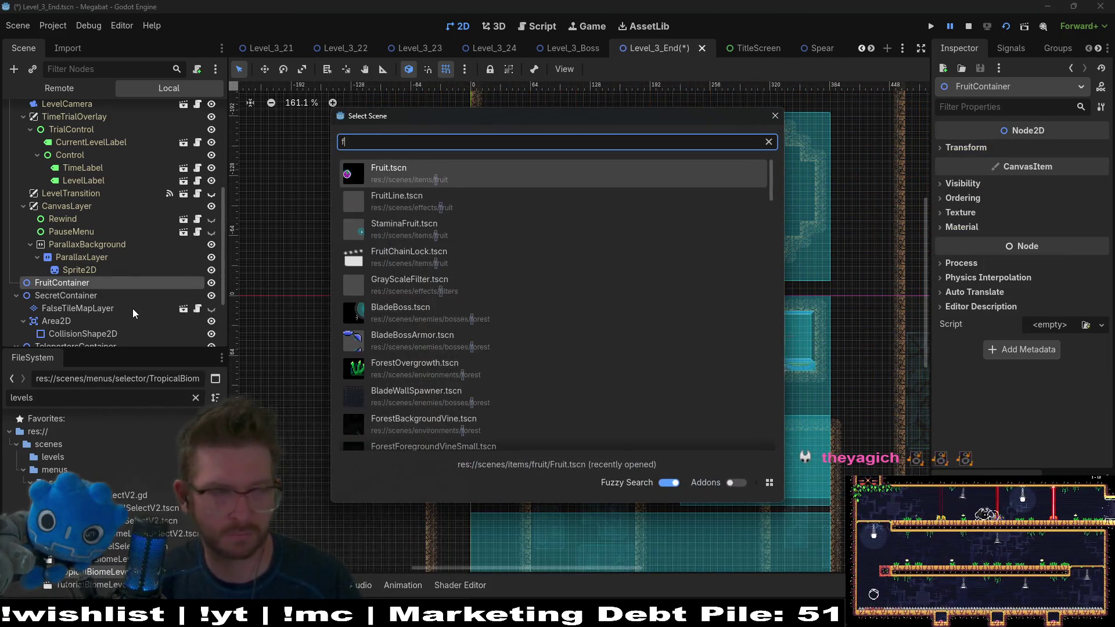
key("Return")
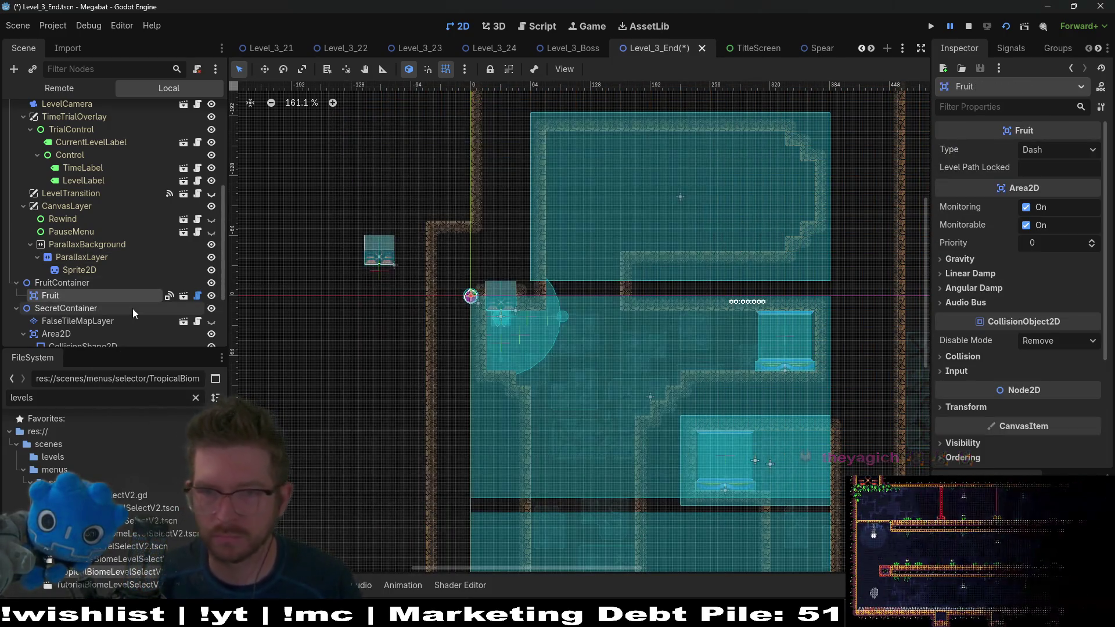
key("w")
mouse_move(466, 308)
left_mouse_down()
mouse_move(506, 303)
mouse_move(725, 197)
left_mouse_up()
left_click(1062, 155)
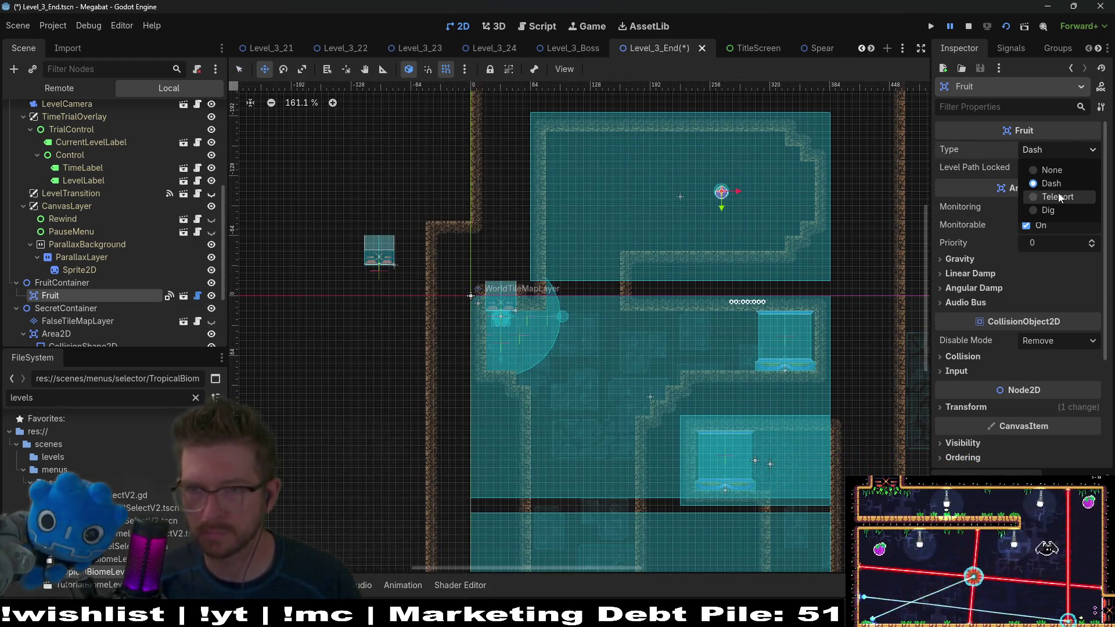
left_click(1060, 209)
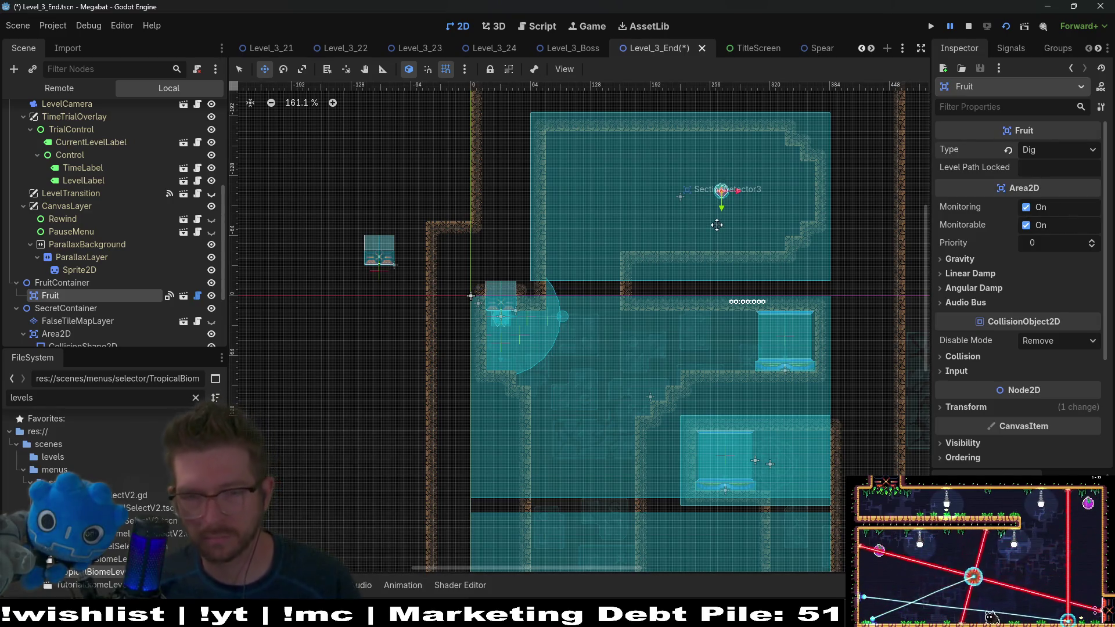
Step: Shift the Fruit slightly left and choose the Sand terrain
scroll(734, 242, "right", 5)
scroll(733, 242, "down", 1)
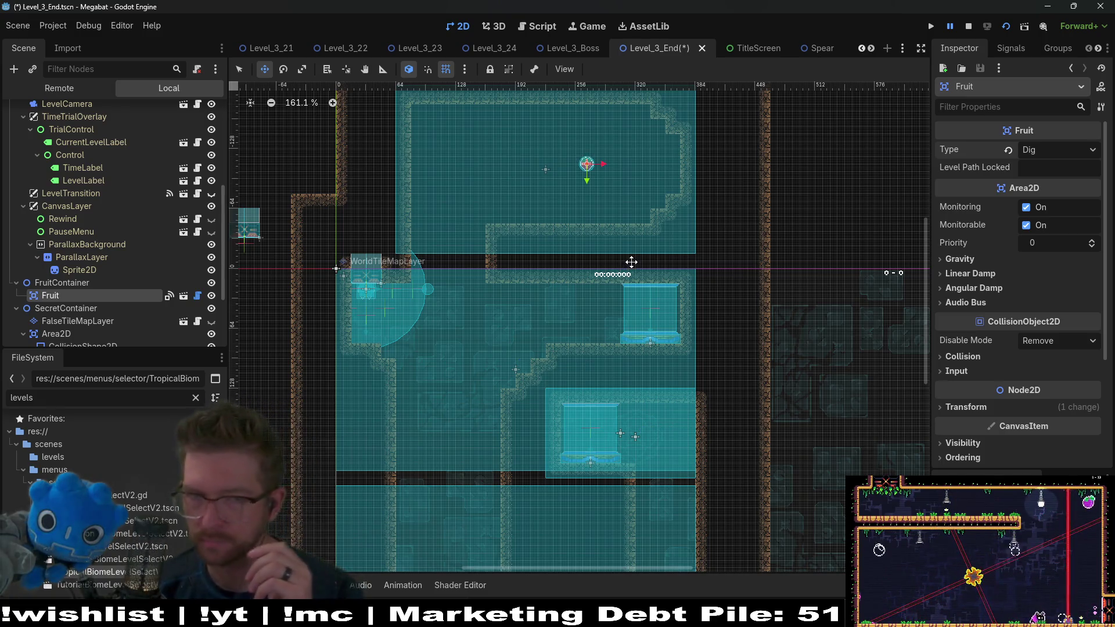
scroll(595, 193, "up", 4)
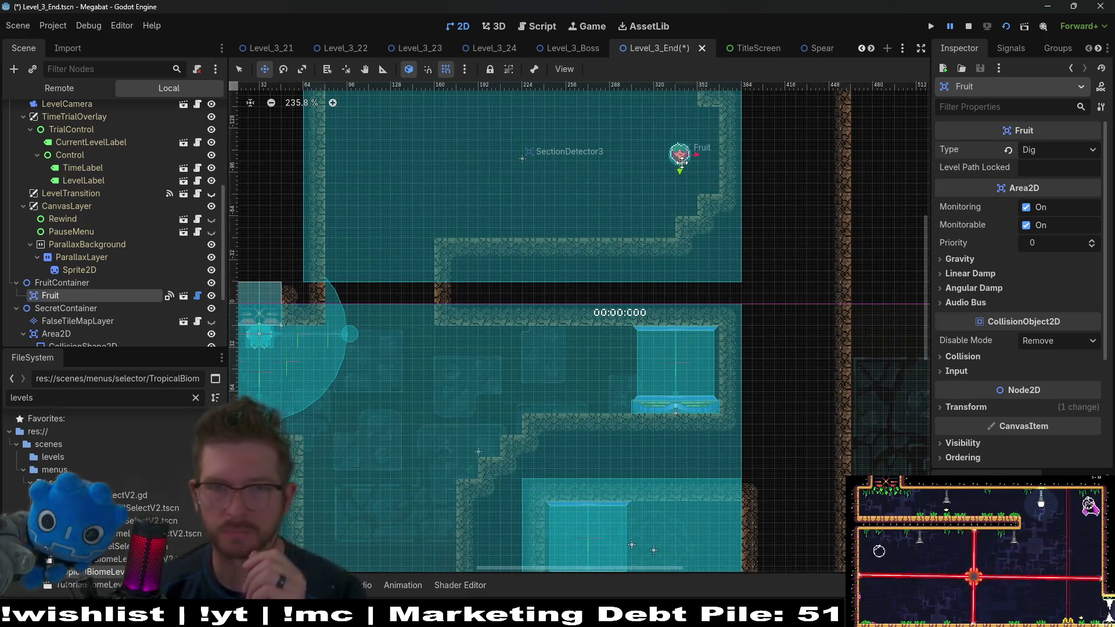
scroll(682, 163, "up", 4)
scroll(639, 192, "right", 2)
scroll(639, 192, "up", 2)
mouse_move(630, 210)
left_mouse_down()
mouse_move(574, 197)
mouse_move(582, 209)
left_mouse_up()
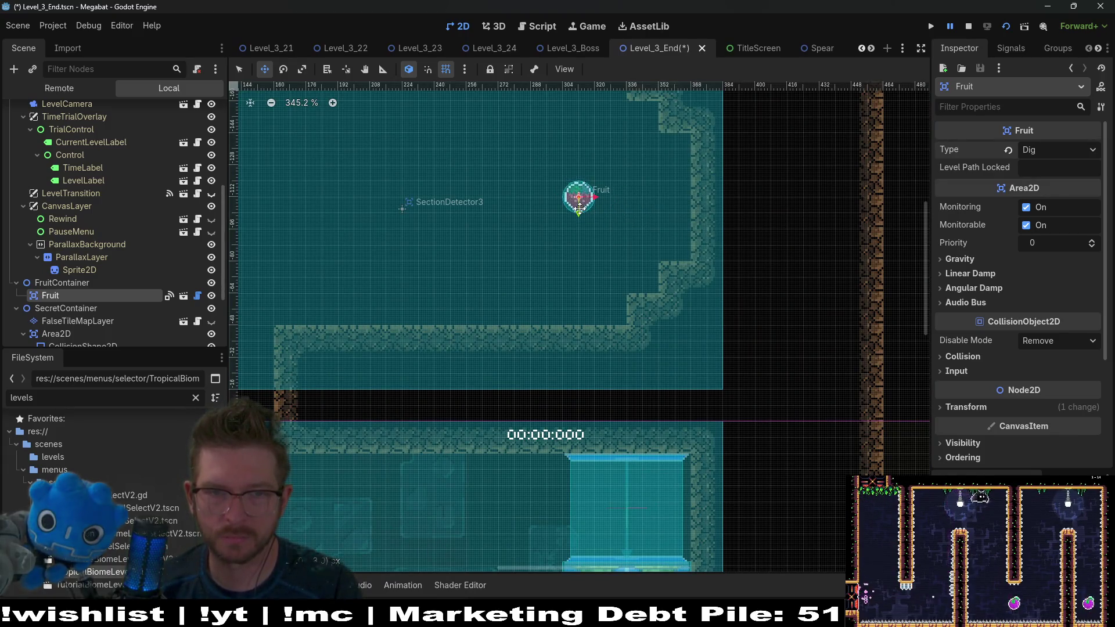
scroll(579, 208, "down", 5)
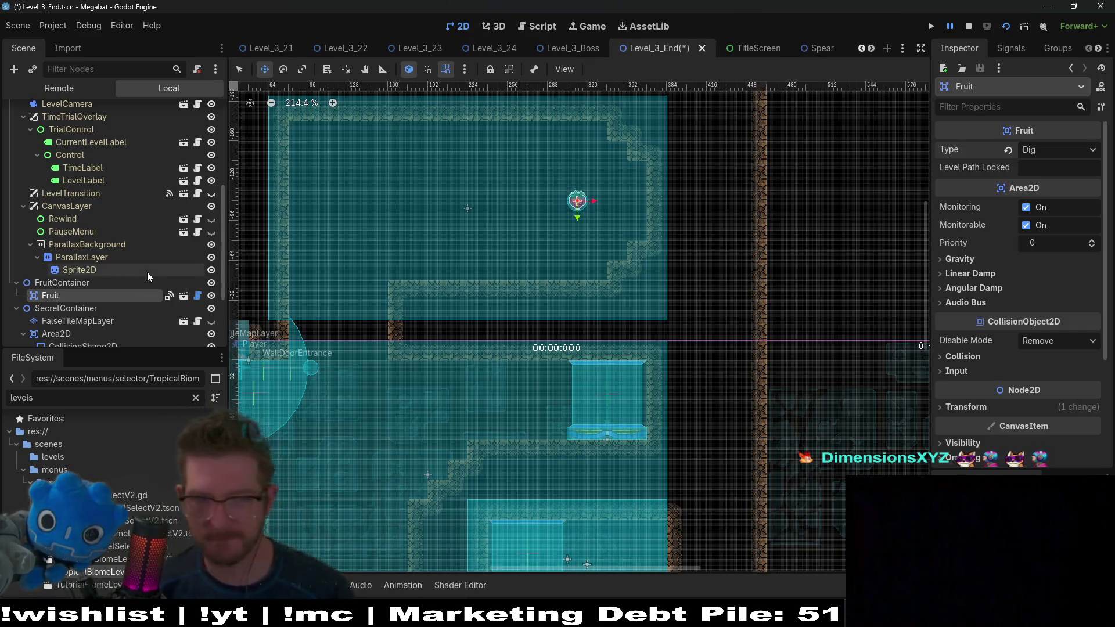
scroll(103, 294, "up", 3)
scroll(103, 294, "up", 4)
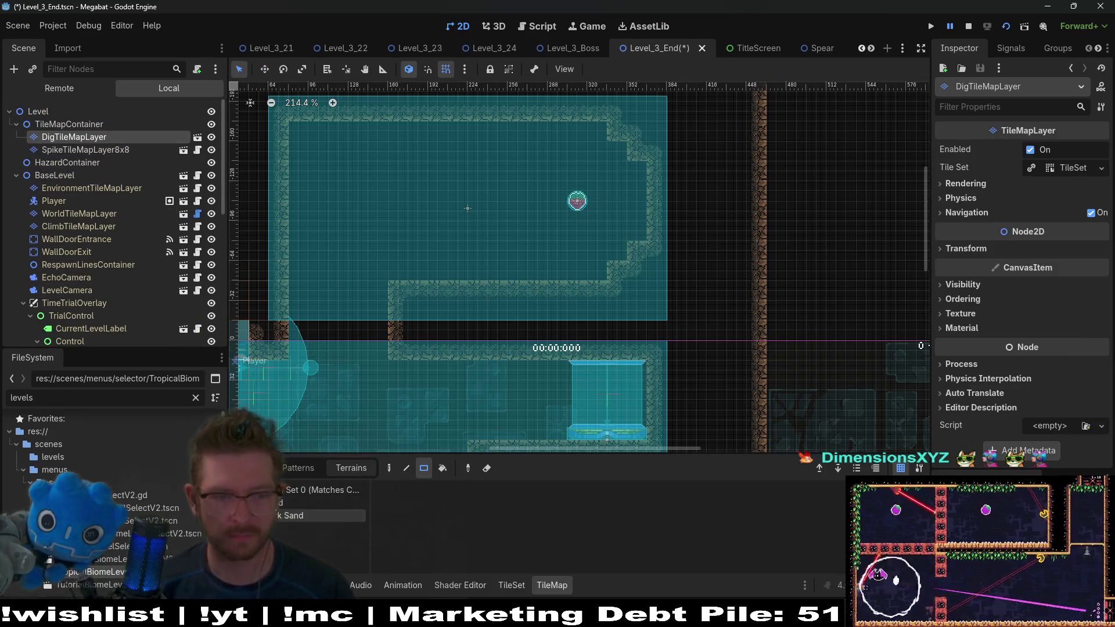
left_click(279, 502)
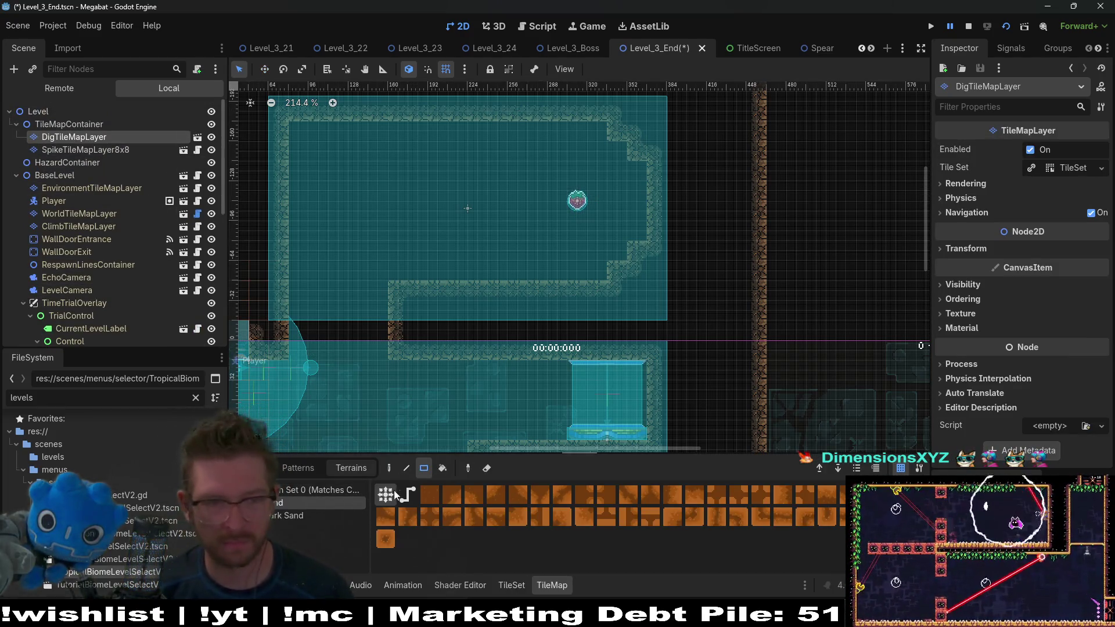
Step: Paint sand rectangles in the lower room and in the cells to its right
scroll(465, 324, "down", 5)
scroll(465, 324, "left", 3)
scroll(497, 260, "down", 1)
mouse_move(423, 223)
left_mouse_down()
mouse_move(427, 259)
mouse_move(534, 393)
left_mouse_up()
scroll(532, 392, "down", 4)
mouse_move(406, 207)
left_mouse_down()
mouse_move(513, 397)
mouse_move(524, 392)
left_mouse_up()
left_click_drag(543, 308, 786, 385)
scroll(757, 329, "up", 1)
scroll(757, 330, "up", 2)
left_click_drag(688, 210, 748, 372)
Step: Select the Fruit node in the Scene tree
scroll(711, 229, "up", 2)
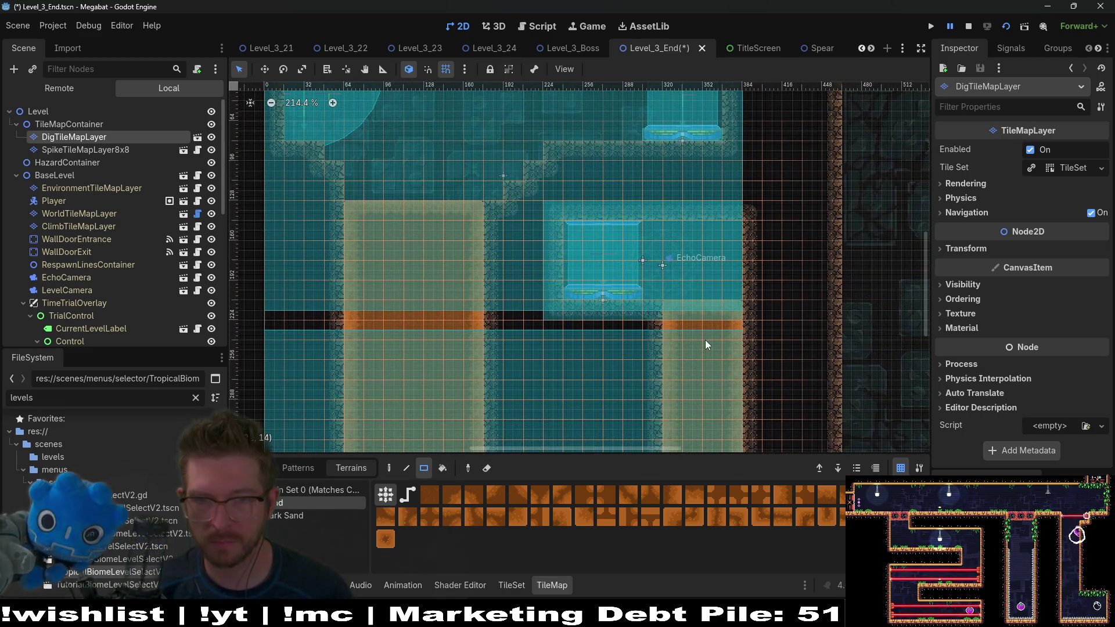
scroll(594, 166, "up", 3)
scroll(547, 319, "down", 2)
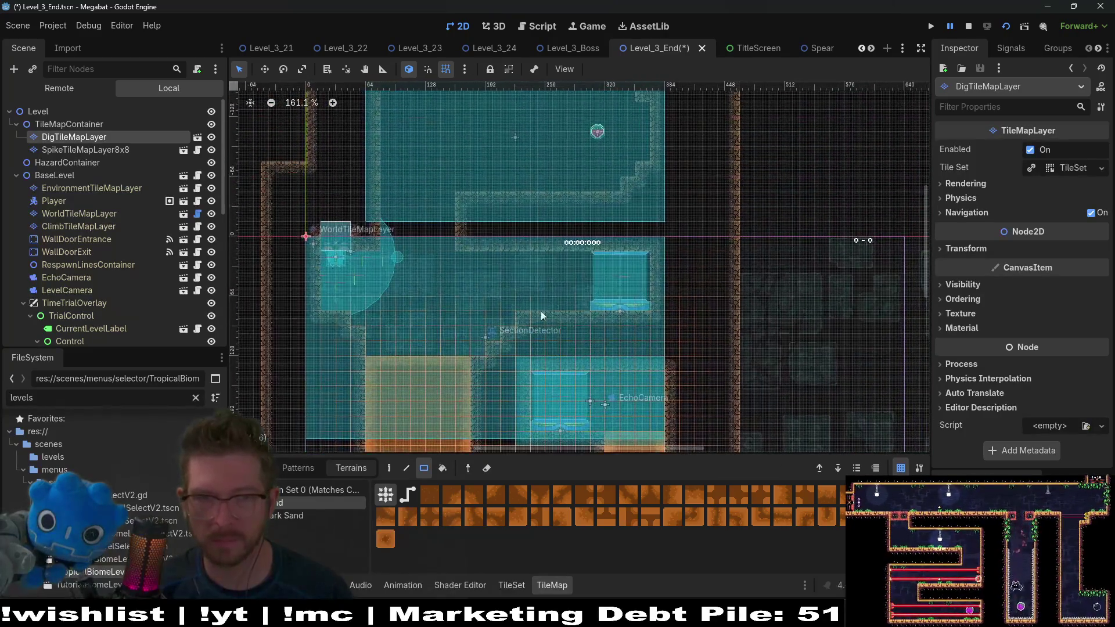
scroll(117, 232, "down", 8)
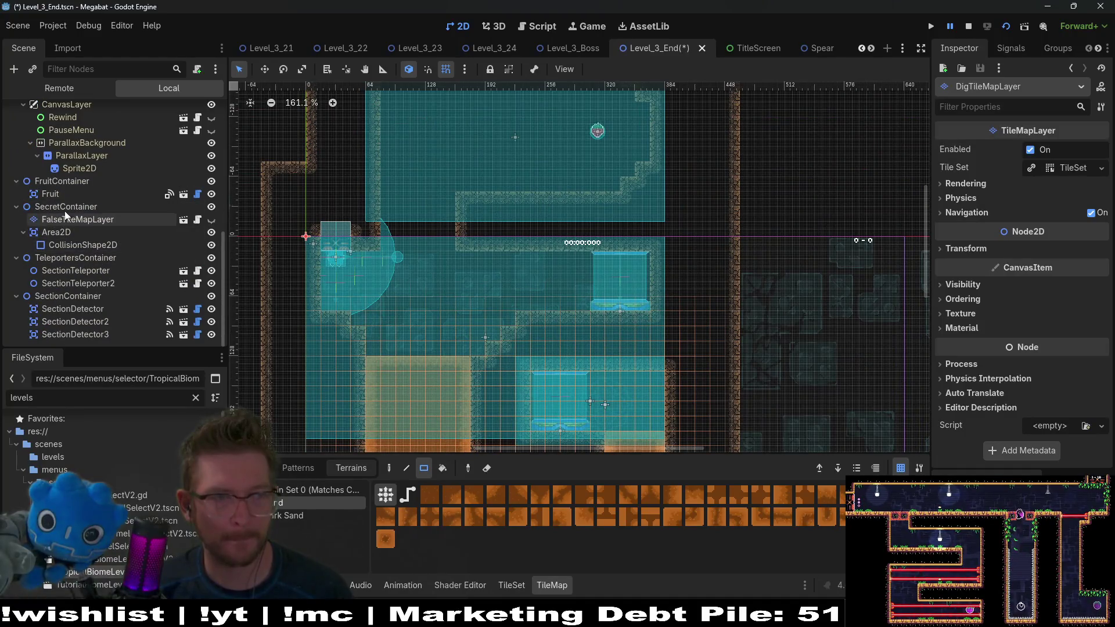
left_click(65, 197)
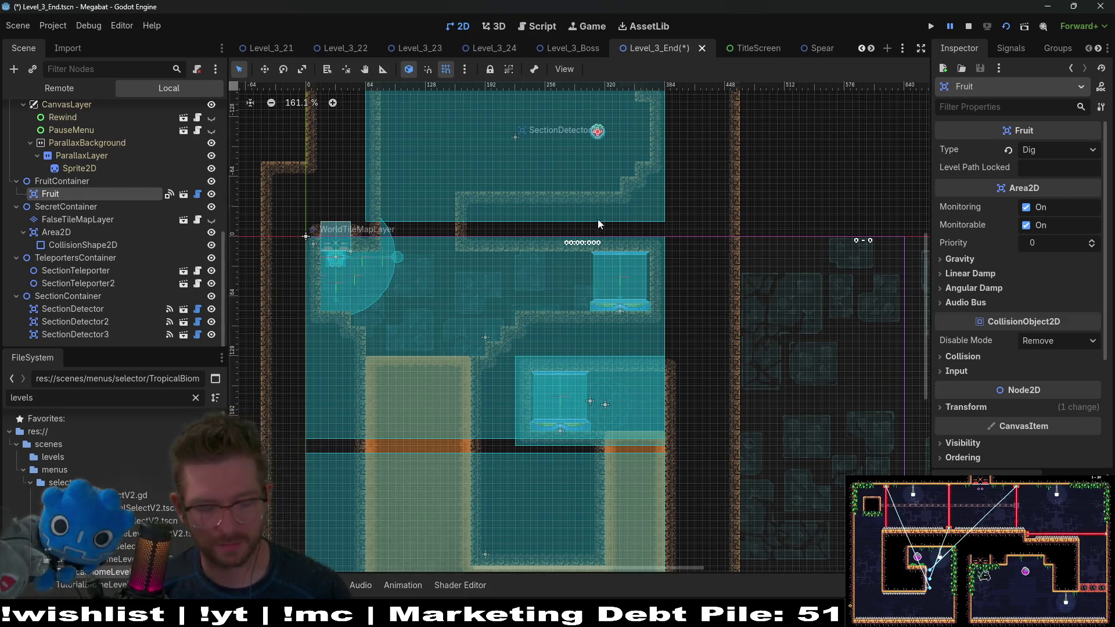
Step: Duplicate the Fruit as Fruit2 and place it in the lower room just above the sand
key("ctrl+d")
key("w")
left_click_drag(601, 174, 631, 411)
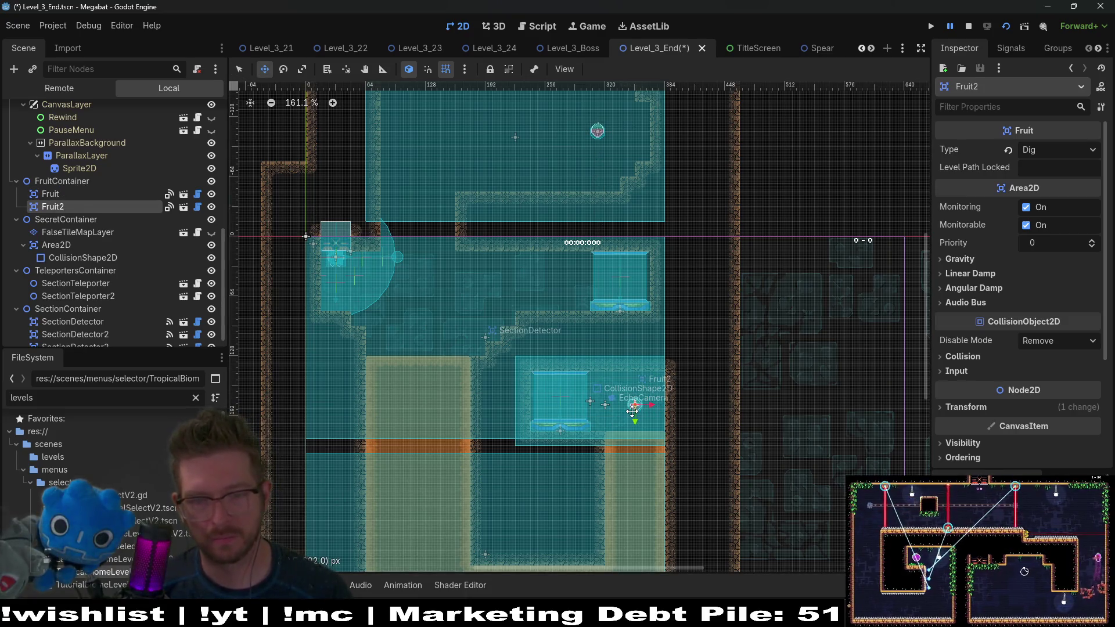
mouse_move(577, 357)
left_mouse_down()
mouse_move(624, 309)
mouse_move(658, 248)
left_mouse_up()
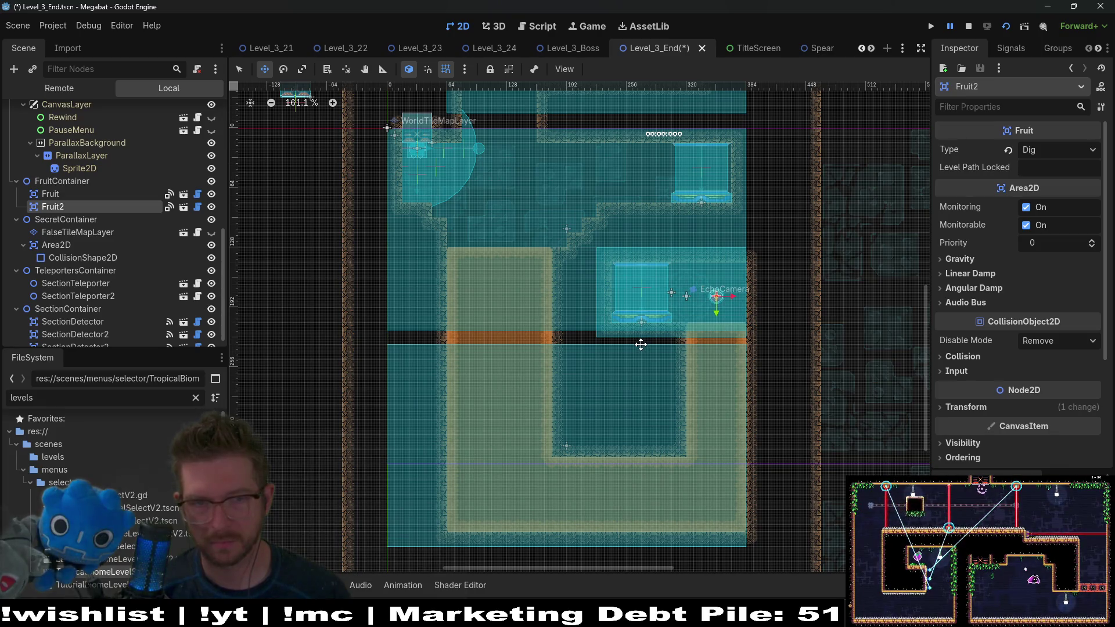
Step: Click through the spike, dig, world, climb and environment tile layers in the Scene tree
scroll(640, 344, "up", 5)
scroll(120, 252, "up", 5)
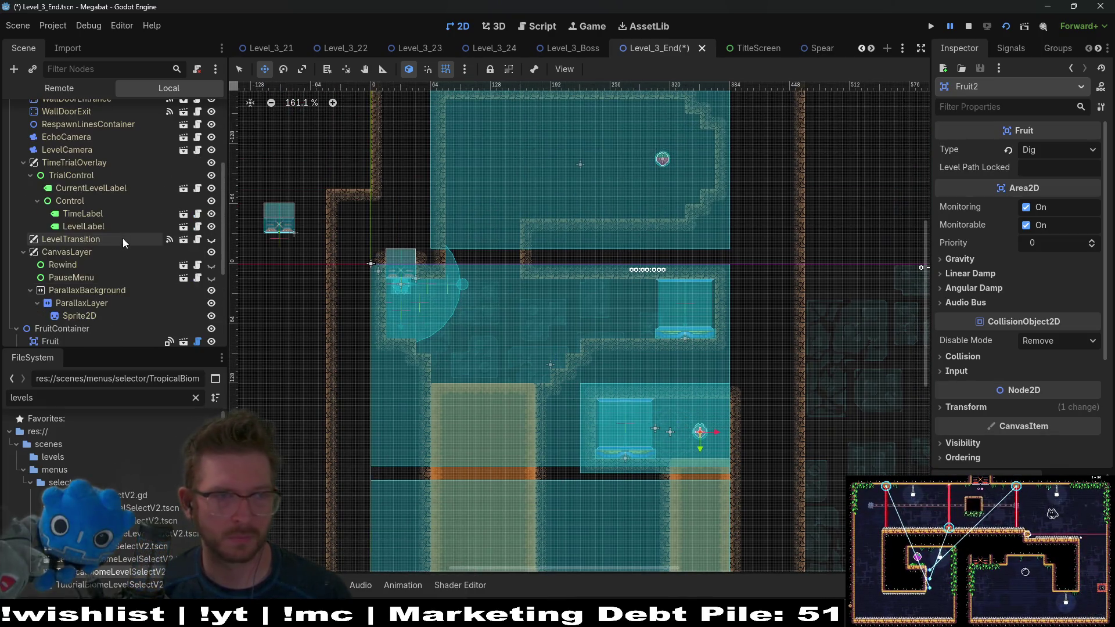
scroll(104, 191, "up", 3)
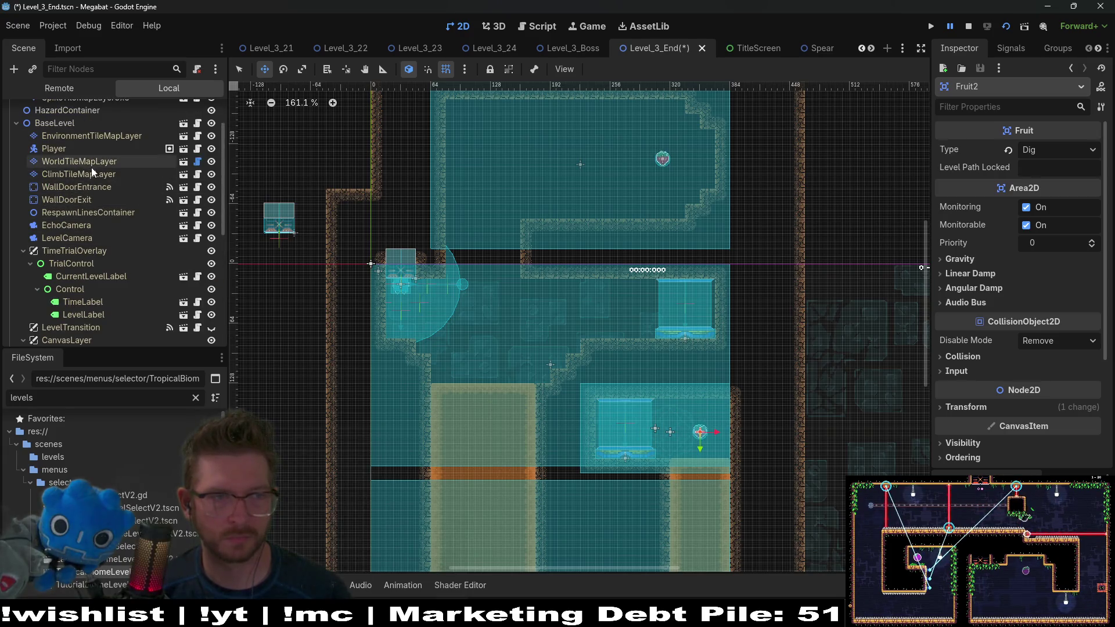
scroll(92, 168, "up", 3)
left_click(82, 149)
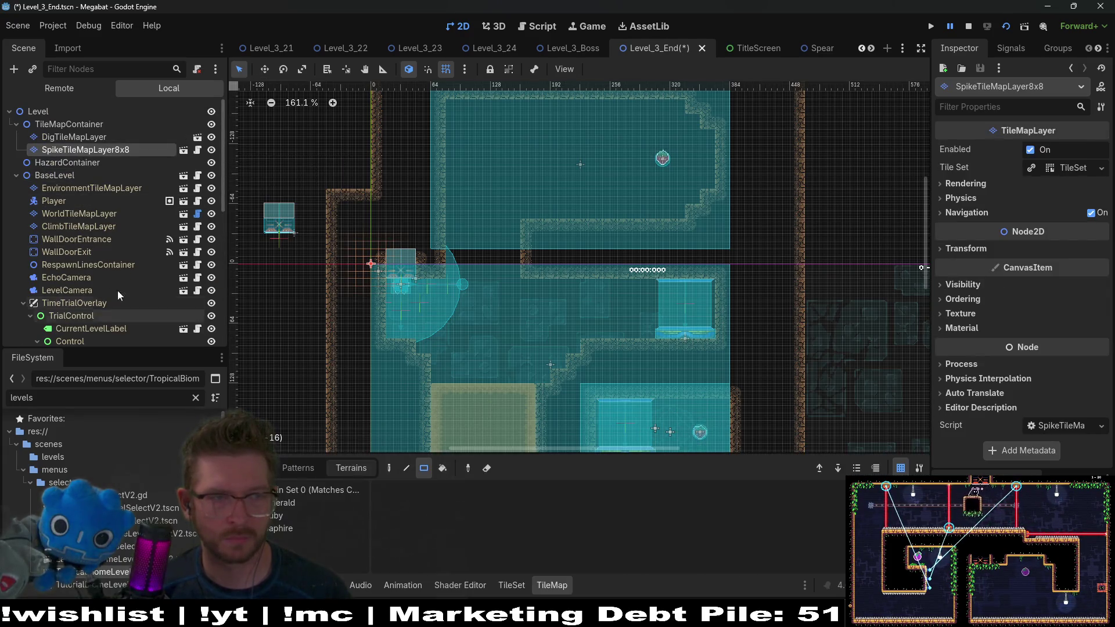
left_click(67, 138)
left_click(102, 215)
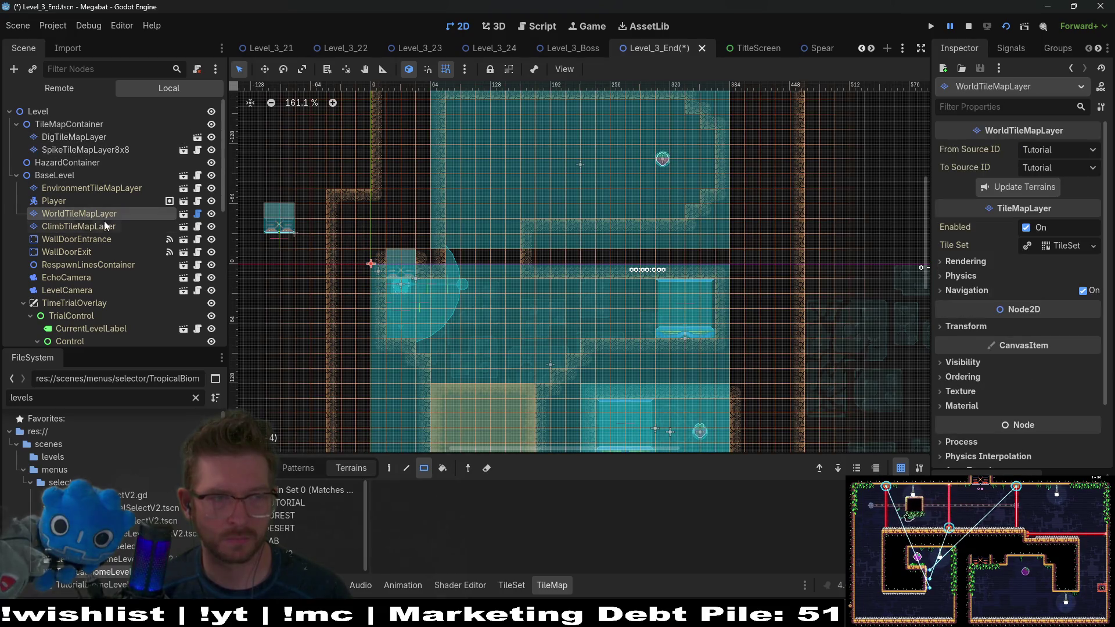
left_click(85, 226)
left_click(87, 186)
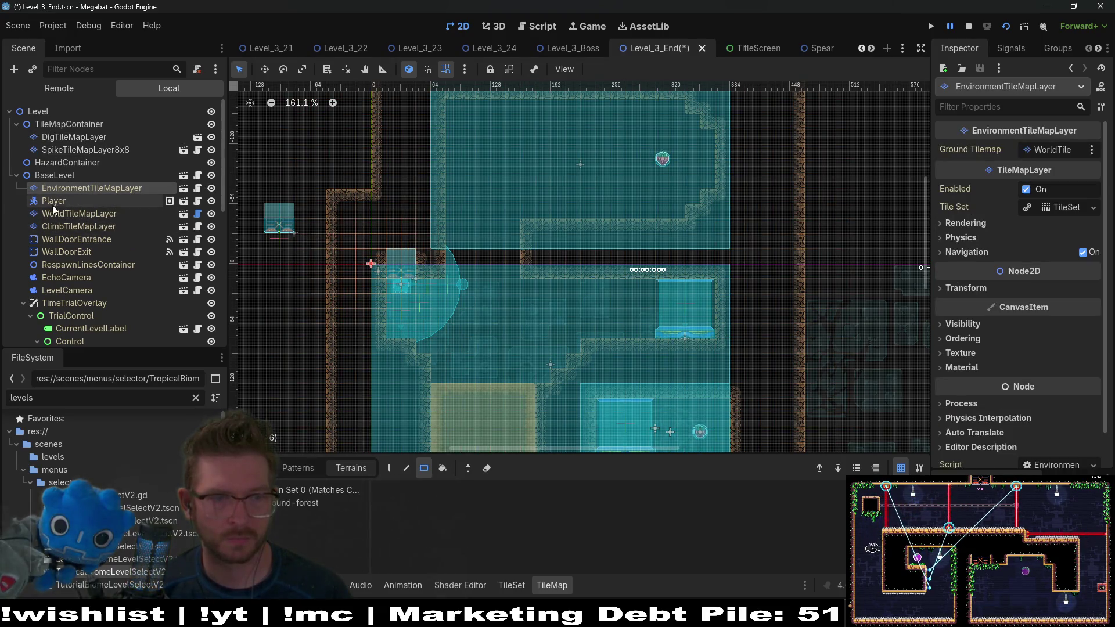
Step: Select DigTileMapLayer and choose the Sand terrain
left_click(64, 212)
left_click(78, 201)
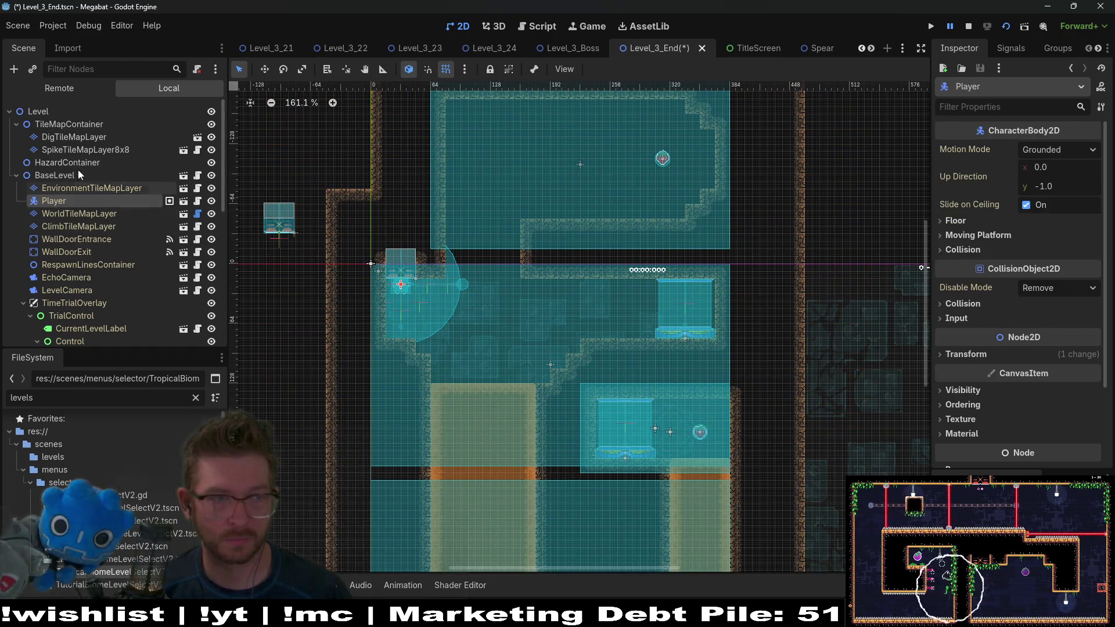
left_click(87, 149)
left_click(97, 137)
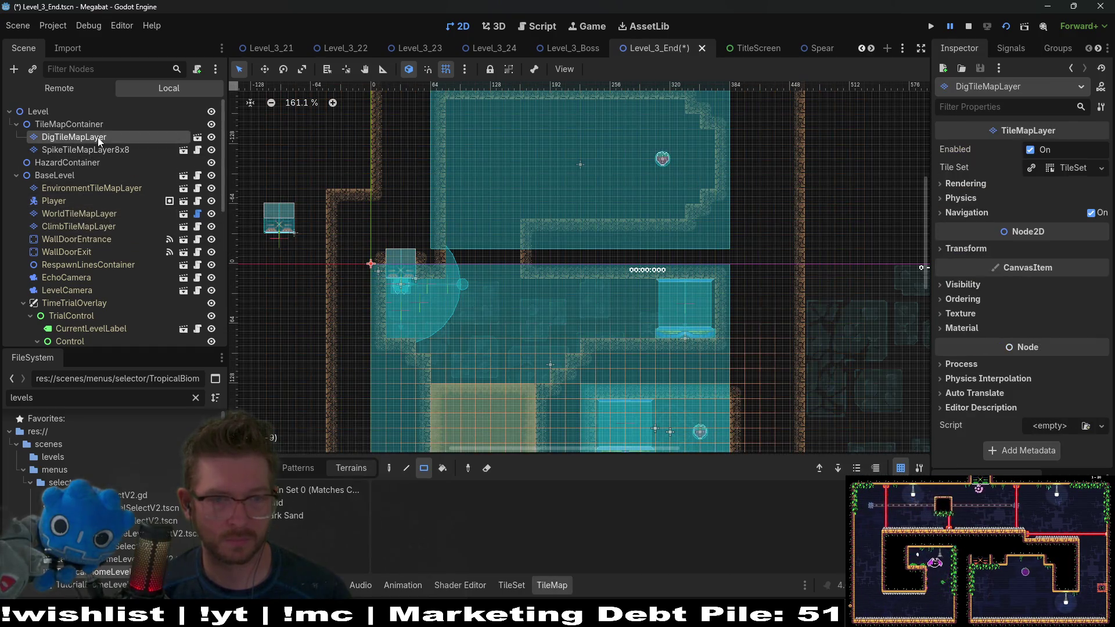
left_click(281, 502)
Step: Paint sand from the gap up into the upper room and across it to the right
scroll(494, 242, "down", 2)
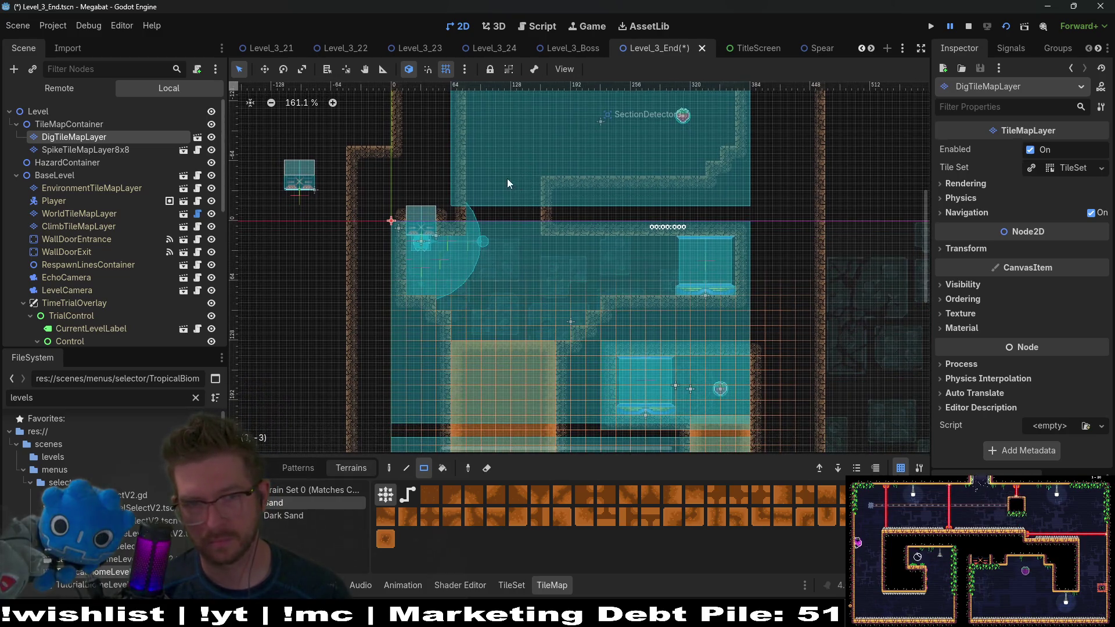
left_click_drag(534, 235, 527, 307)
scroll(526, 307, "up", 1)
scroll(534, 247, "up", 1)
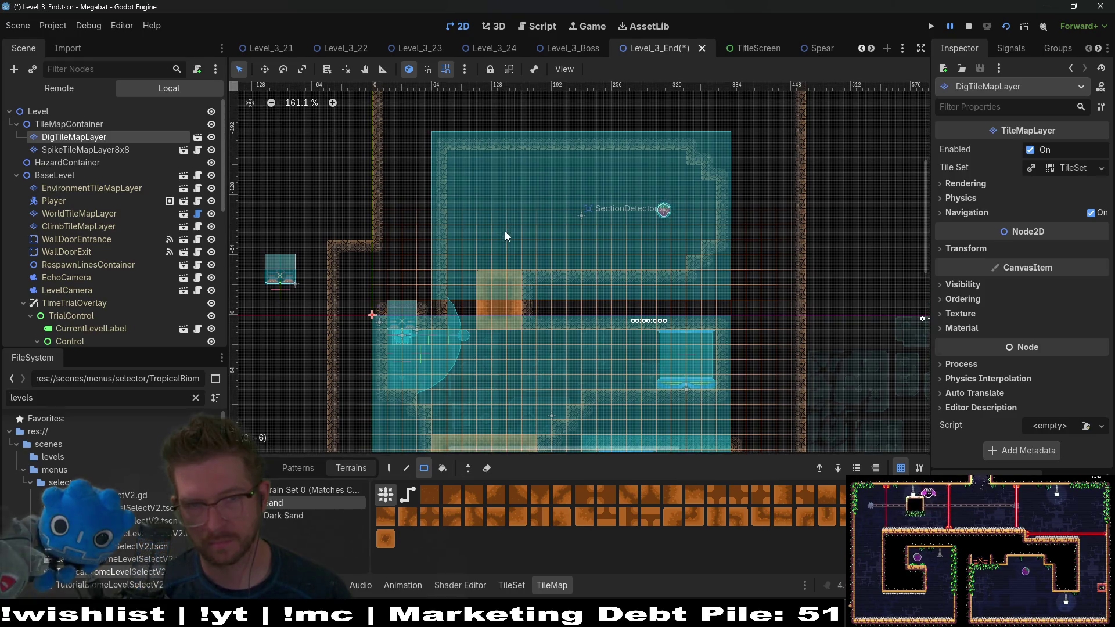
left_click_drag(486, 220, 515, 267)
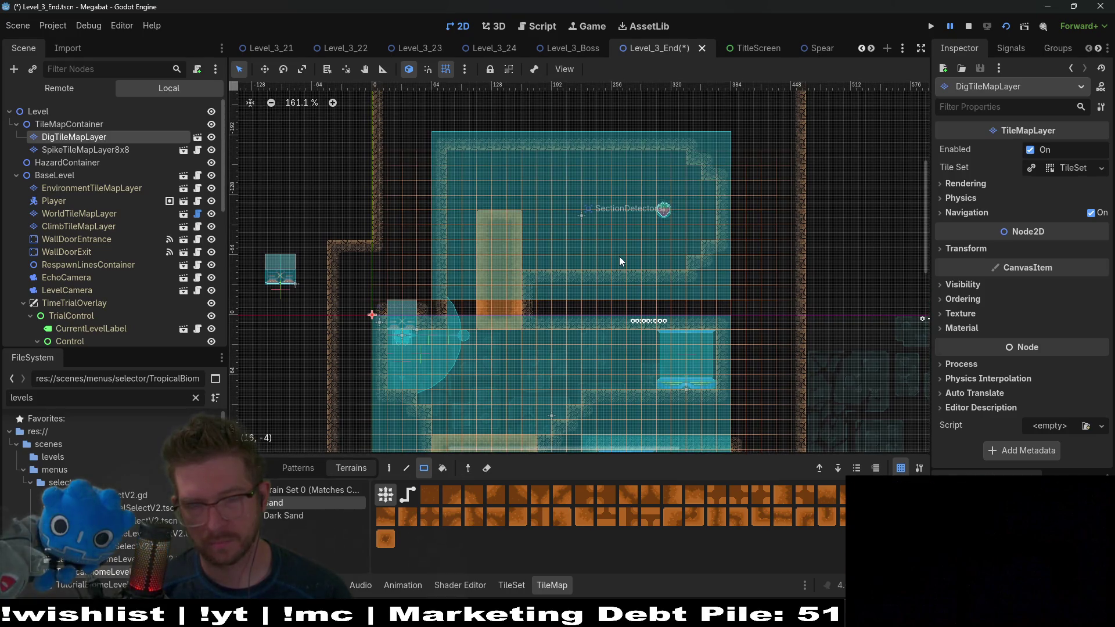
mouse_move(583, 255)
left_mouse_down()
mouse_move(656, 262)
mouse_move(618, 259)
left_mouse_up()
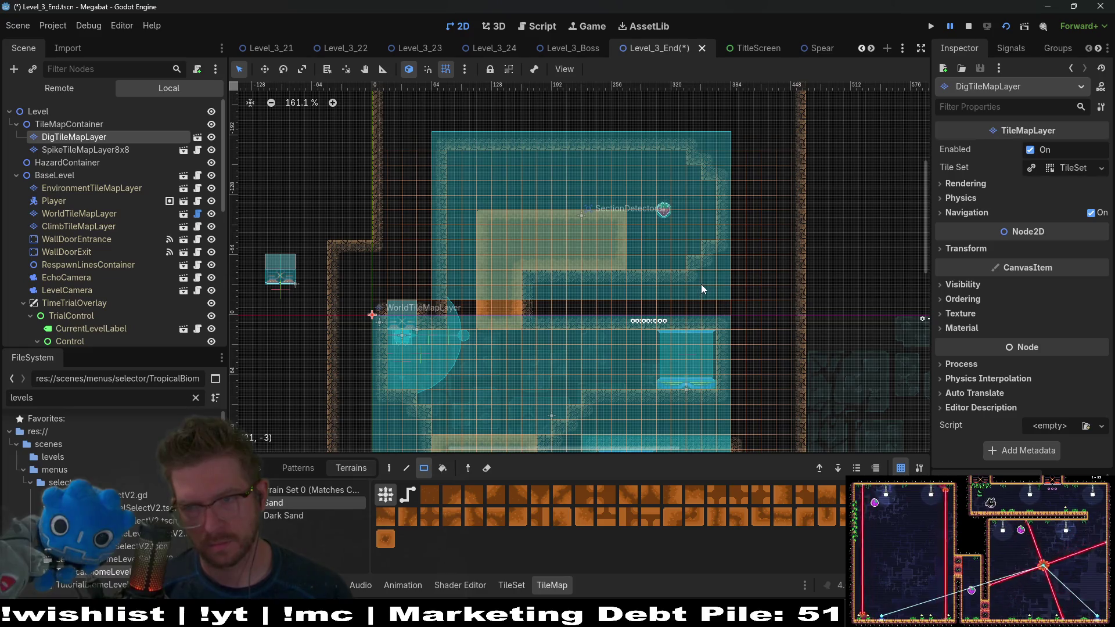
scroll(667, 288, "down", 4)
scroll(637, 299, "up", 2)
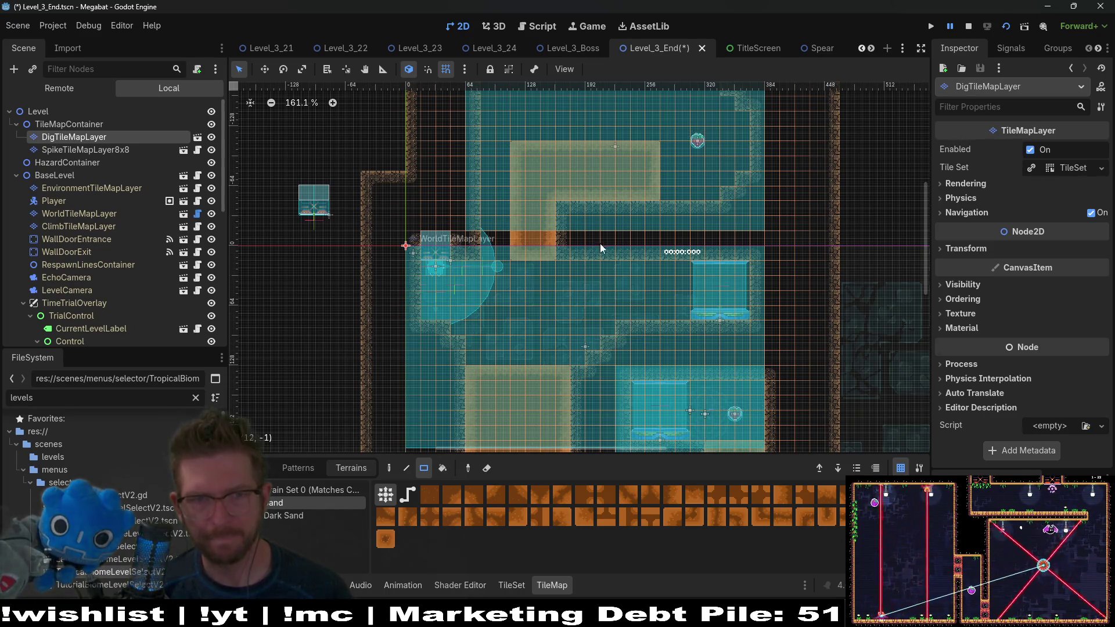
scroll(600, 243, "up", 2)
scroll(604, 303, "down", 5)
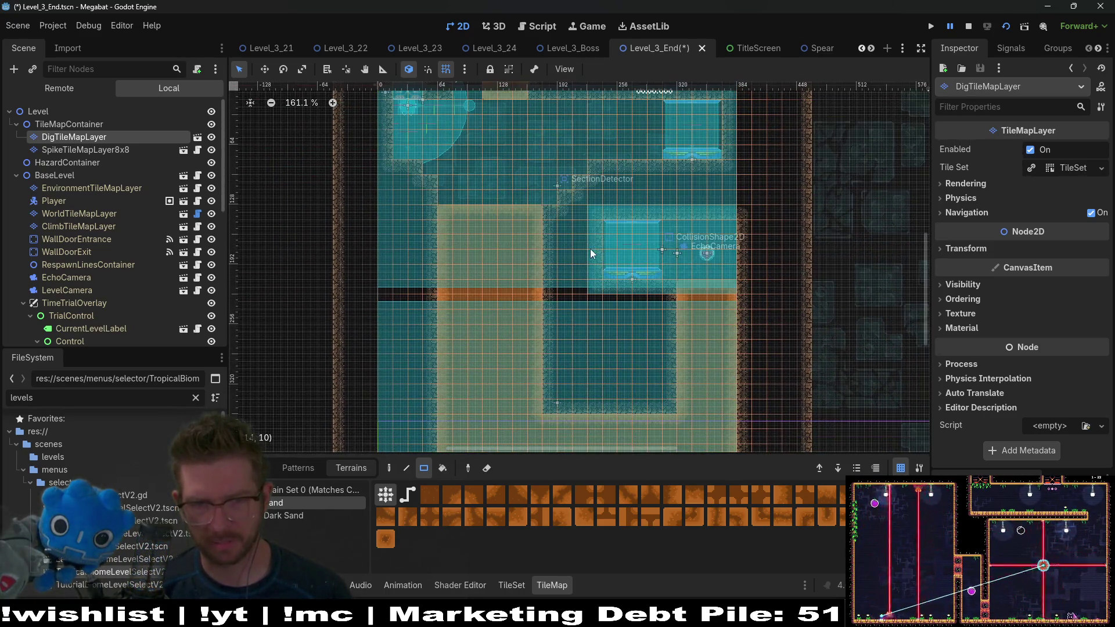
scroll(590, 249, "up", 2)
scroll(611, 207, "up", 3)
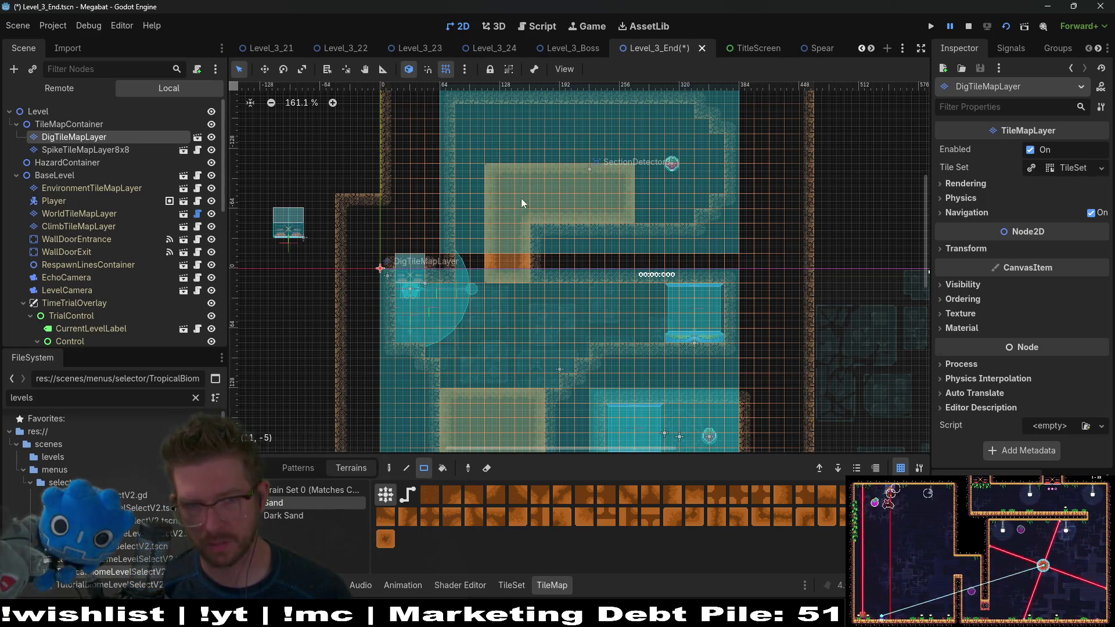
Step: Review the sand in both rooms, then open TileMapContainer's context menu
left_click_drag(522, 433, 528, 208)
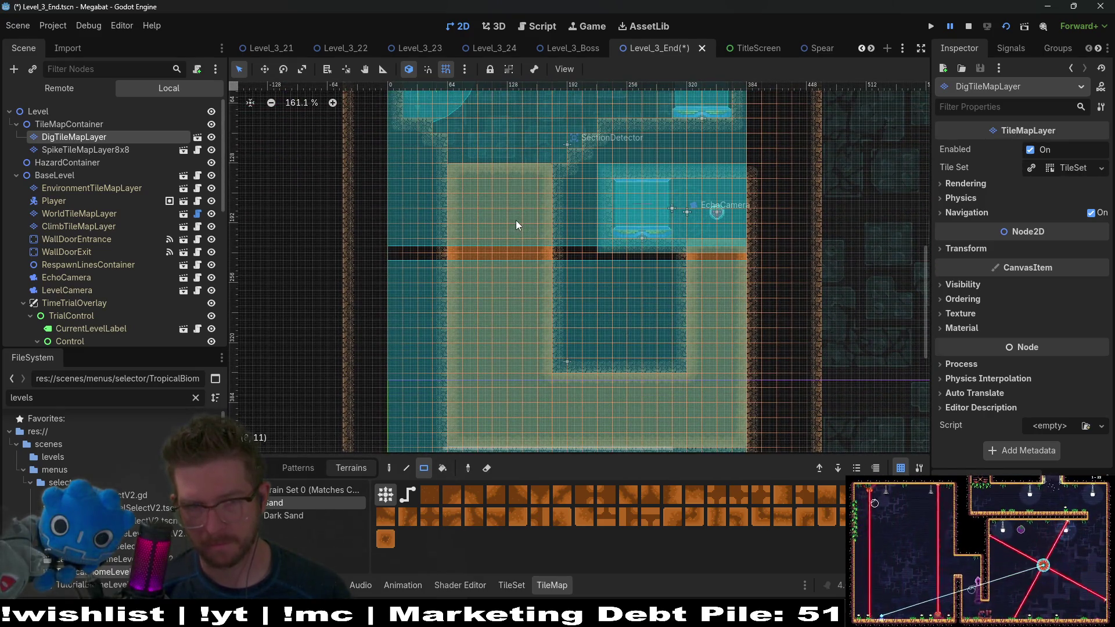
left_click_drag(548, 138, 555, 252)
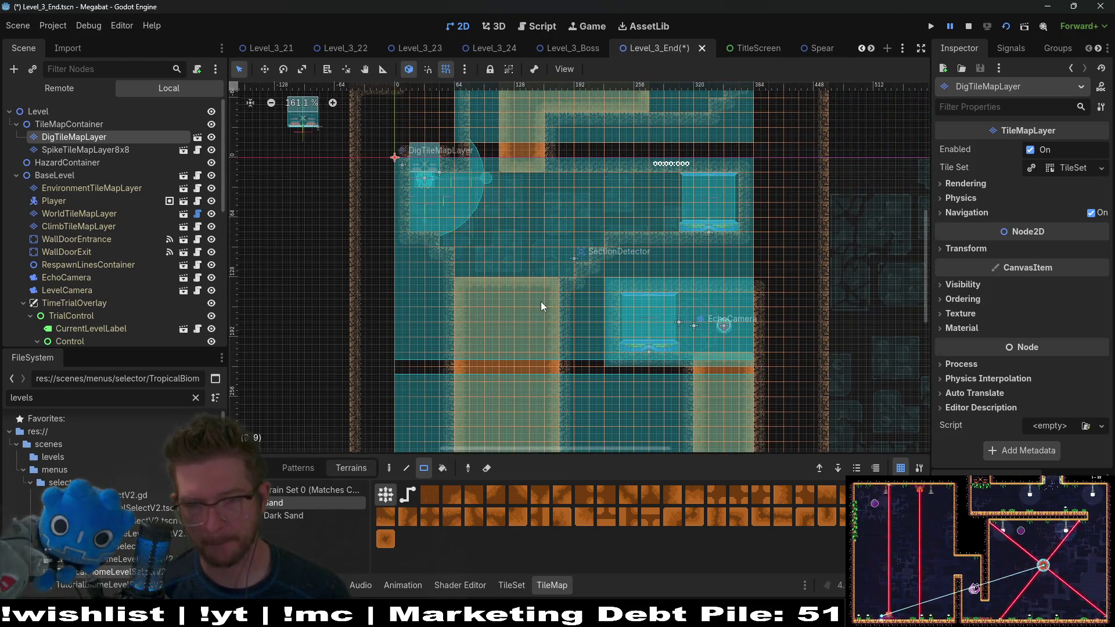
left_click_drag(541, 301, 541, 232)
left_click_drag(534, 290, 541, 332)
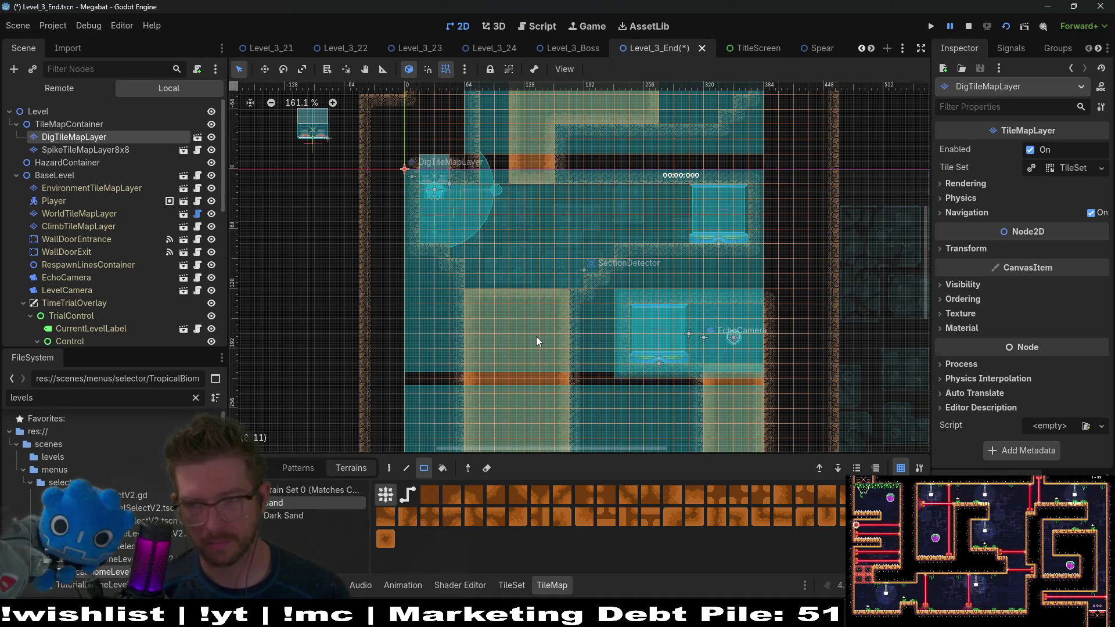
scroll(535, 336, "up", 5)
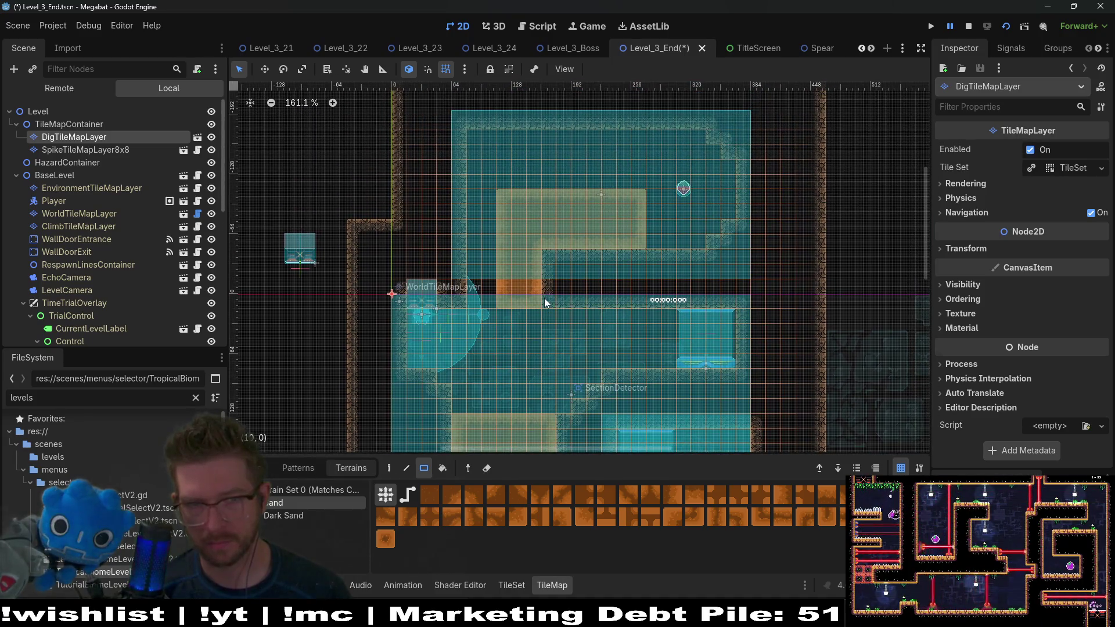
scroll(535, 316, "down", 5)
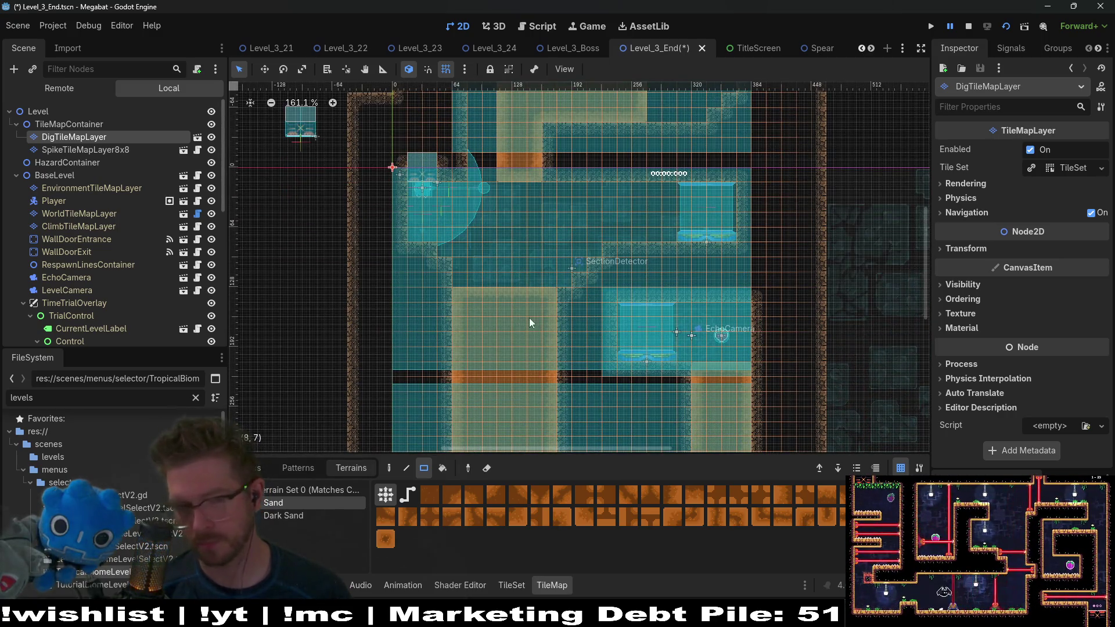
scroll(501, 236, "down", 5)
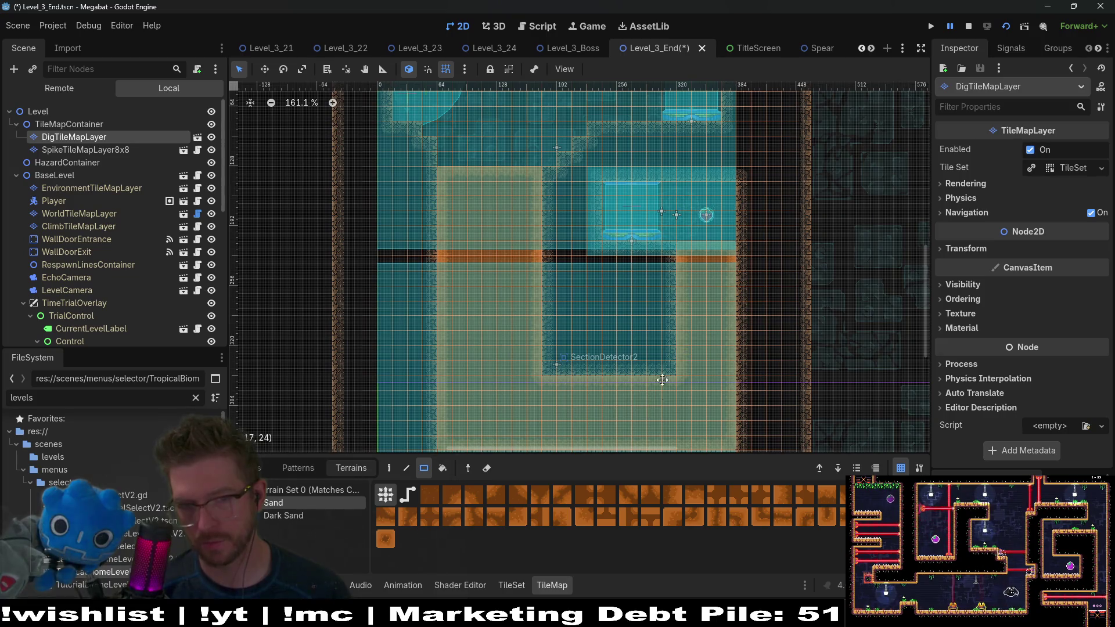
scroll(535, 331, "down", 5)
scroll(734, 251, "up", 20)
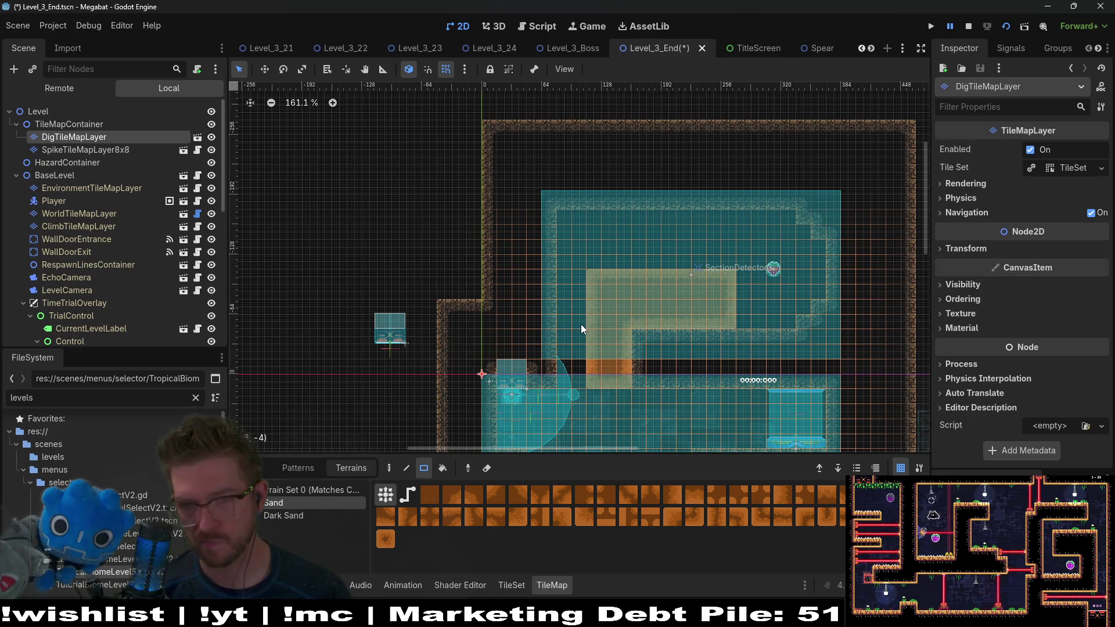
scroll(65, 225, "down", 3)
scroll(77, 222, "up", 3)
right_click(61, 122)
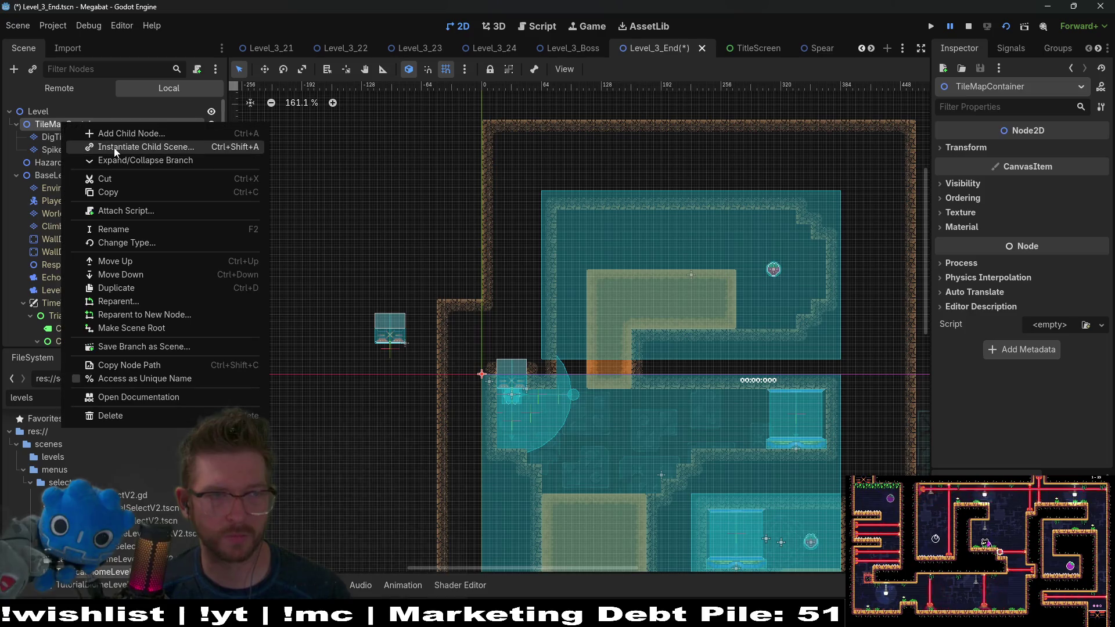
Step: Start instancing a child scene, try the searches 'wa' and 'fa', then cancel
left_click(111, 148)
type("wa")
key("BackSpace")
key("BackSpace")
type("fa")
key("BackSpace")
key("BackSpace")
key("Escape")
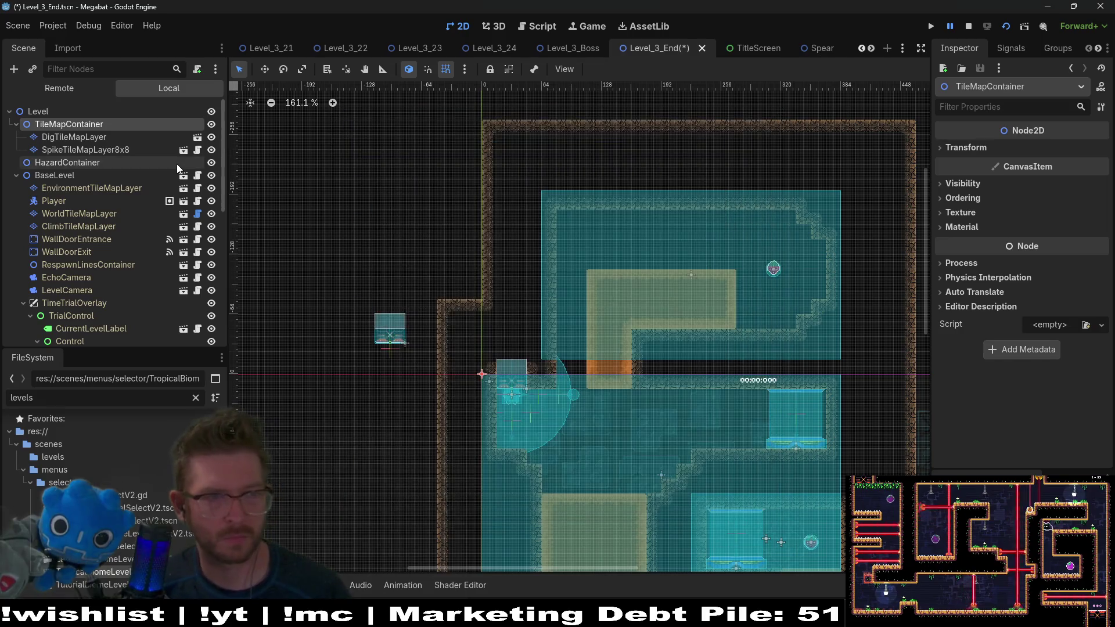
Step: Instance OneWayTileMapLayer and HazardTileMapLayer scenes under HazardContainer
right_click(131, 157)
left_click(172, 183)
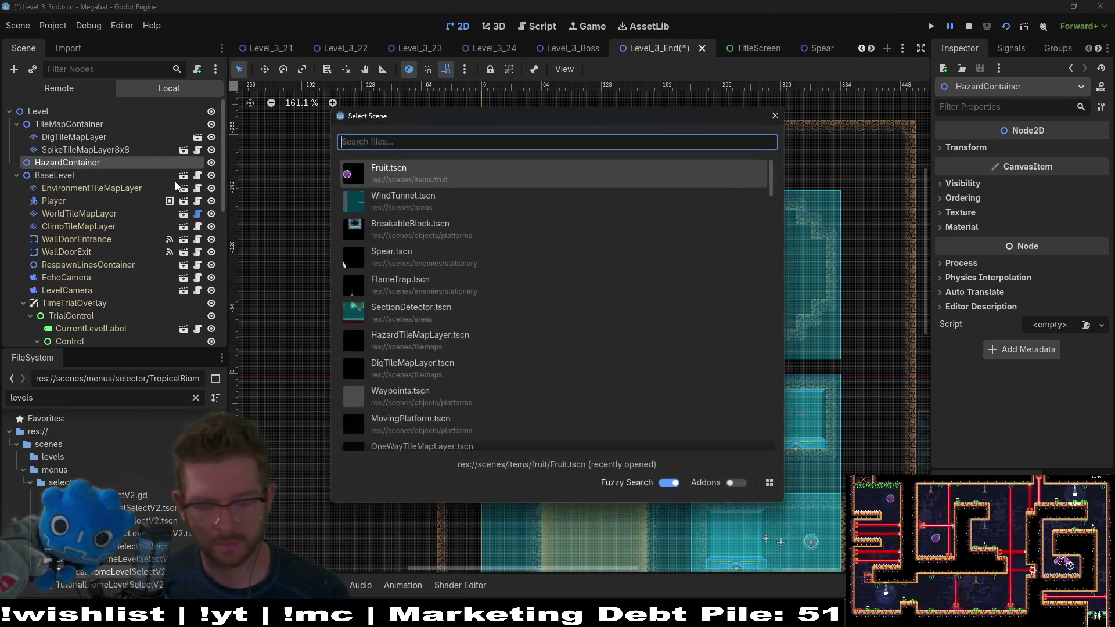
type("oneway")
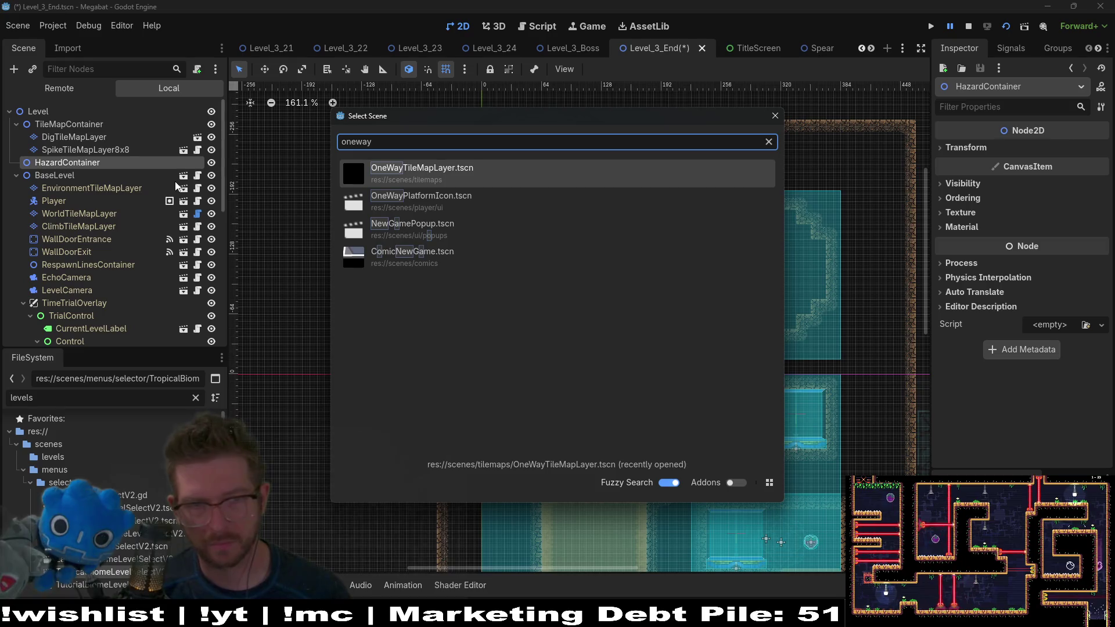
key("Return")
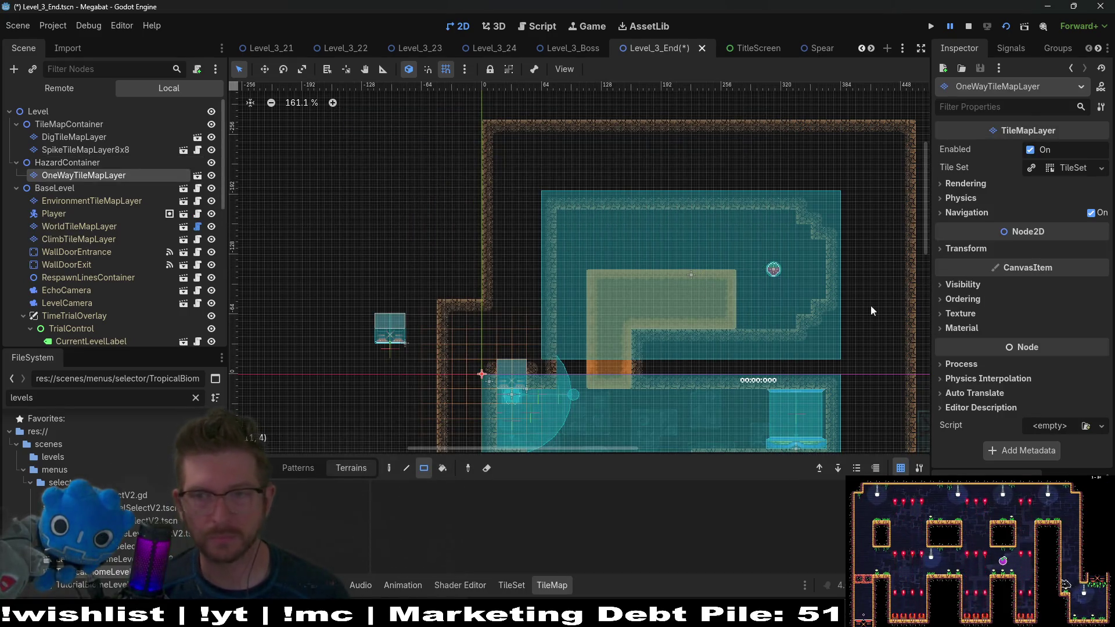
right_click(79, 166)
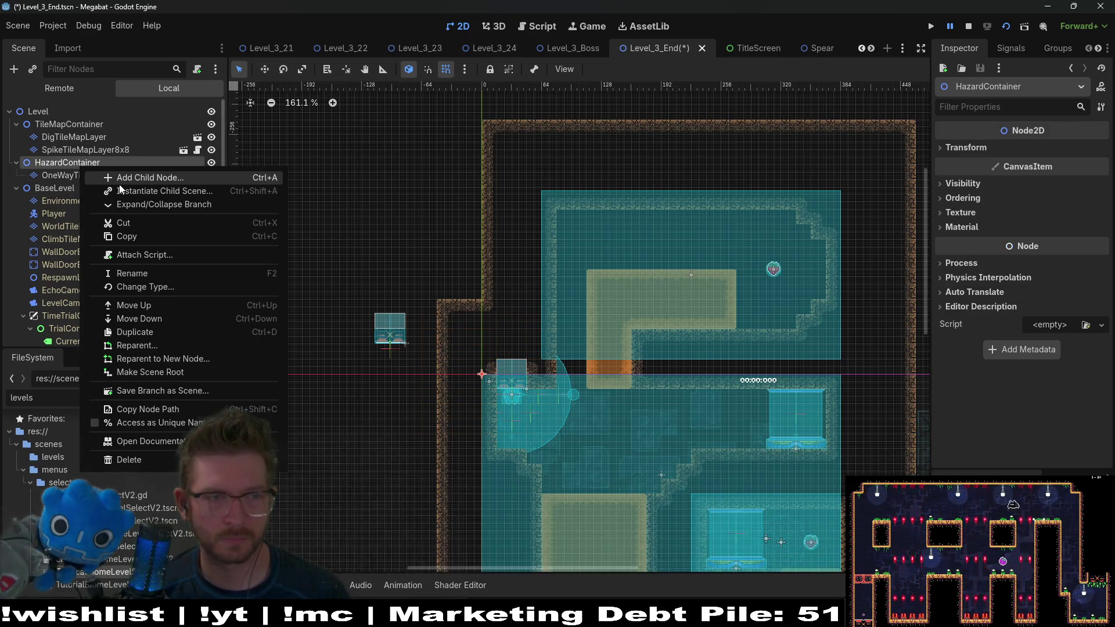
left_click(120, 190)
type("hazard")
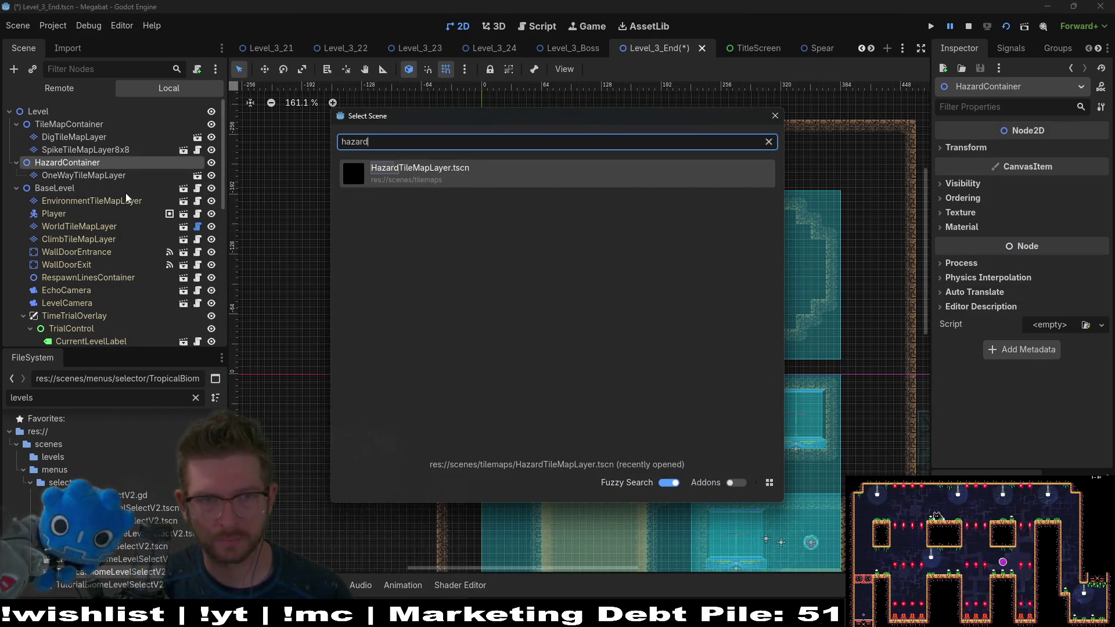
key("Return")
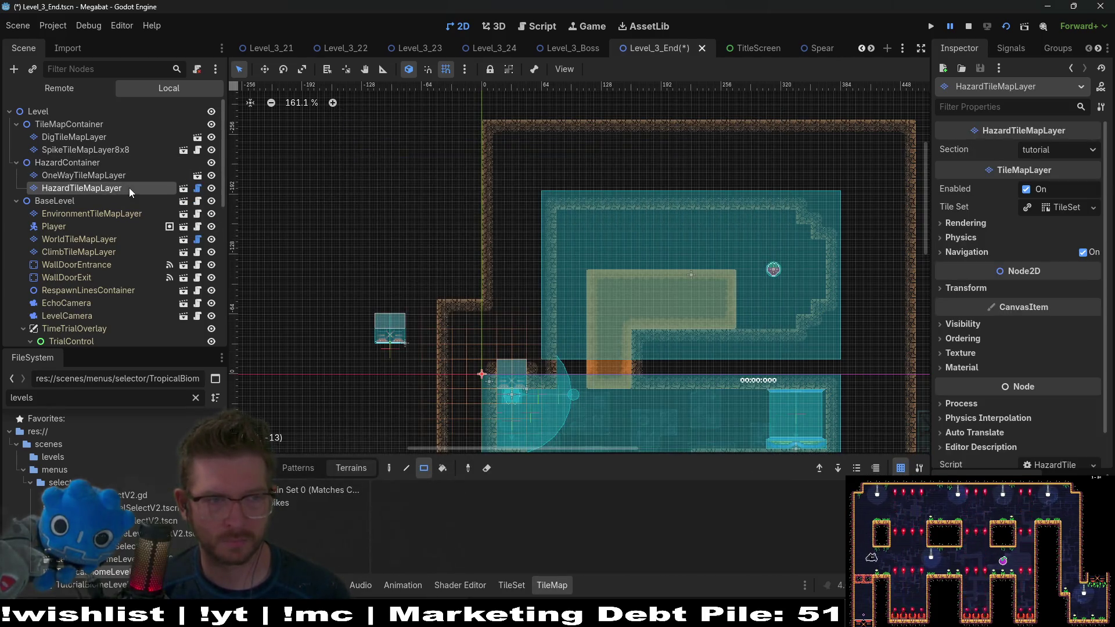
Step: Rename the new layers HazardTileMapLayerRight and OneWayTileMapLayerRight
double_click(129, 187)
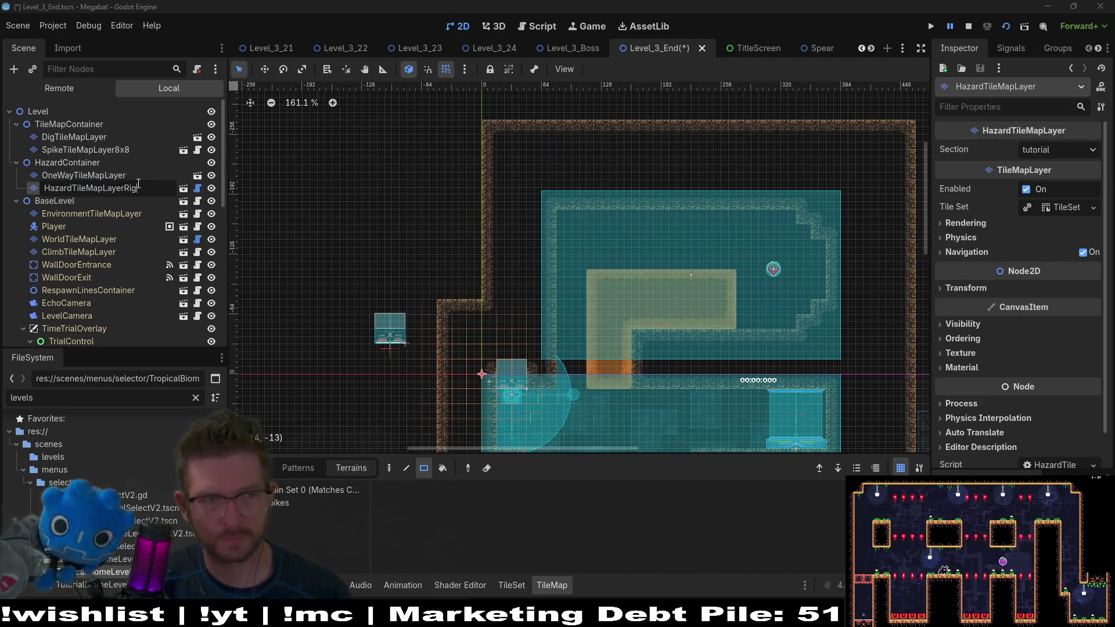
type("ht")
key("Return")
left_click(128, 179)
double_click(145, 176)
key("End")
type("Right")
key("Return")
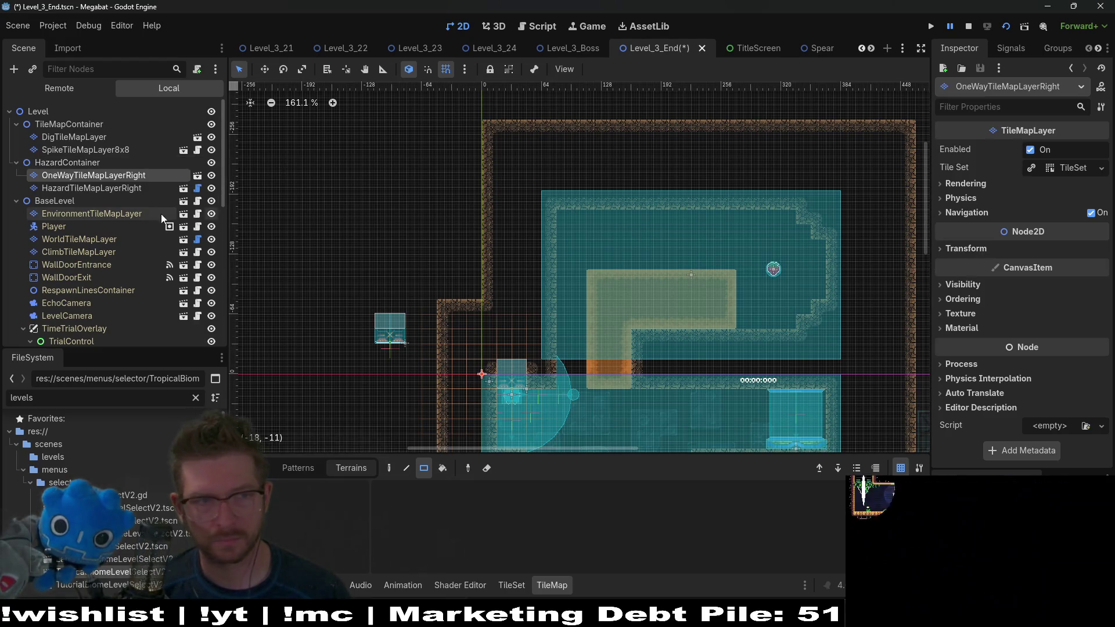
Step: Rotate OneWayTileMapLayerRight and HazardTileMapLayerRight by 90° in their Transform settings
left_click(965, 247)
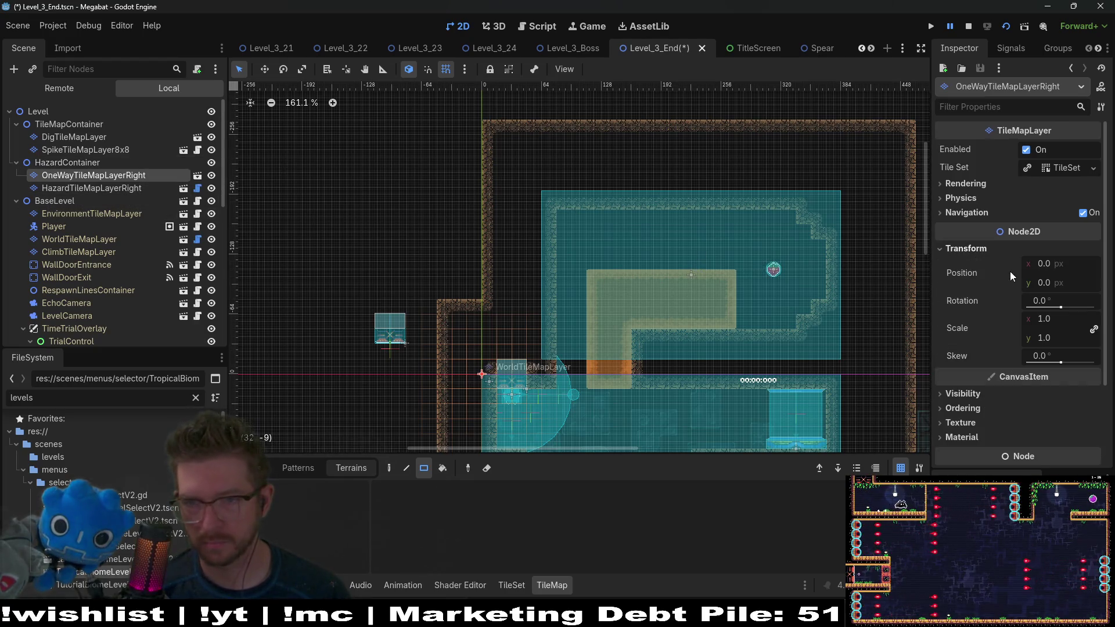
left_click(1043, 302)
type("90")
key("Return")
key("Down")
left_click(965, 290)
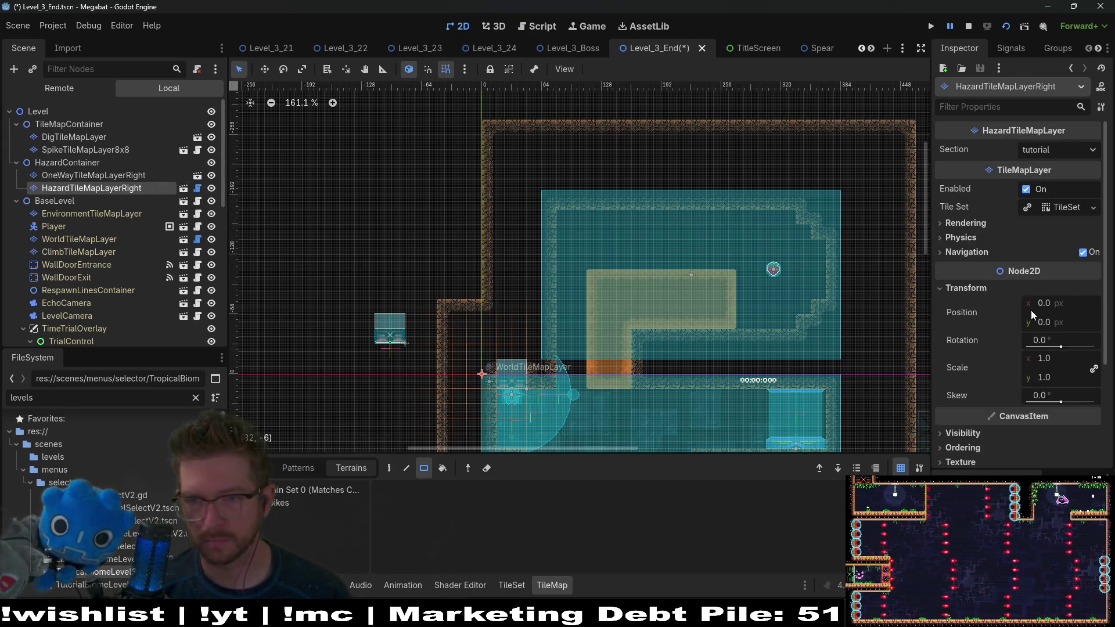
left_click_drag(1064, 342, 1069, 342)
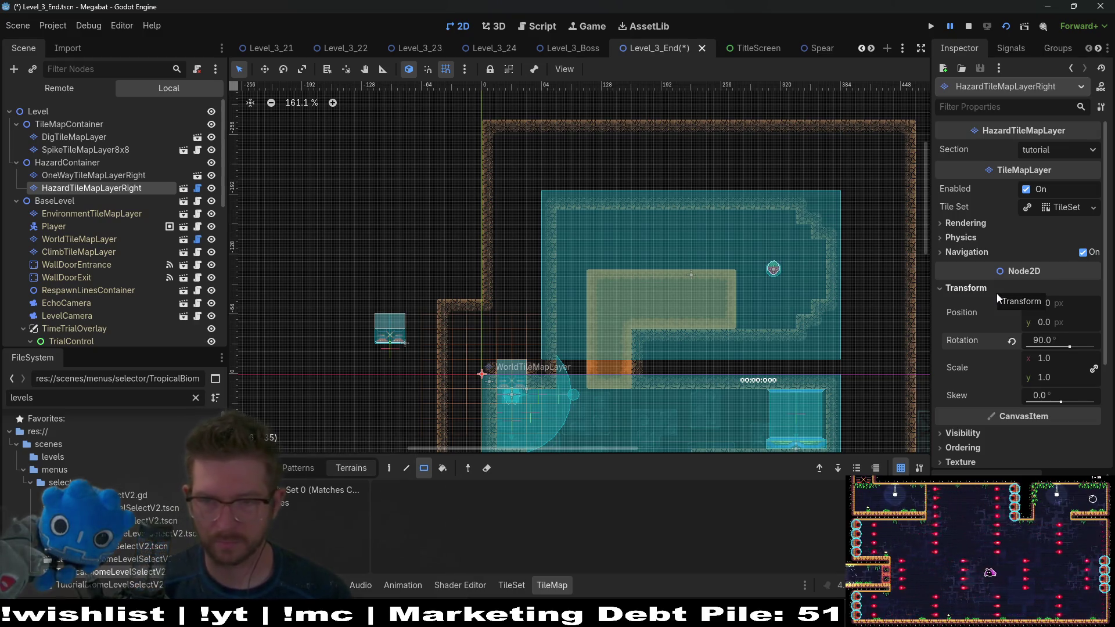
Step: With OneWayTileMapLayerRight selected, pick the right-hand one-way tile for painting
left_click(139, 176)
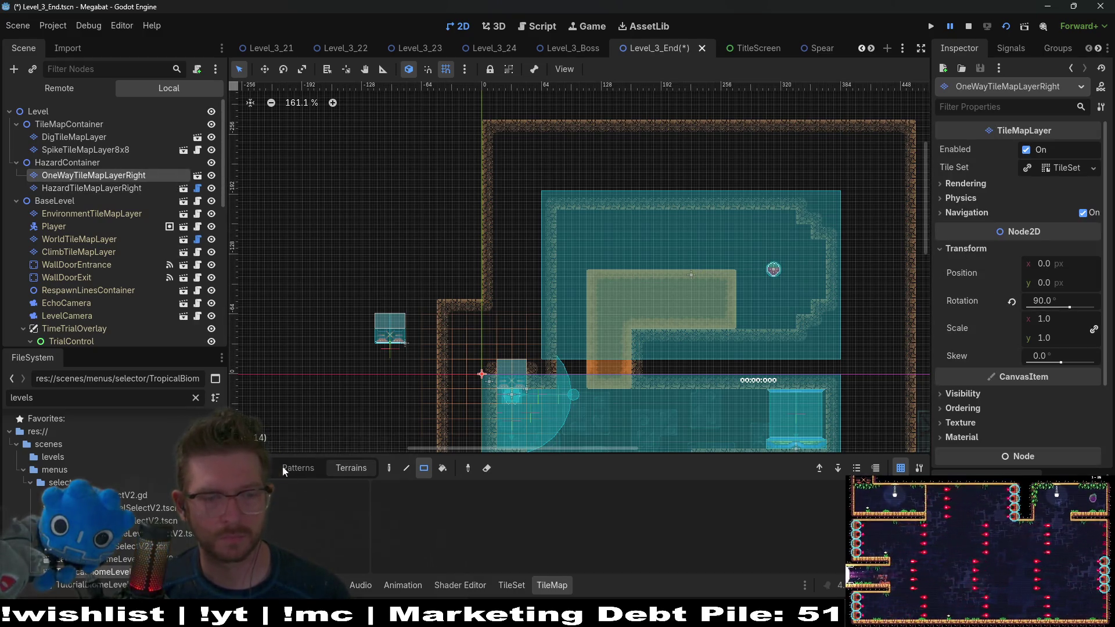
left_click(258, 467)
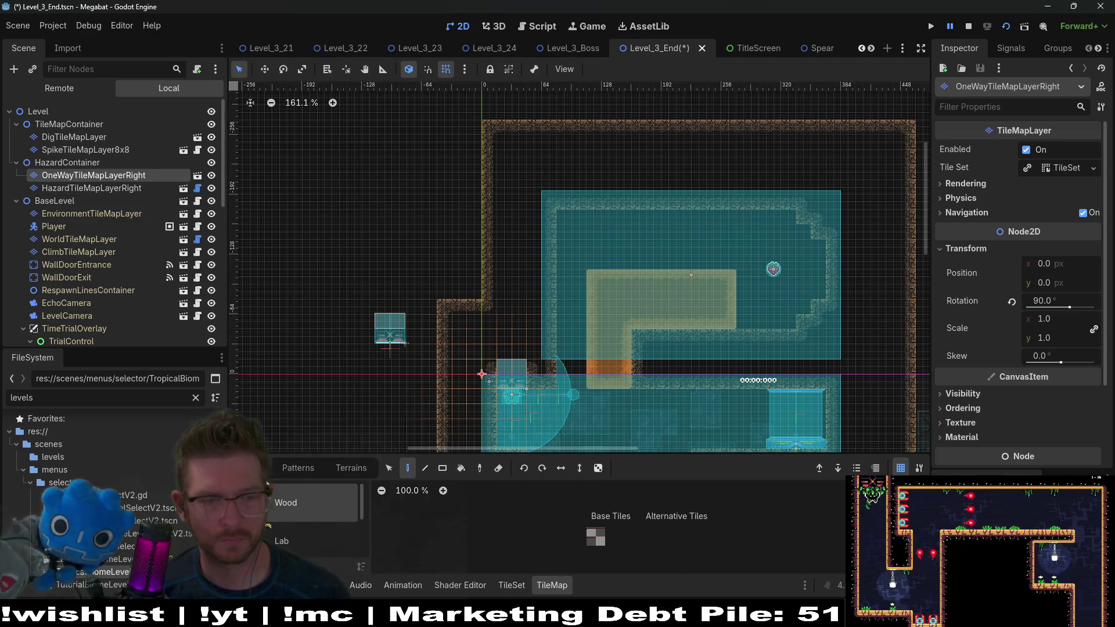
left_click(591, 531)
scroll(600, 269, "up", 2)
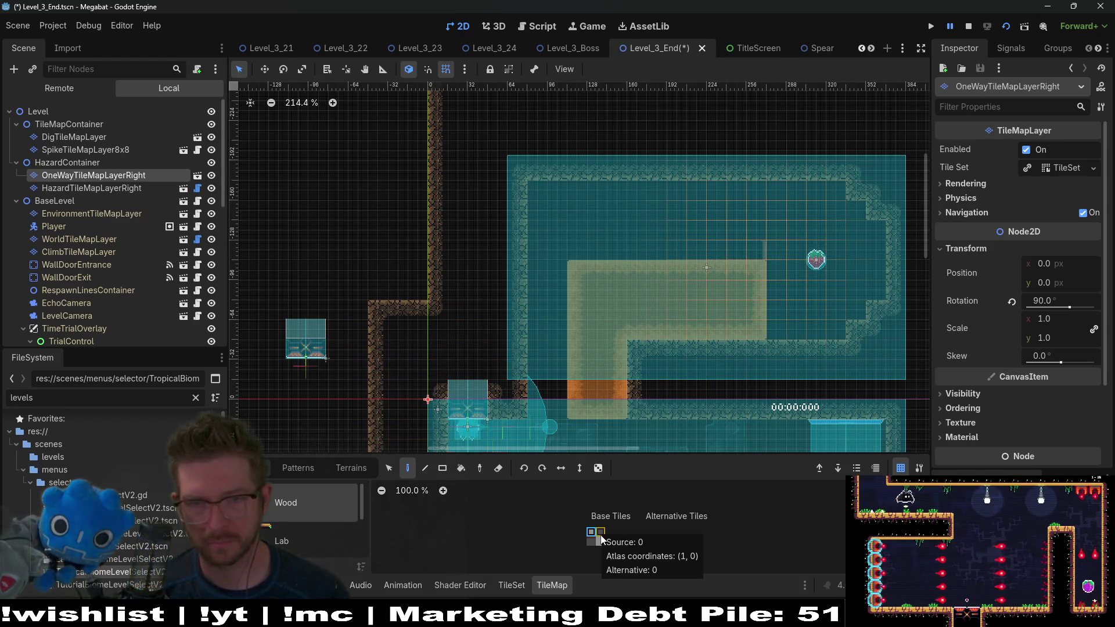
scroll(761, 249, "up", 5)
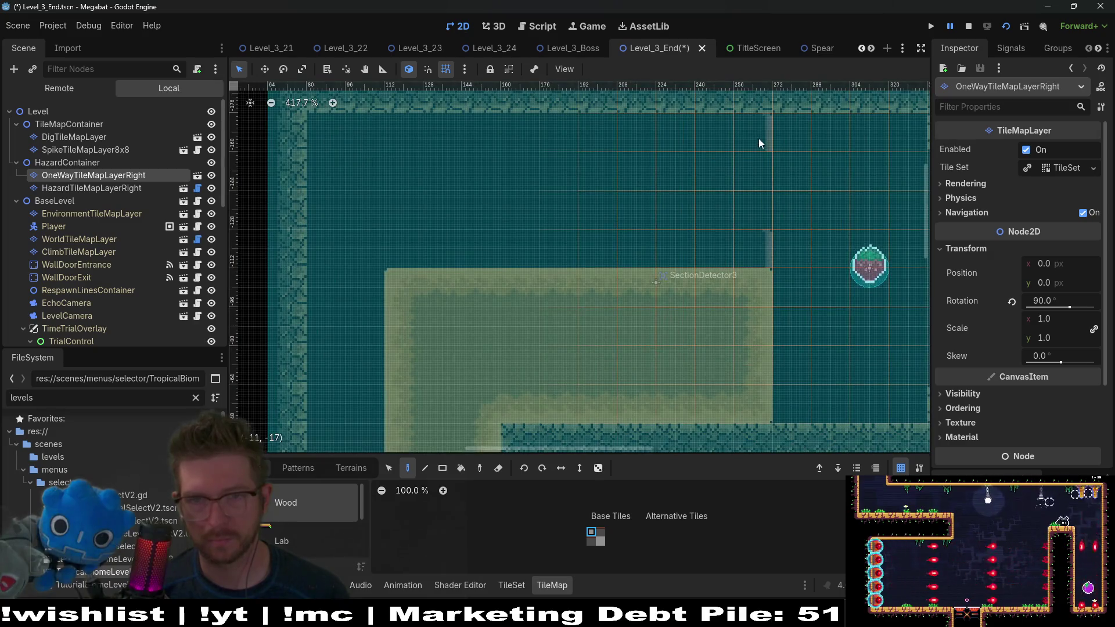
left_click(601, 532)
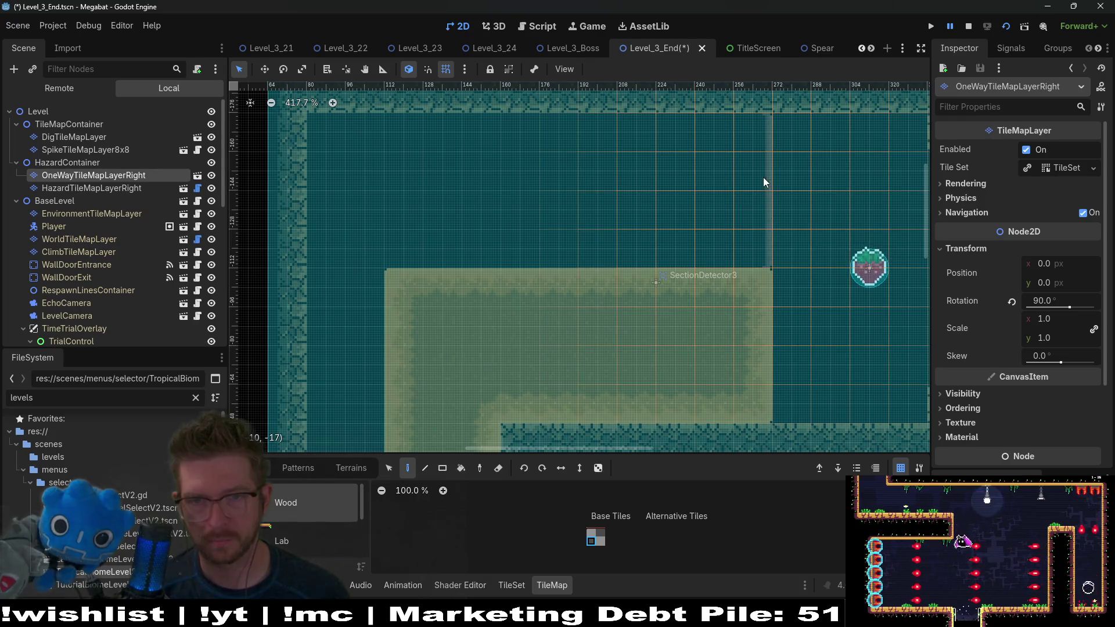
scroll(744, 264, "down", 2)
scroll(745, 265, "down", 2)
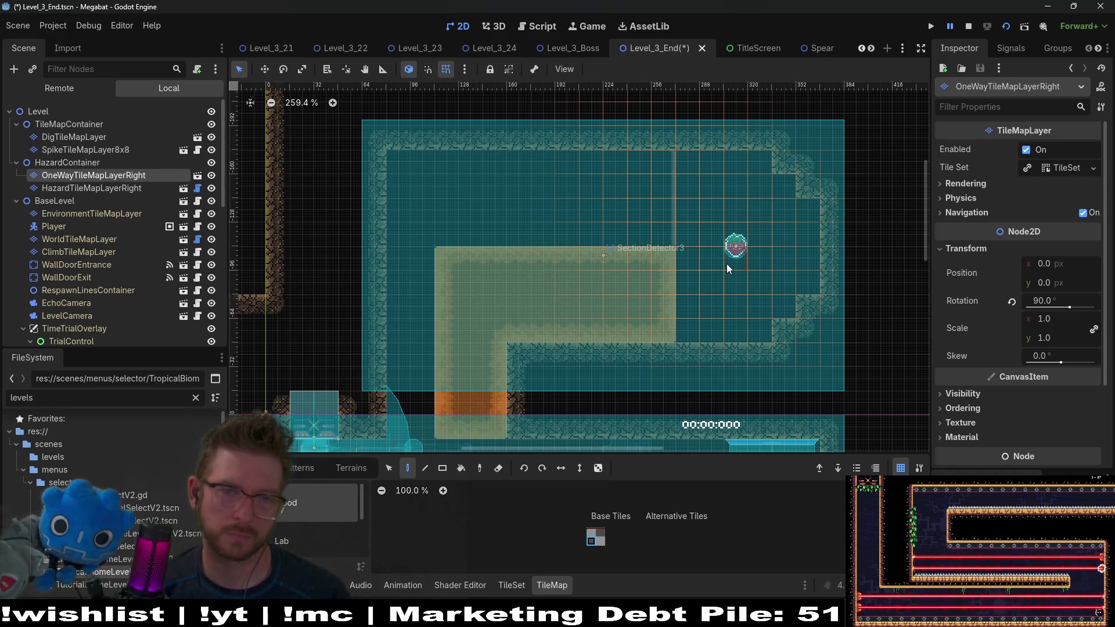
Step: Paint a vertical column of spikes terrain on HazardTileMapLayerRight in the upper room
left_click(103, 189)
left_click(342, 469)
left_click(314, 509)
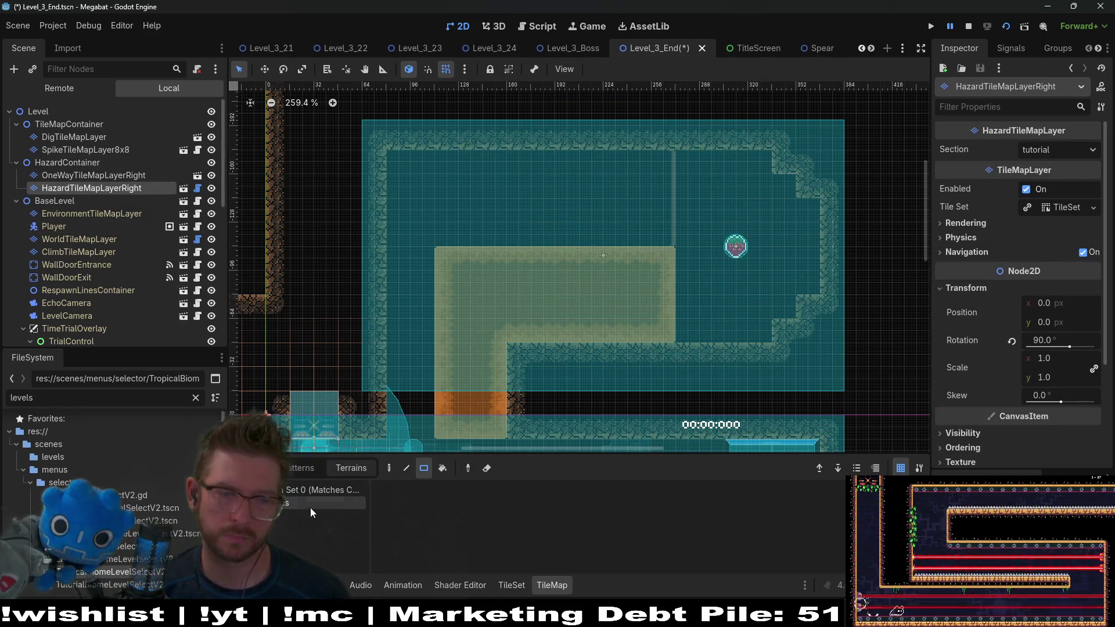
left_click_drag(689, 240, 688, 154)
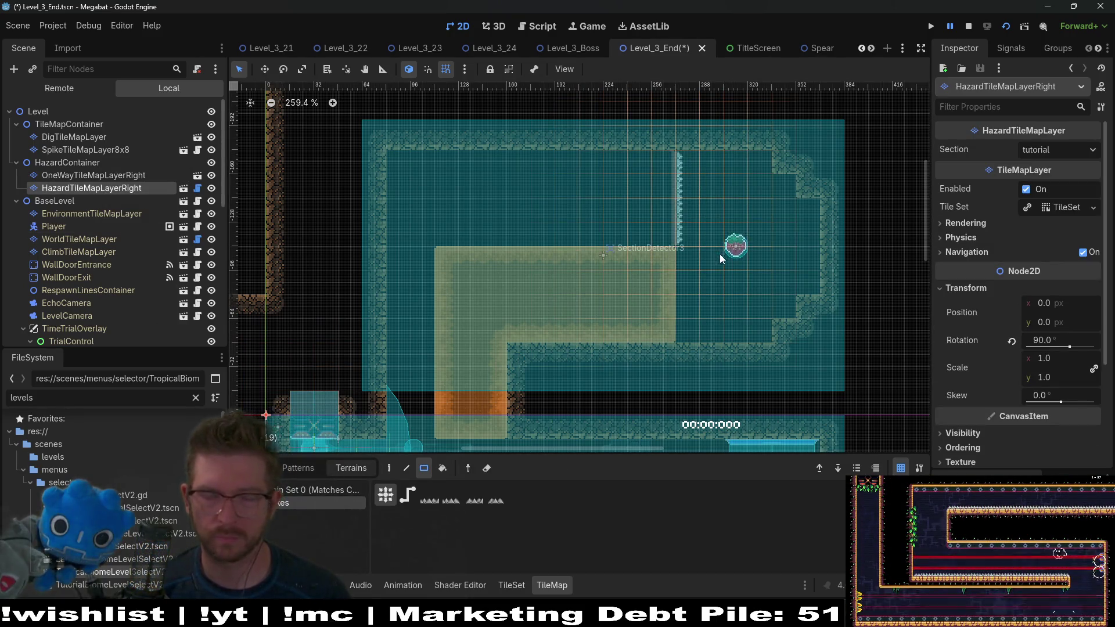
Step: Set the hazard layer's Section to desert, then bring up the web browser
left_click(1045, 151)
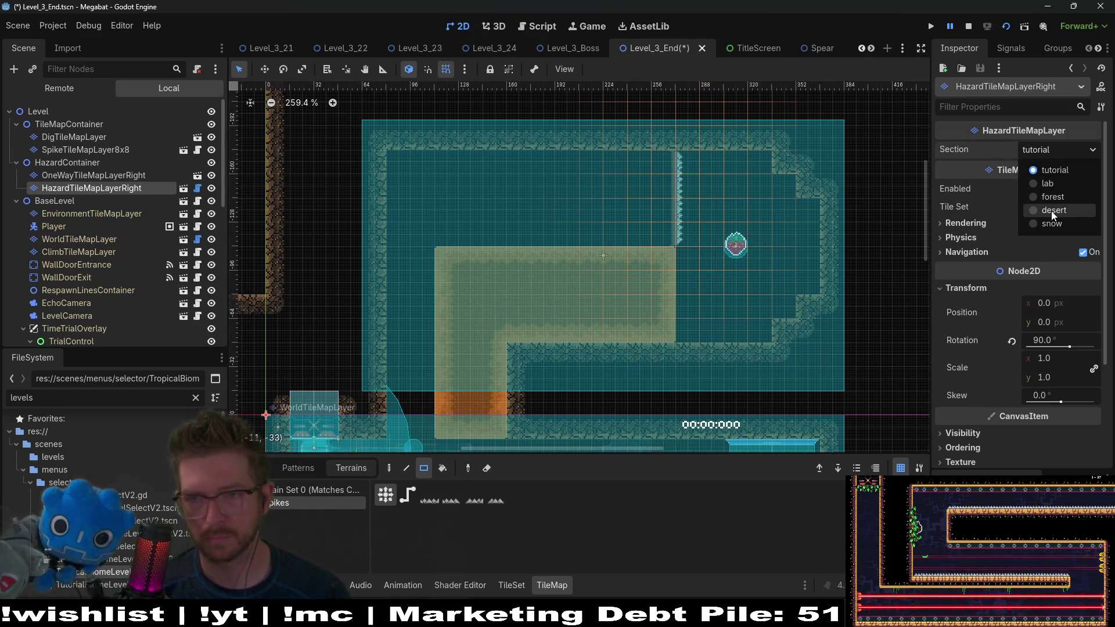
left_click(1051, 211)
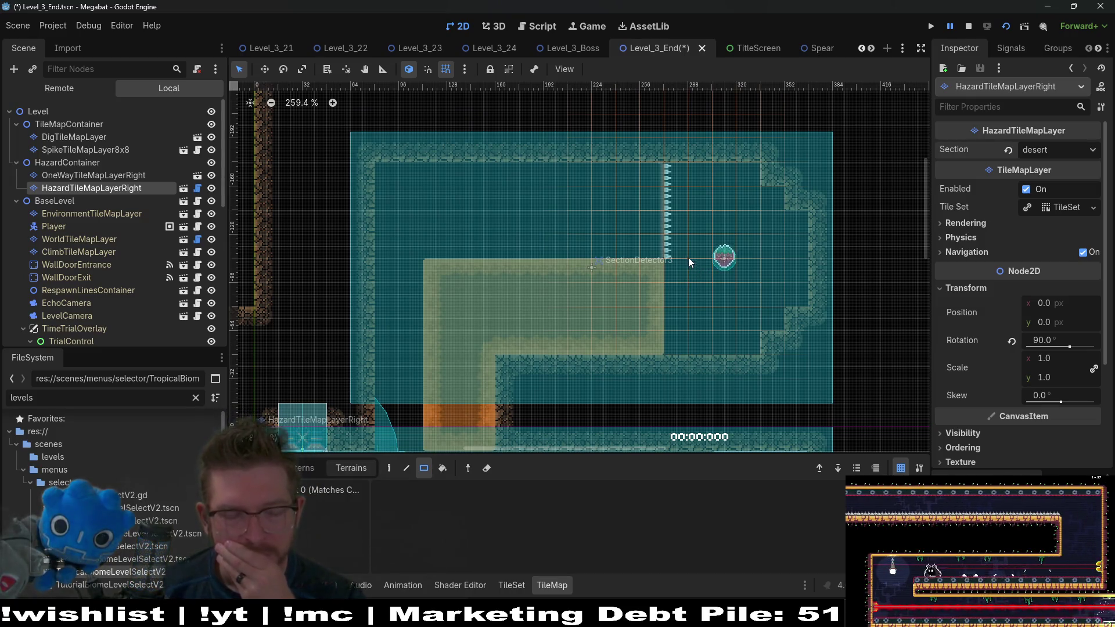
scroll(668, 270, "down", 2)
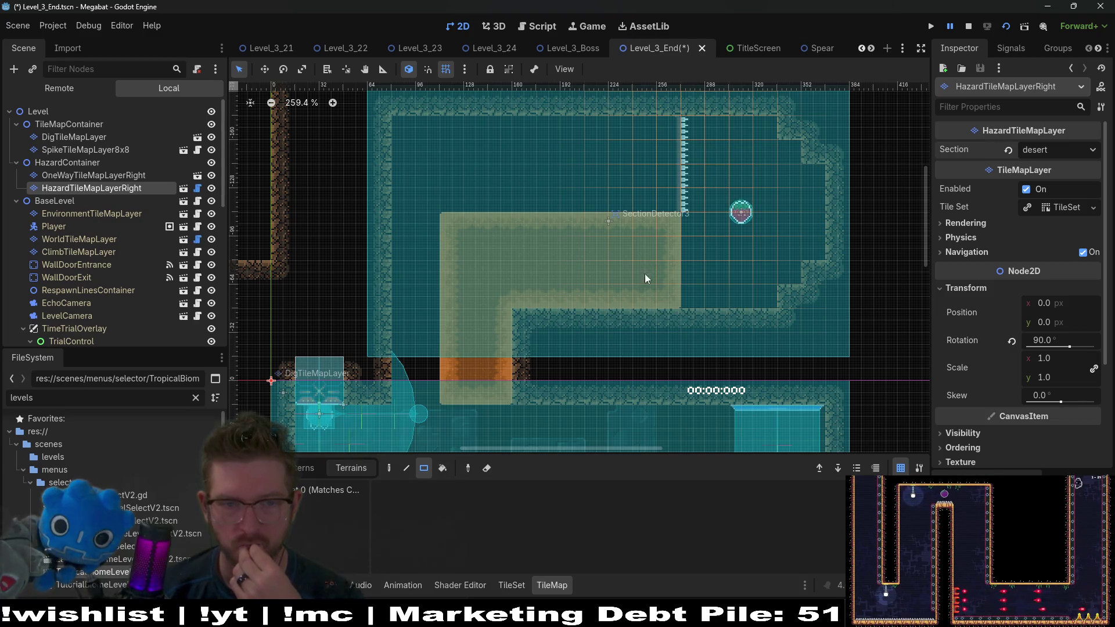
scroll(649, 268, "down", 3)
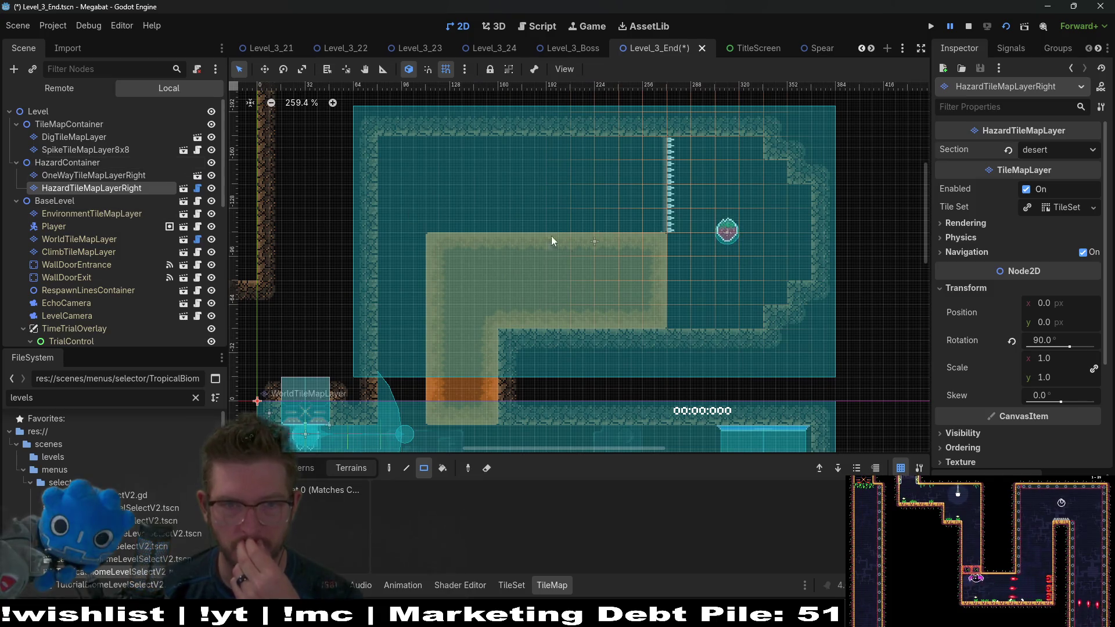
scroll(545, 177, "down", 5)
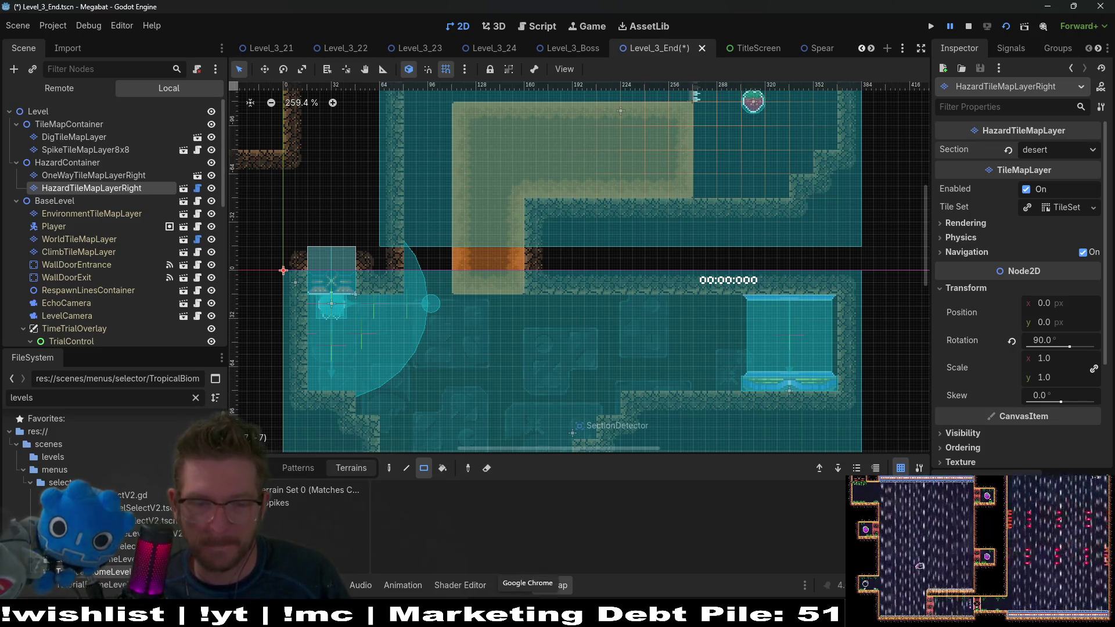
left_click(528, 615)
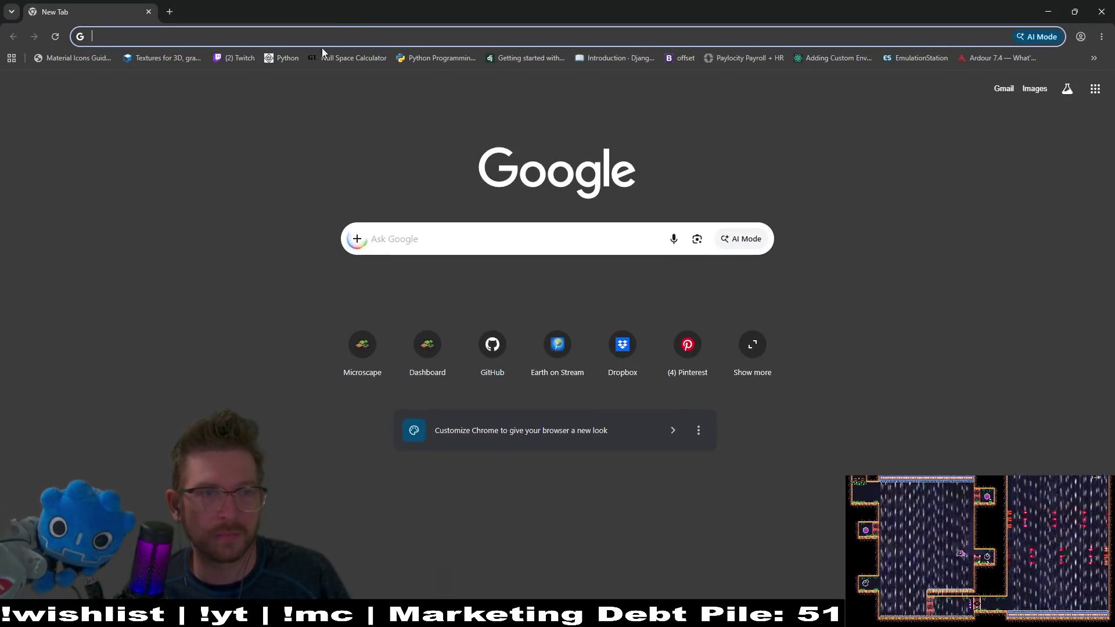
Step: Load earthonstream.com, start the level 1 game, and show it full screen
left_click(272, 37)
type("earthonstream.com")
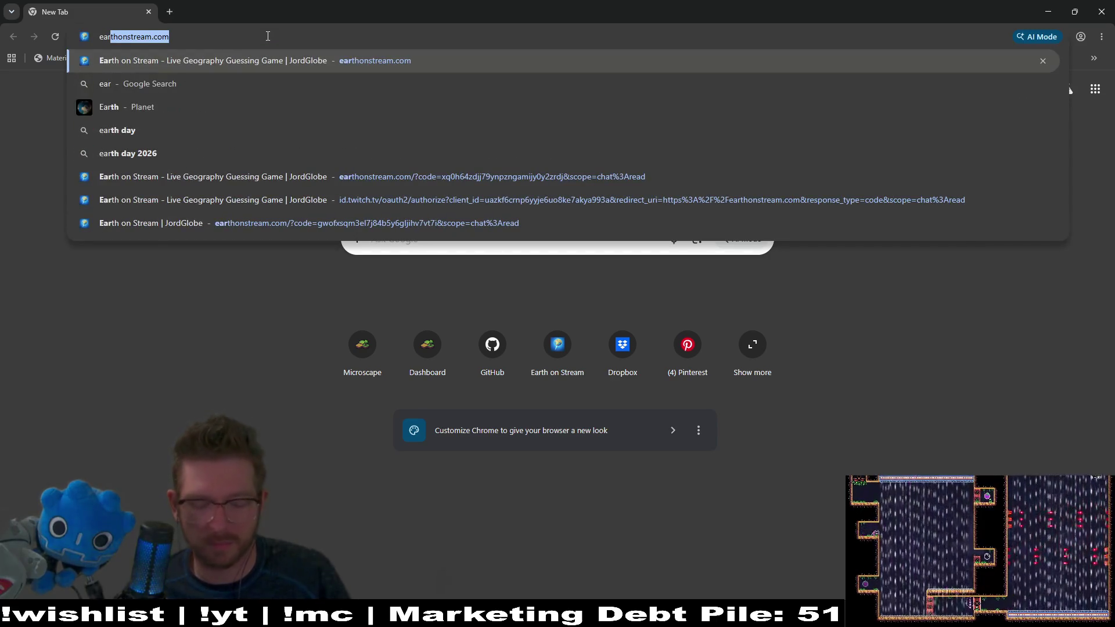
key("Return")
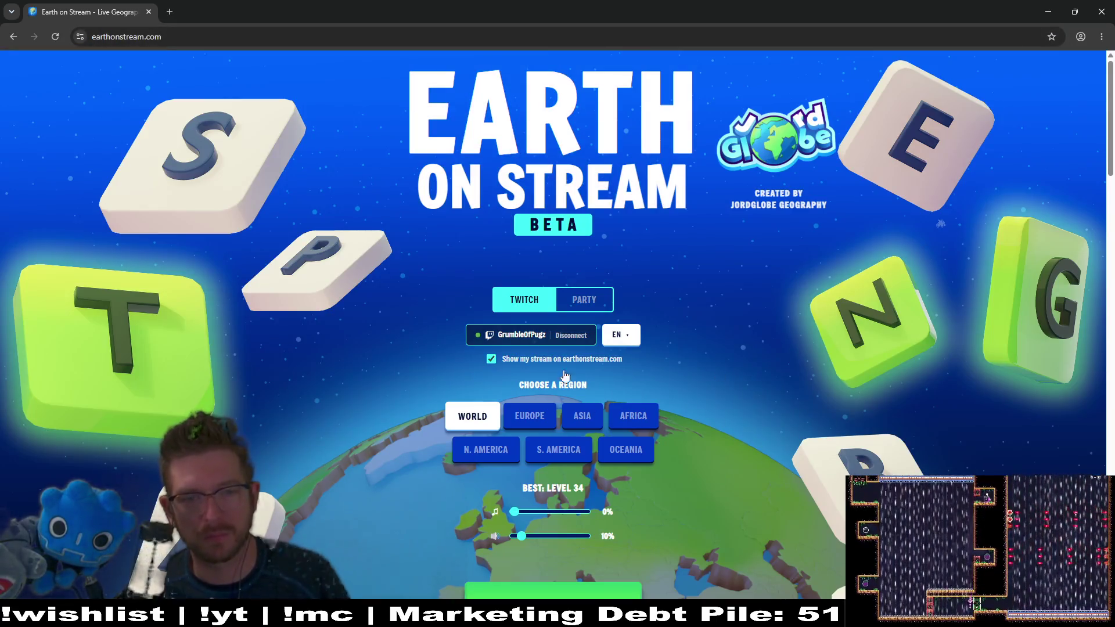
left_click(598, 593)
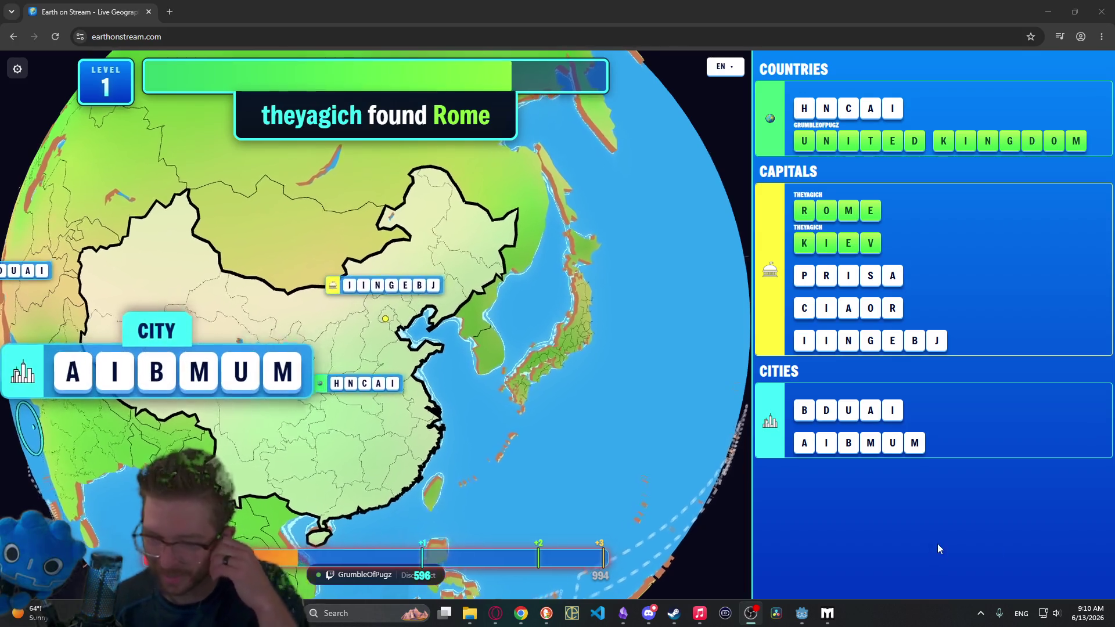
key("F11")
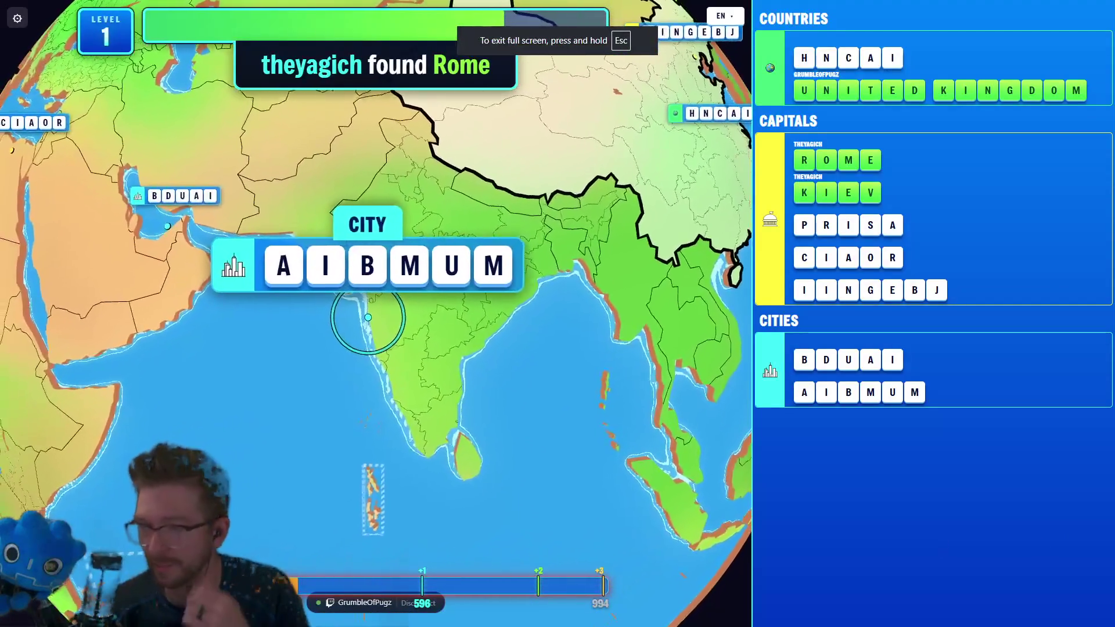
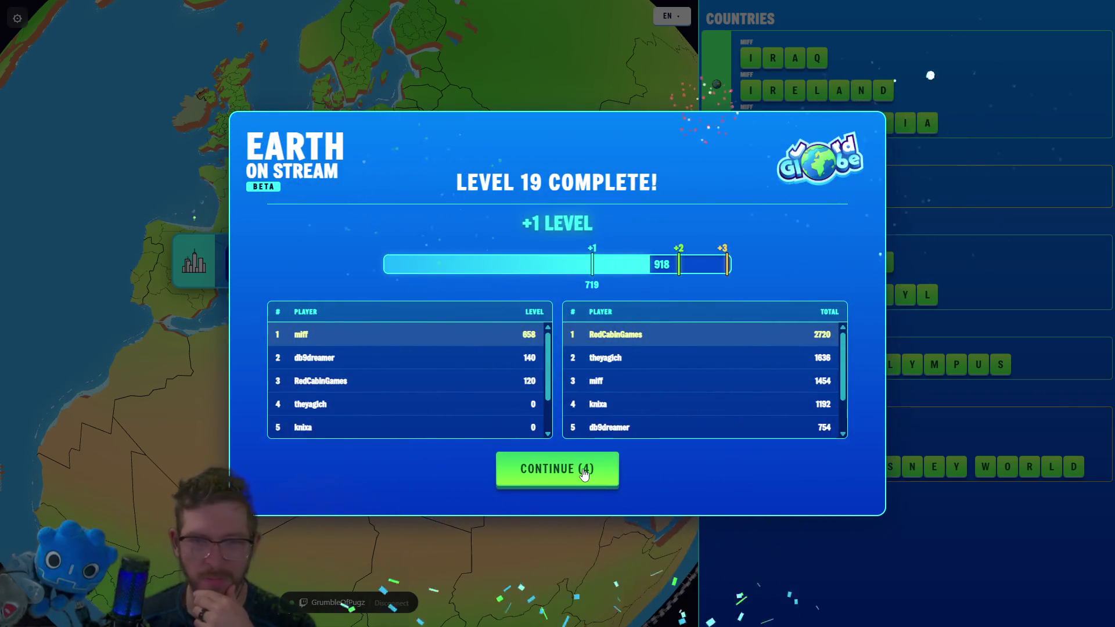
Step: Dismiss the Level 19 results to start Level 20, then return to the Godot editor
left_click(584, 473)
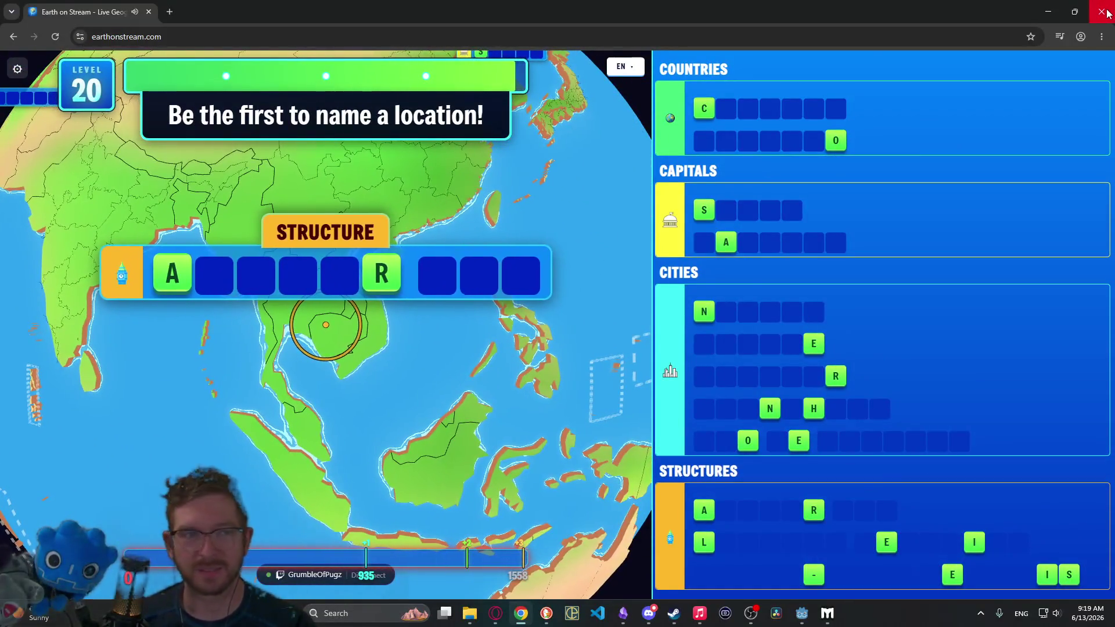
key("alt+Tab")
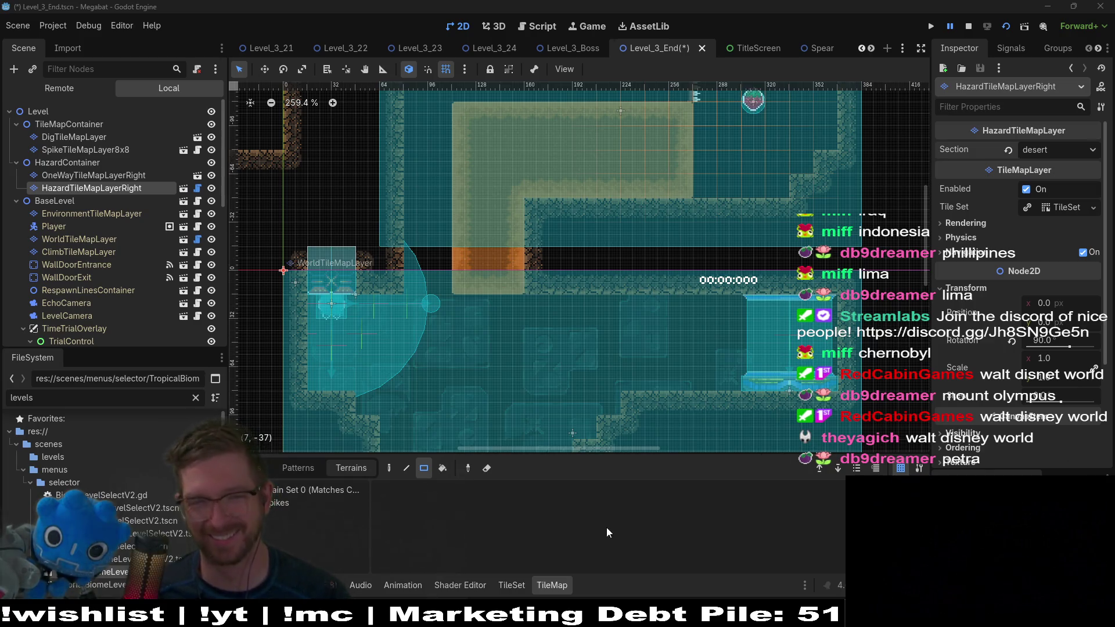
Step: Survey the Level_3_End secret area on the canvas and select the SpikeTileMapLayer8x8 layer
scroll(685, 296, "up", 5)
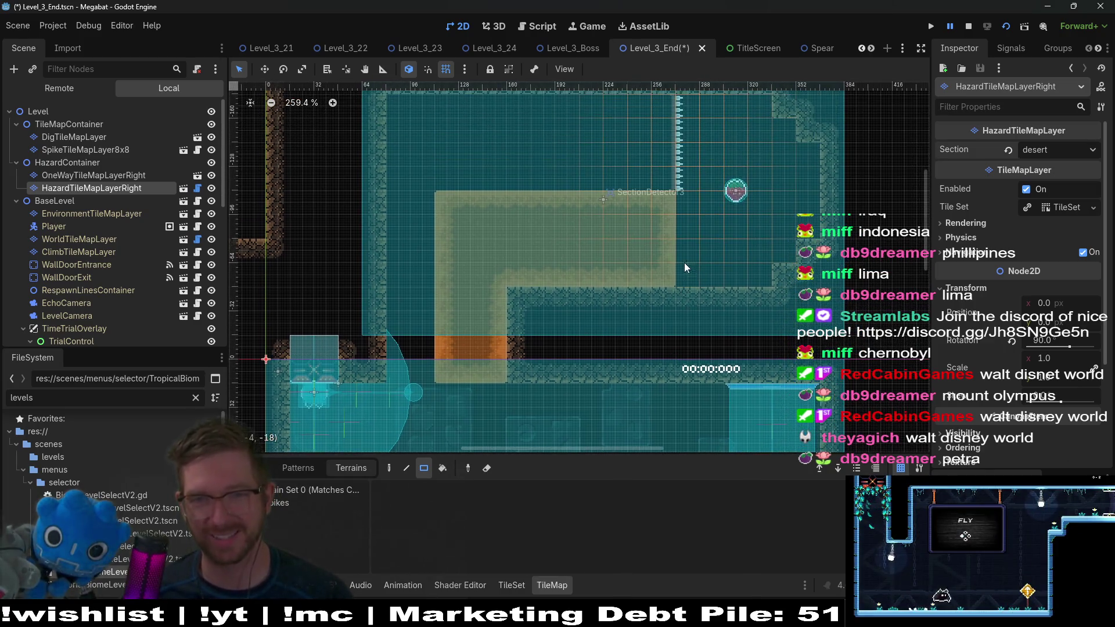
scroll(482, 314, "down", 9)
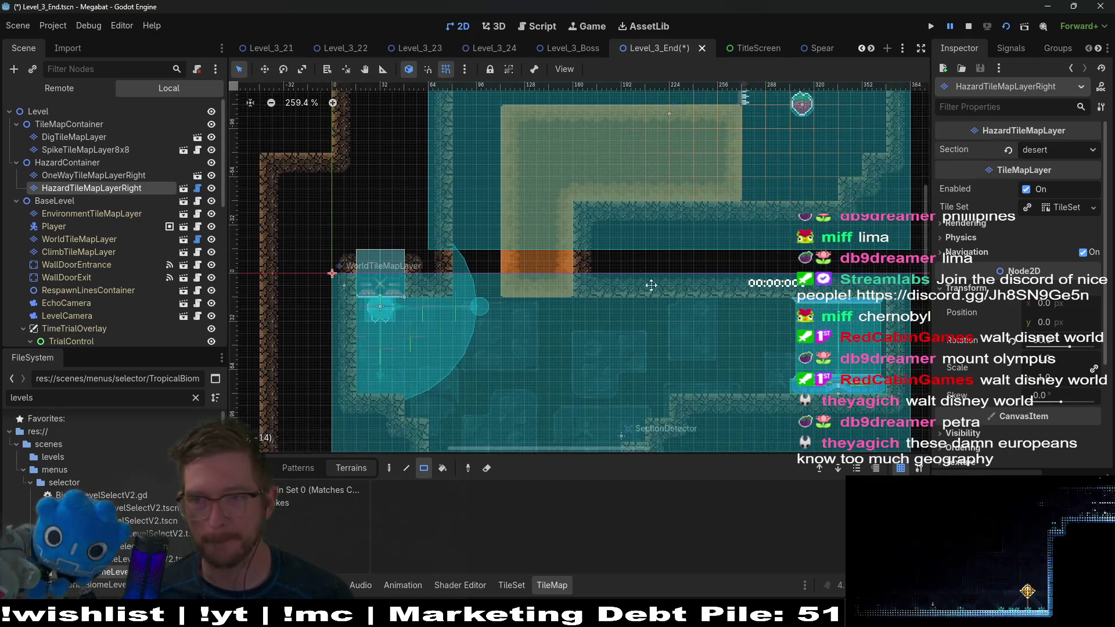
scroll(586, 242, "down", 3)
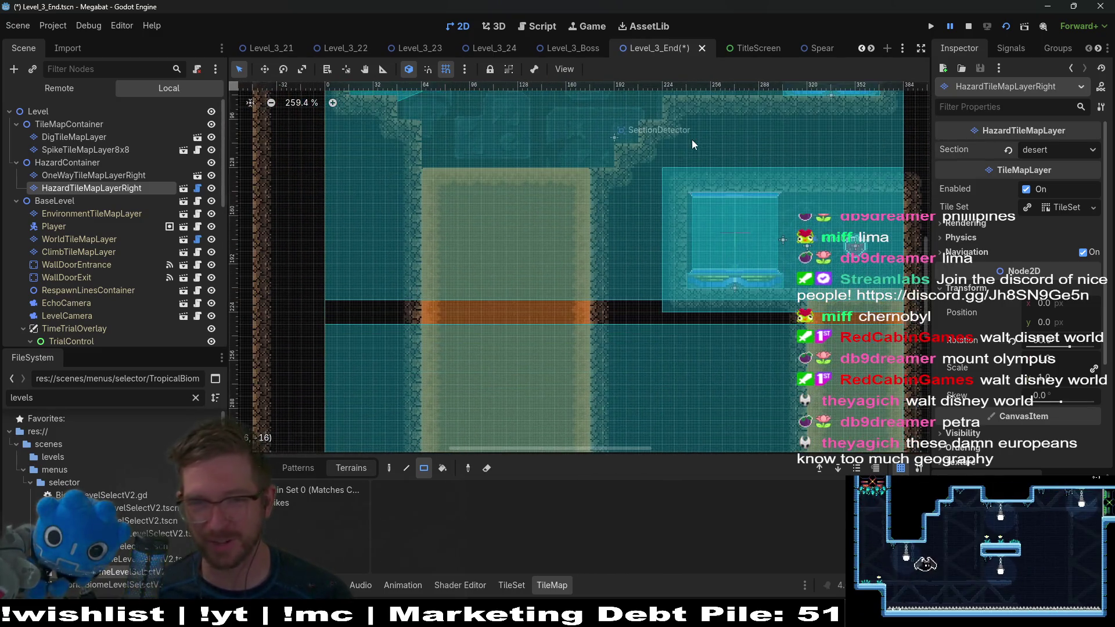
scroll(619, 239, "up", 2)
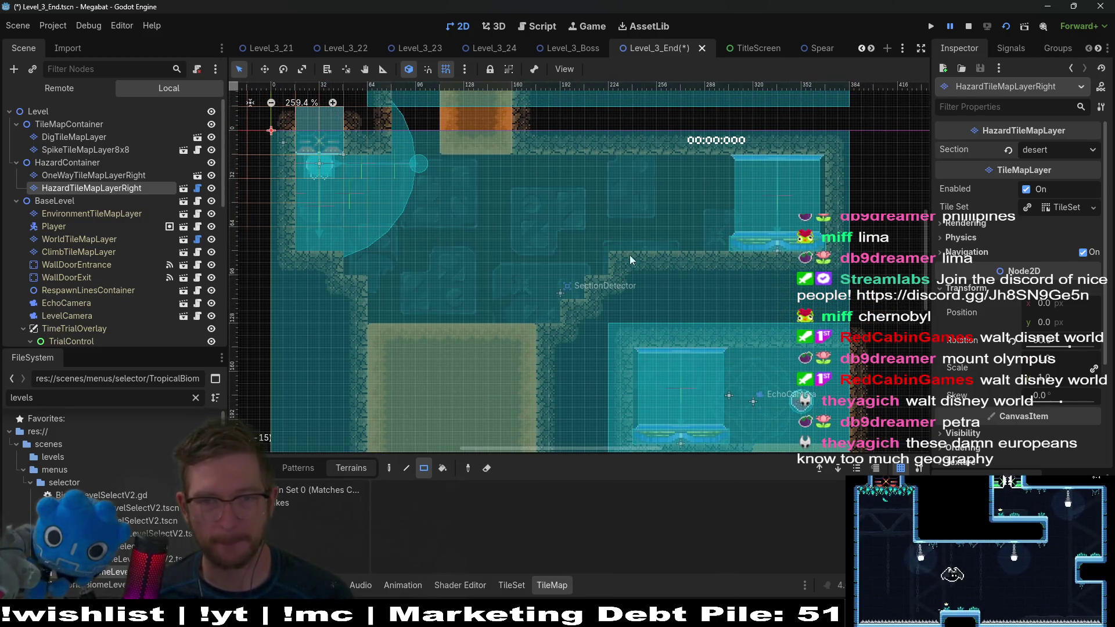
scroll(718, 297, "up", 7)
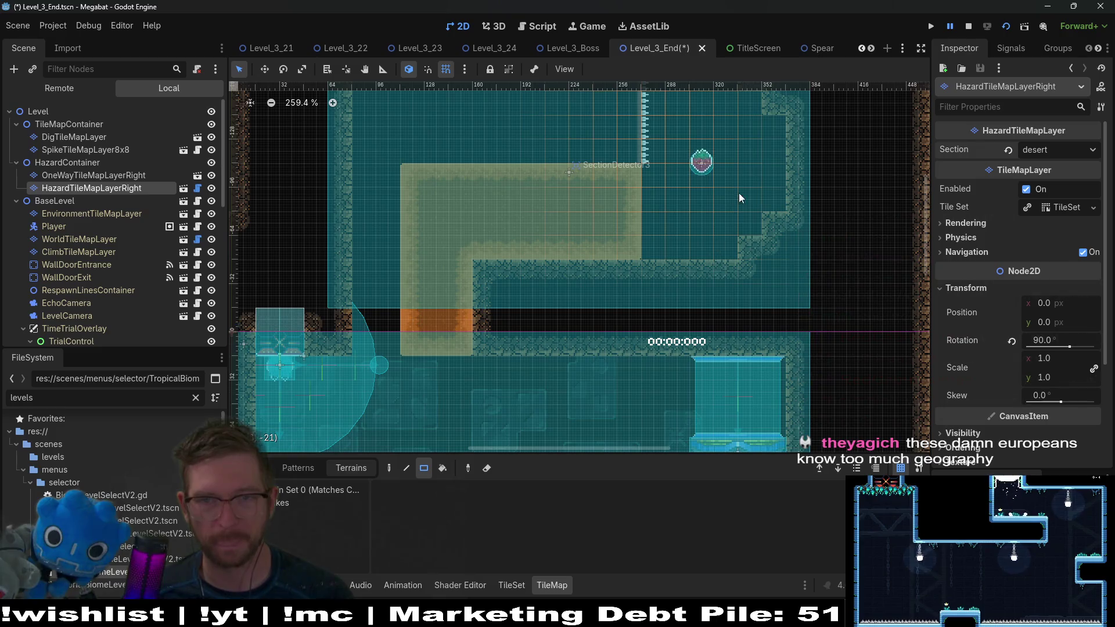
scroll(738, 197, "down", 2)
left_click(103, 149)
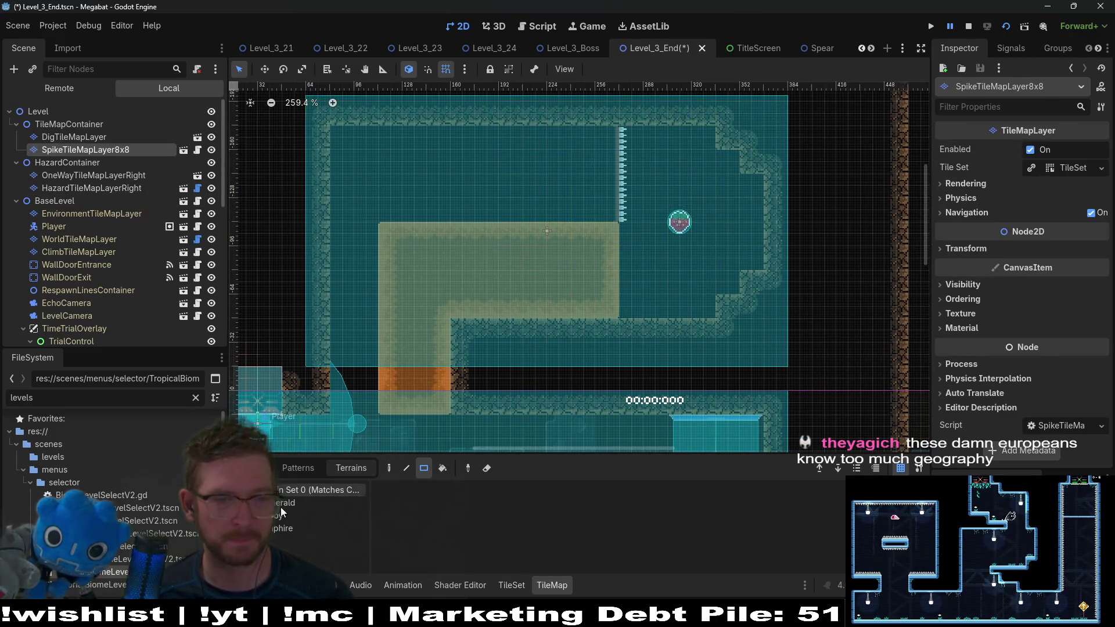
Step: Choose the Emerald terrain and paint stepped spike blocks down the upper room's right wall
left_click(285, 503)
scroll(602, 290, "right", 3)
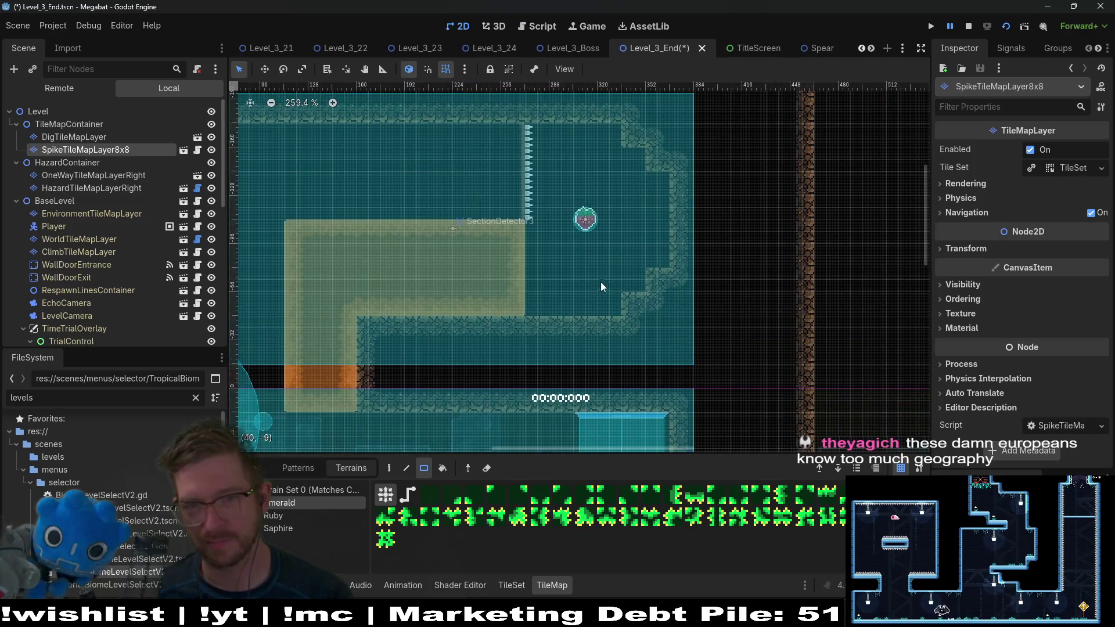
scroll(638, 279, "up", 5)
left_click_drag(624, 254, 670, 293)
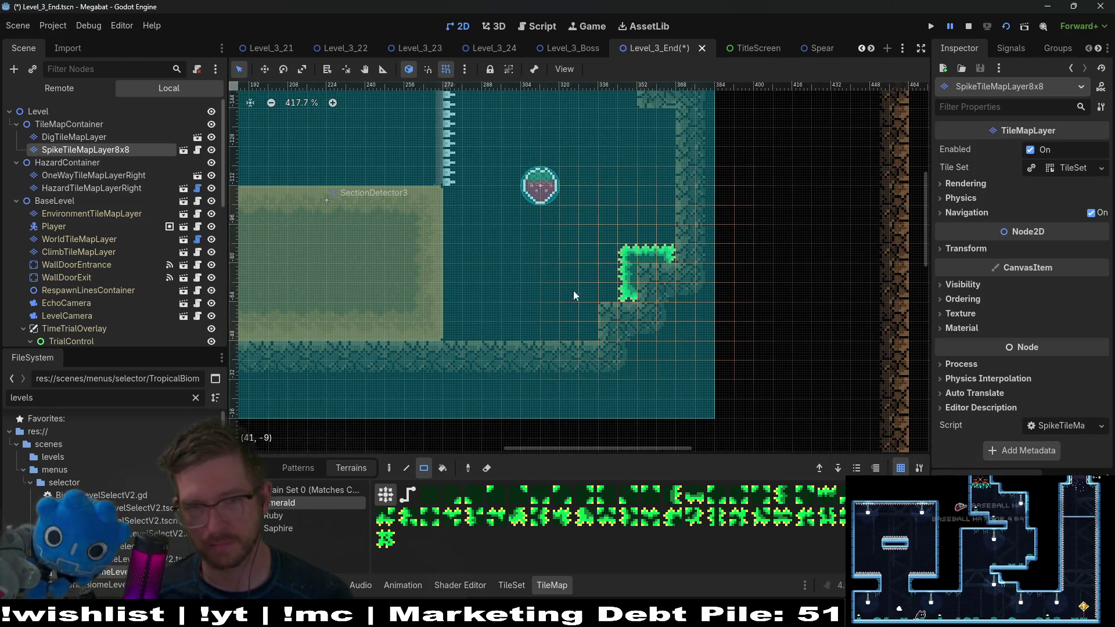
left_click_drag(575, 296, 664, 340)
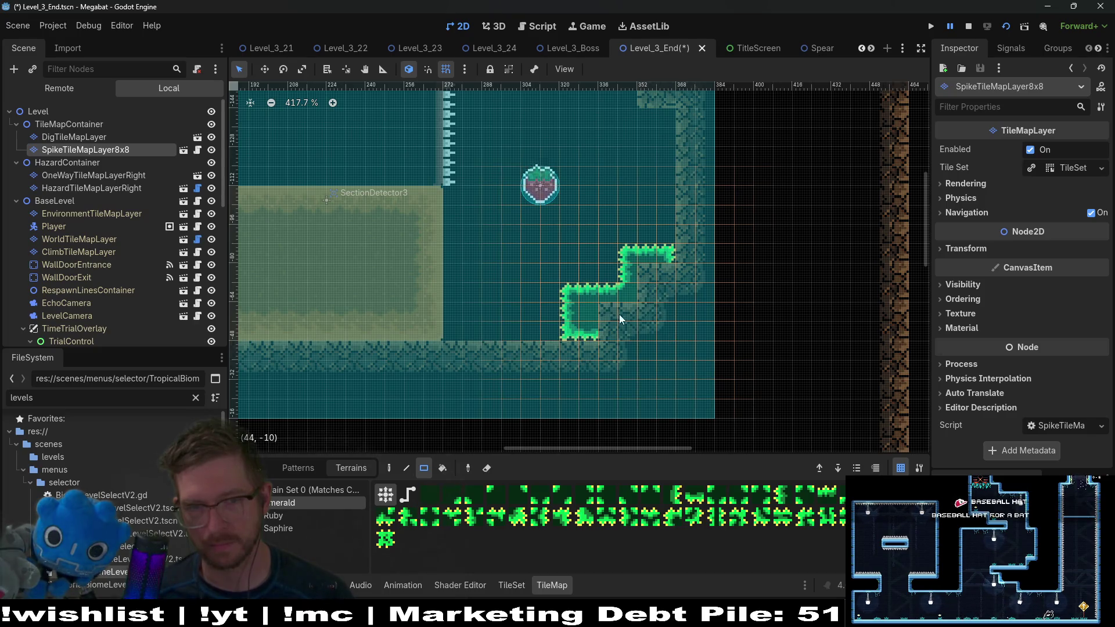
scroll(632, 313, "up", 2)
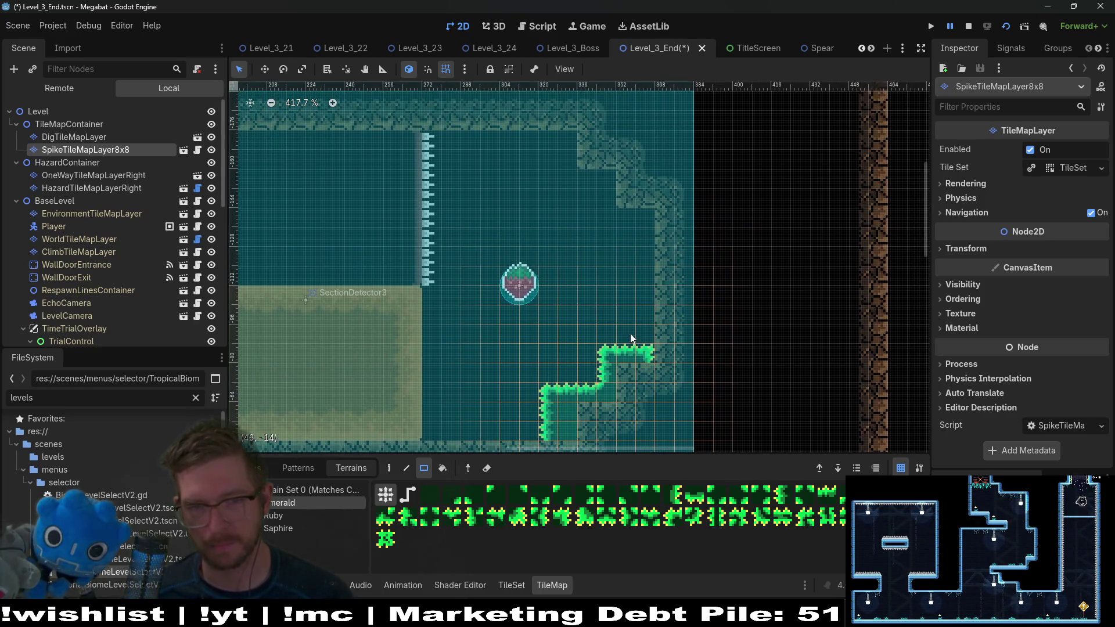
left_click(561, 388)
left_click_drag(644, 314, 669, 377)
Step: Add Emerald spikes in the room's top-right corner and bring the whole secret area into view
scroll(664, 258, "up", 1)
scroll(664, 259, "left", 1)
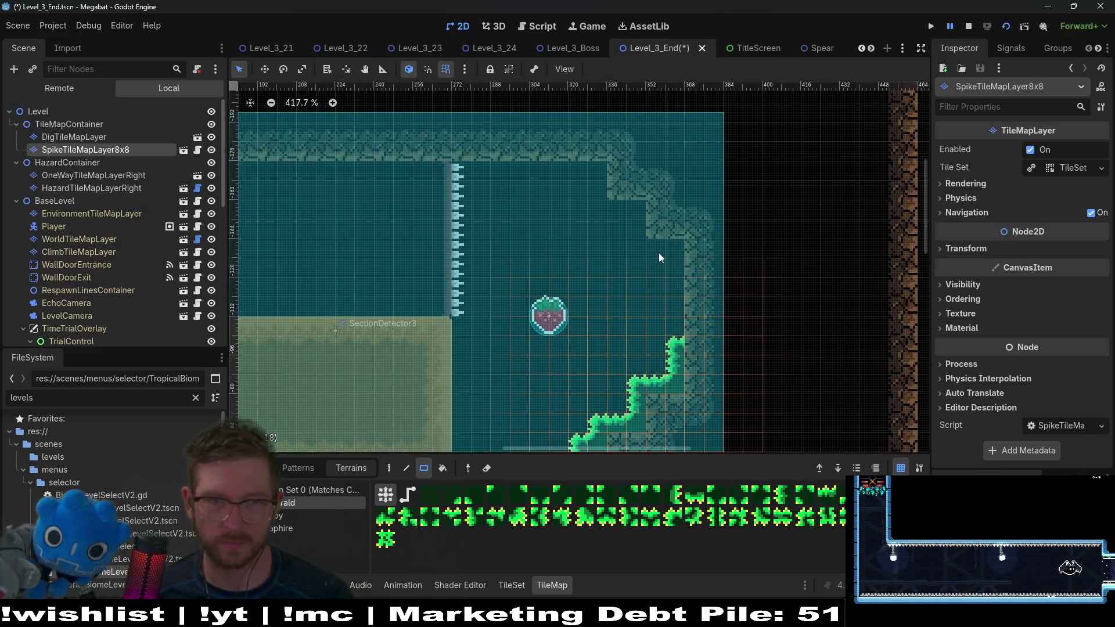
mouse_move(598, 167)
left_mouse_down()
mouse_move(645, 218)
mouse_move(651, 209)
mouse_move(657, 235)
mouse_move(649, 204)
left_mouse_up()
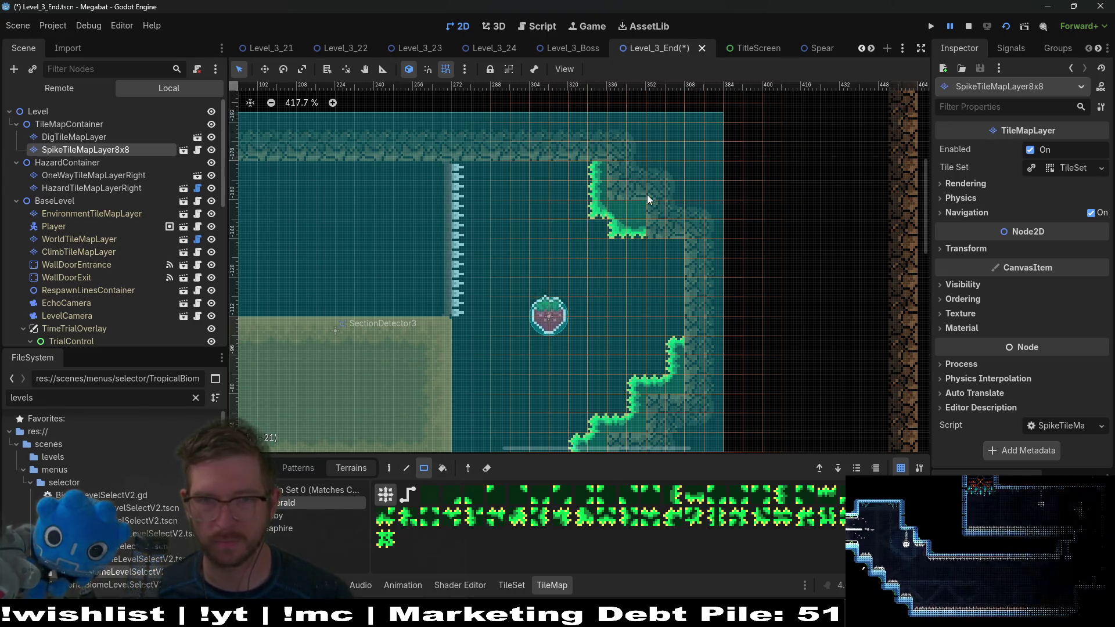
scroll(662, 253, "down", 5)
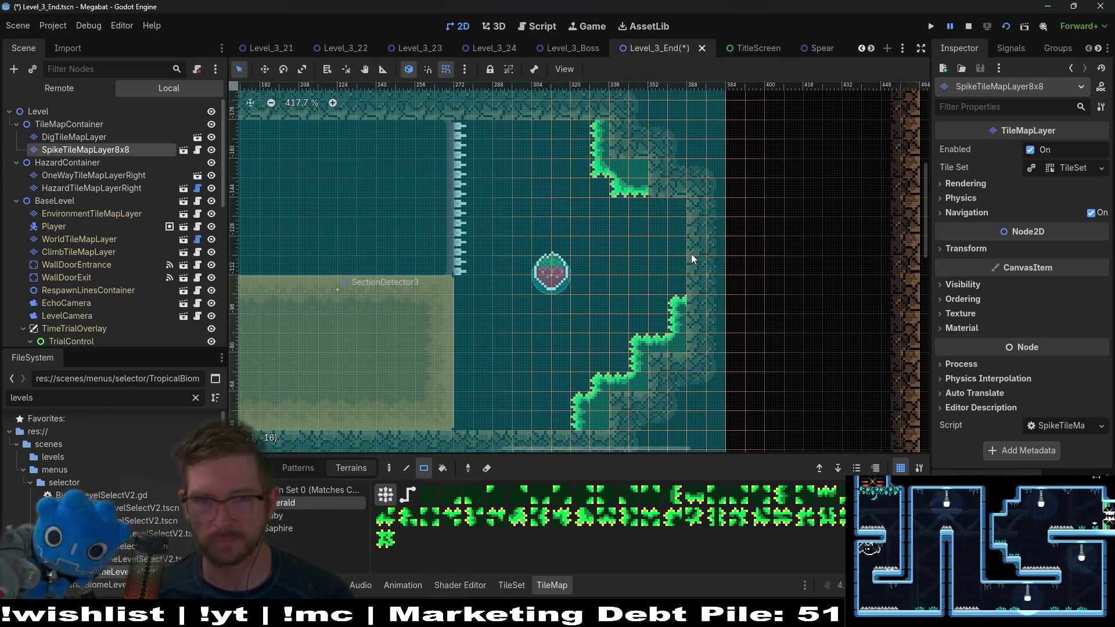
scroll(682, 247, "down", 3)
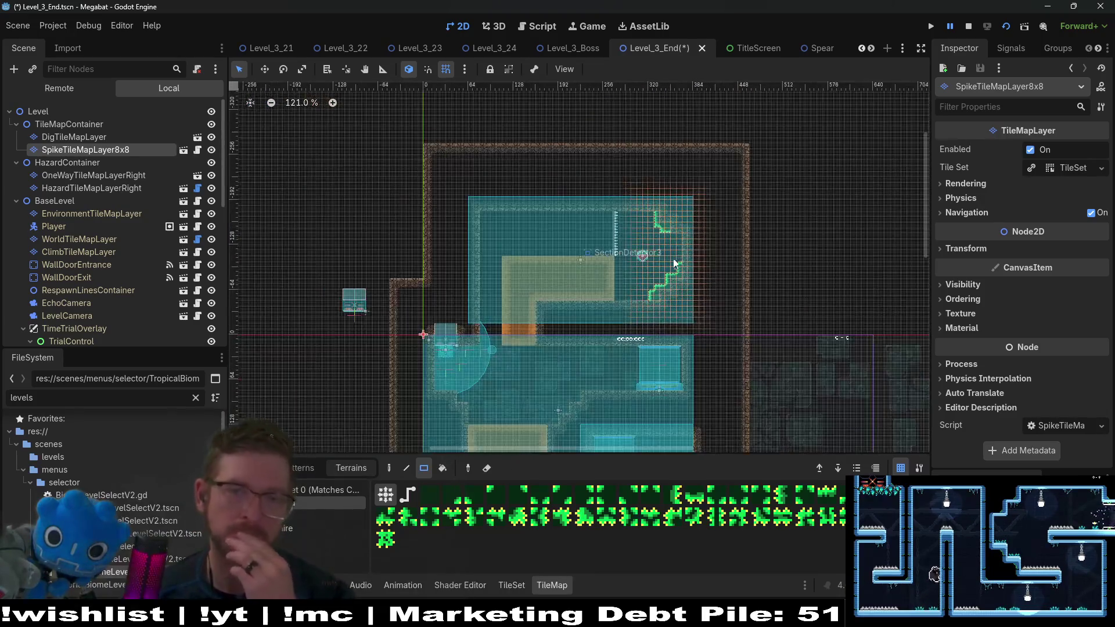
left_click_drag(625, 335, 659, 218)
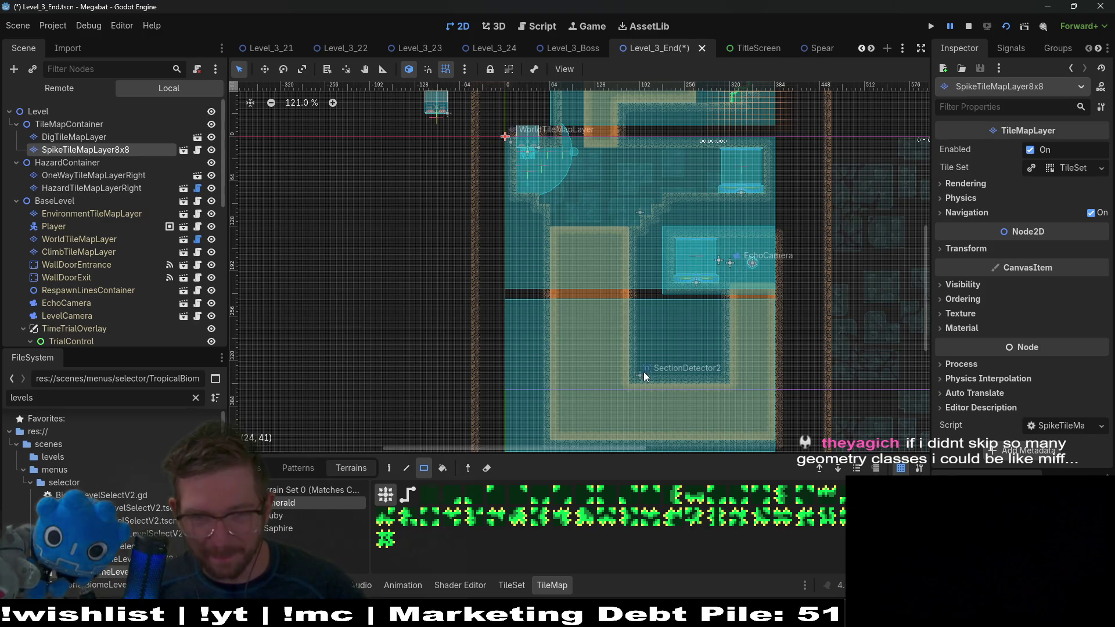
Step: Paint an Emerald spike block beside SectionDetector2 and a spike row along the ledge
scroll(662, 412, "up", 9)
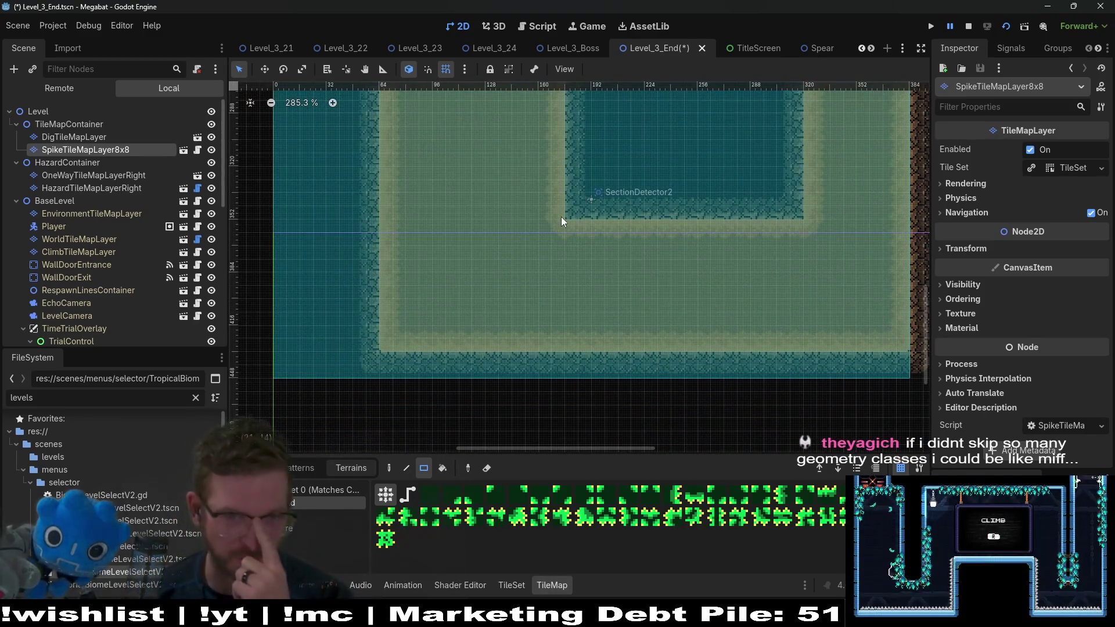
mouse_move(557, 215)
left_mouse_down()
mouse_move(588, 244)
mouse_move(574, 276)
mouse_move(763, 256)
left_mouse_up()
mouse_move(534, 230)
left_mouse_down()
mouse_move(559, 292)
mouse_move(590, 250)
left_mouse_up()
left_click(545, 294)
left_click_drag(357, 357, 406, 389)
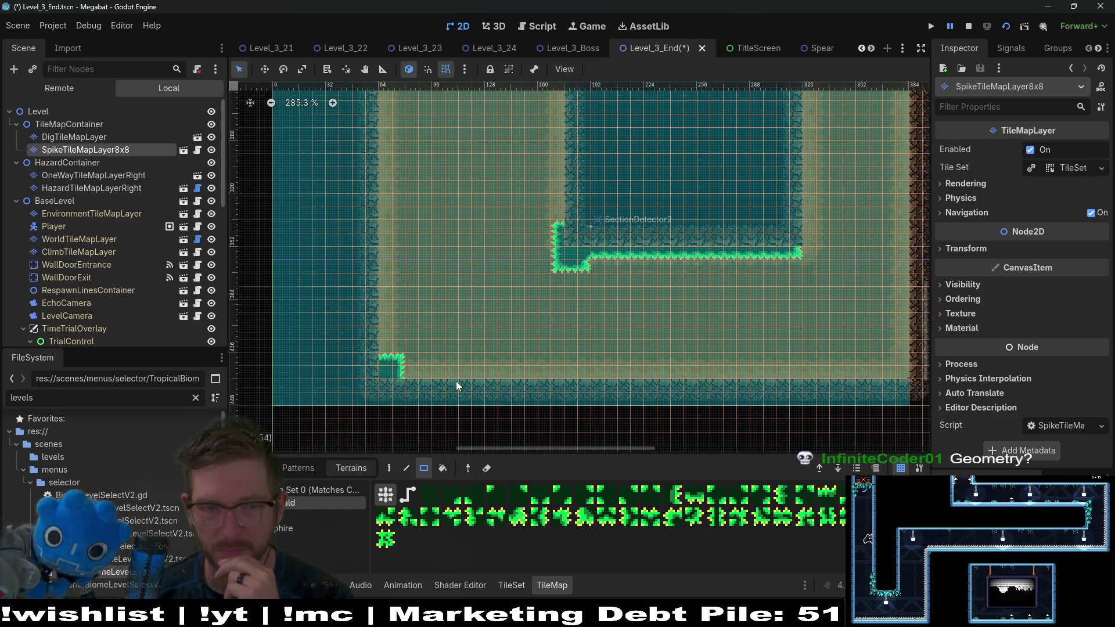
Step: Cut a notch into the spike row and extend spikes down the ledge's right end
scroll(618, 358, "right", 2)
scroll(618, 358, "up", 1)
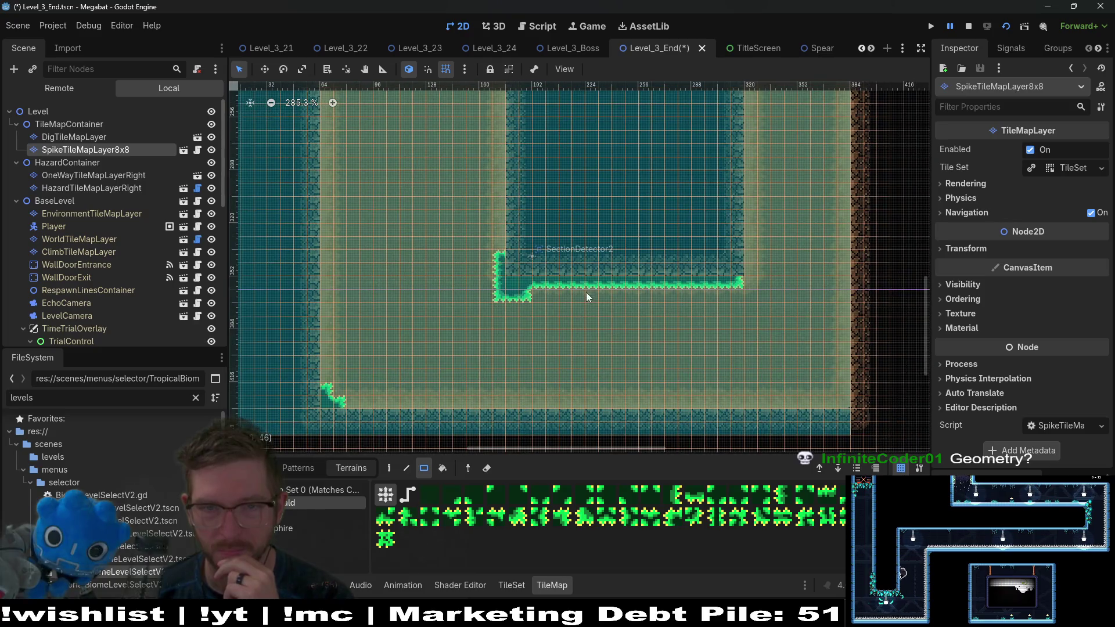
left_click_drag(632, 304, 641, 303)
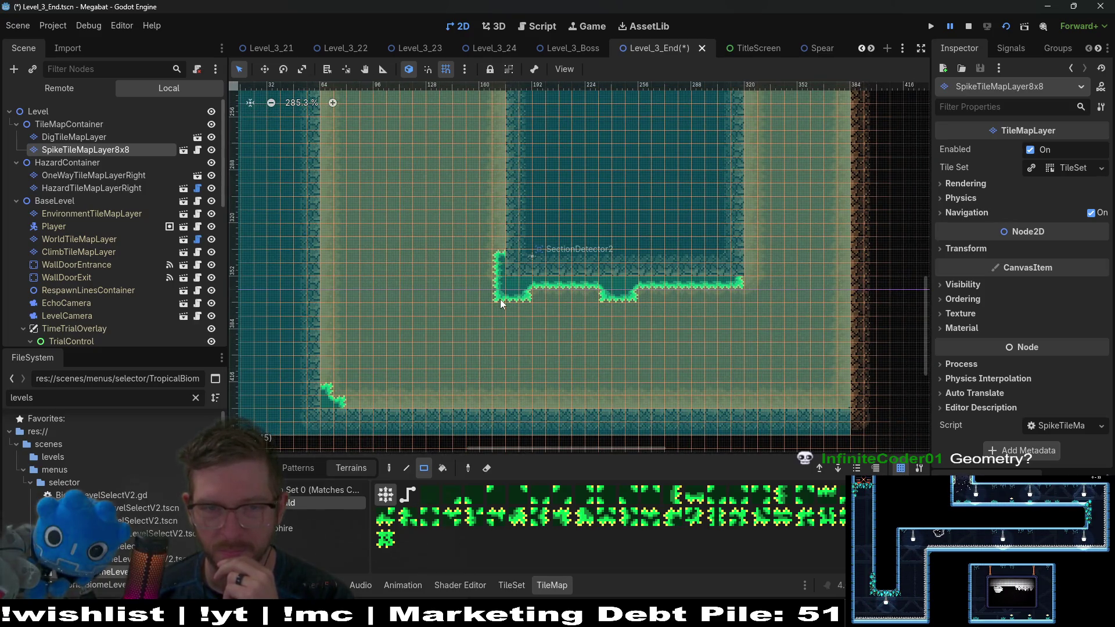
scroll(604, 307, "right", 2)
scroll(604, 308, "up", 1)
left_click_drag(668, 296, 697, 340)
left_click(698, 332)
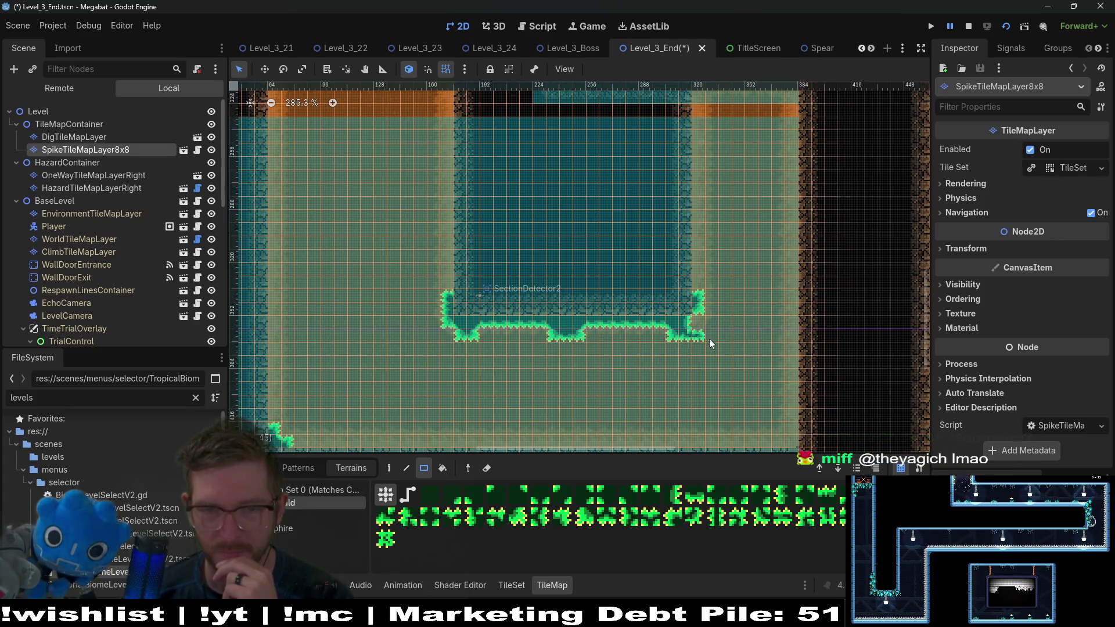
Step: Add an Emerald spike tuft in the lower room's bottom-right corner
scroll(685, 319, "down", 2)
scroll(673, 306, "right", 2)
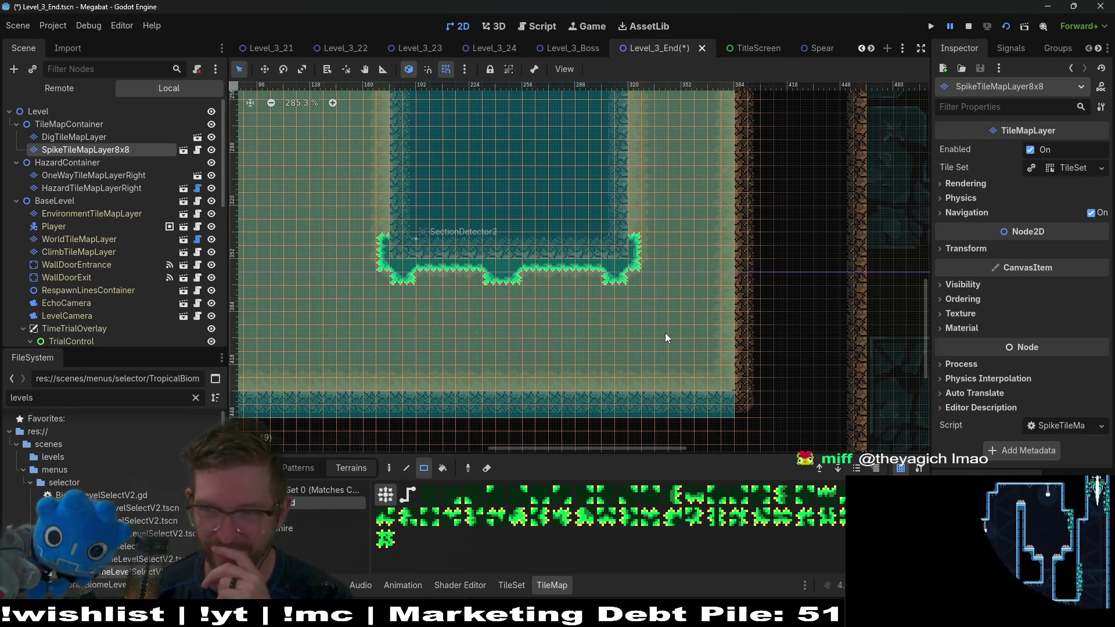
scroll(666, 338, "right", 1)
scroll(650, 342, "up", 4)
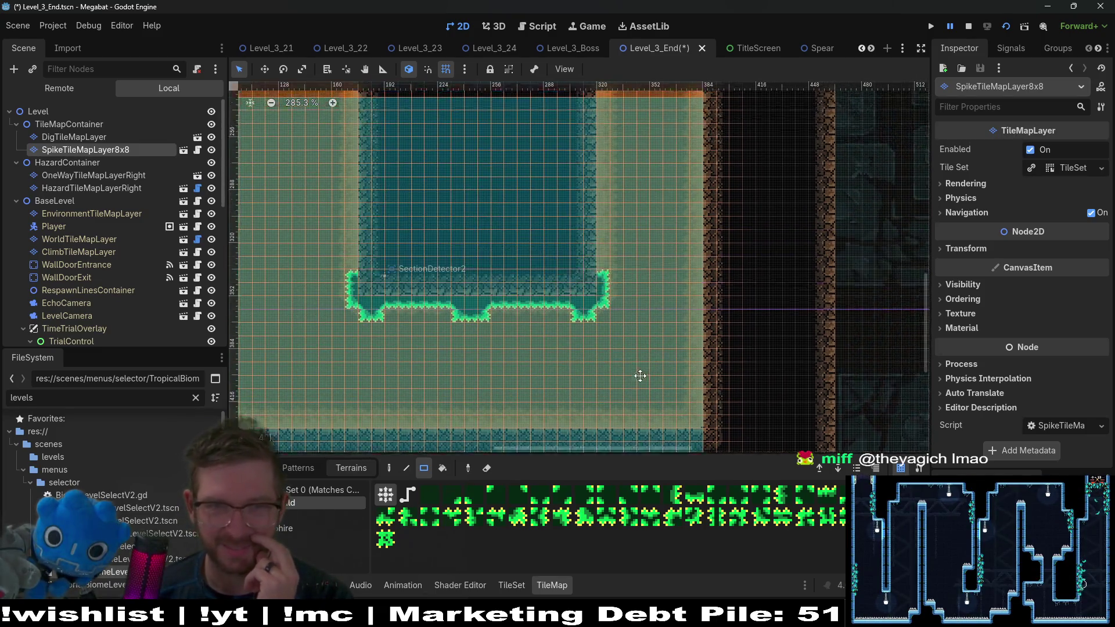
scroll(667, 326, "right", 1)
scroll(647, 373, "up", 7)
scroll(642, 403, "down", 4)
scroll(647, 246, "down", 9)
scroll(697, 314, "left", 1)
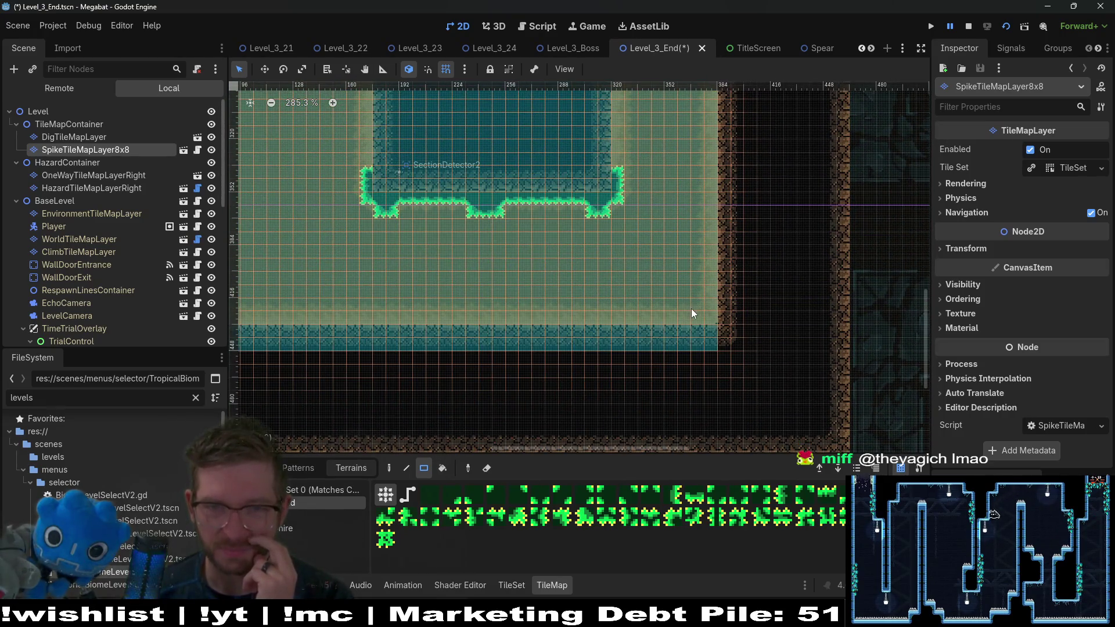
left_click_drag(708, 329, 725, 353)
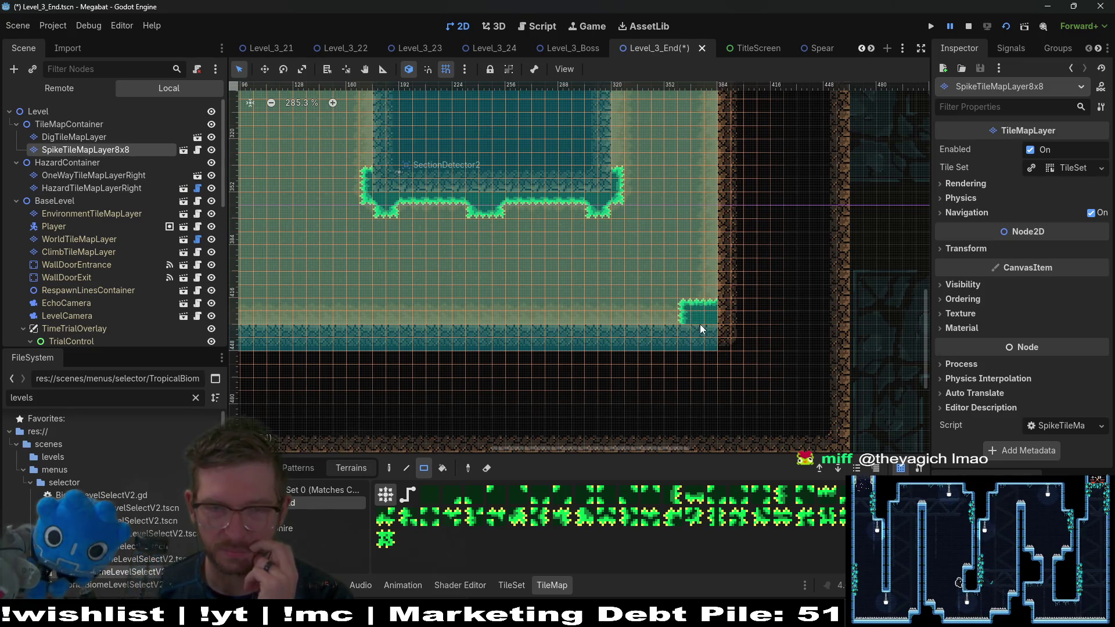
scroll(718, 320, "down", 2)
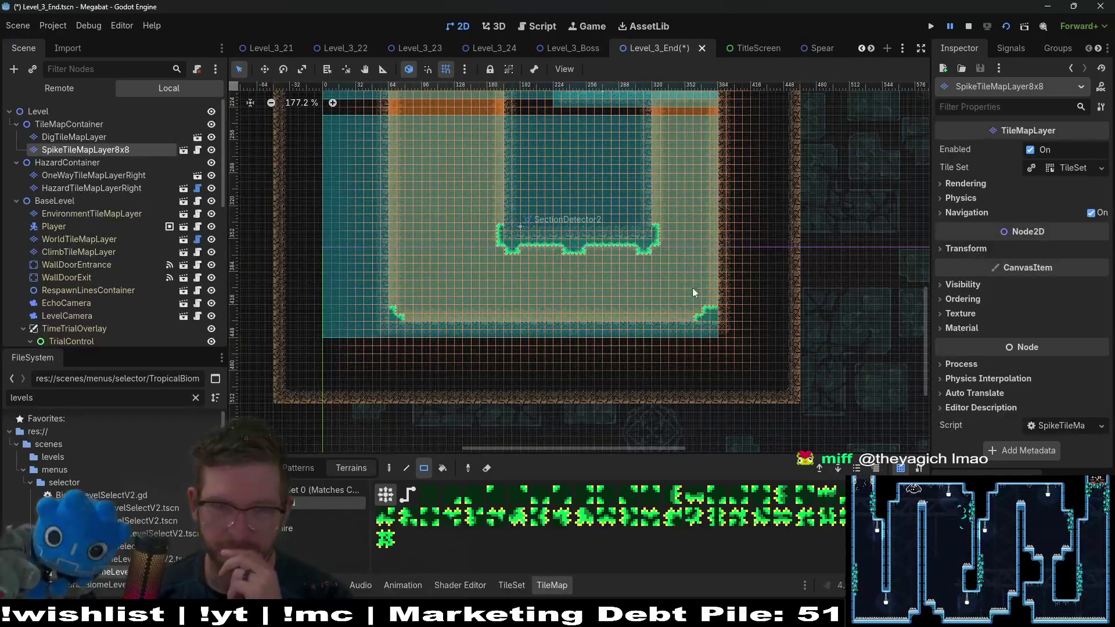
scroll(696, 297, "down", 2)
scroll(632, 290, "up", 3)
scroll(629, 295, "up", 2)
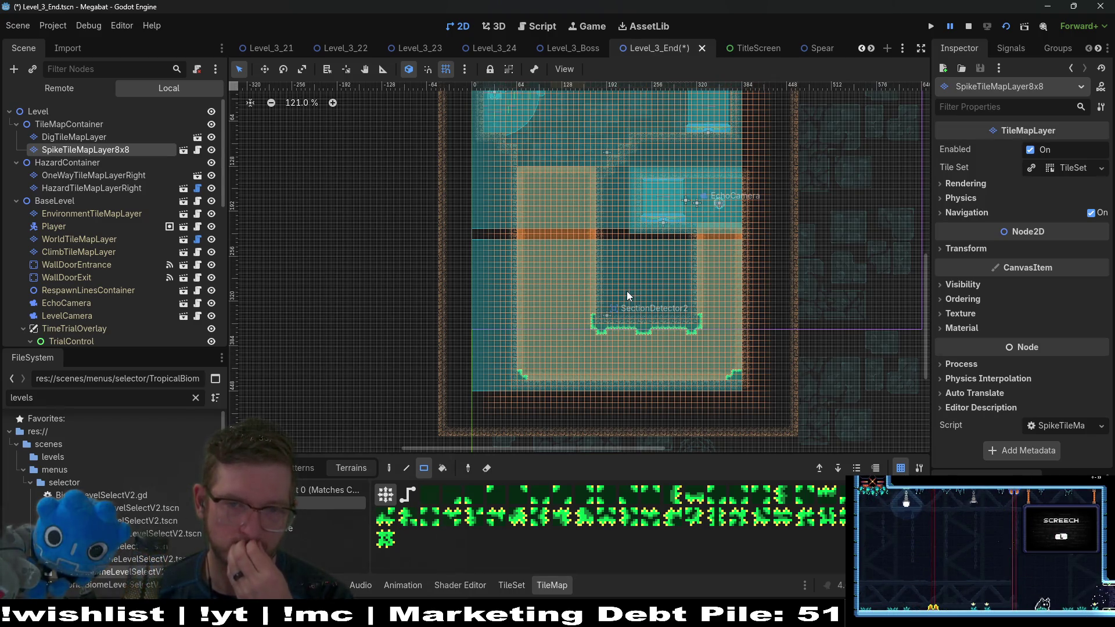
scroll(577, 302, "up", 5)
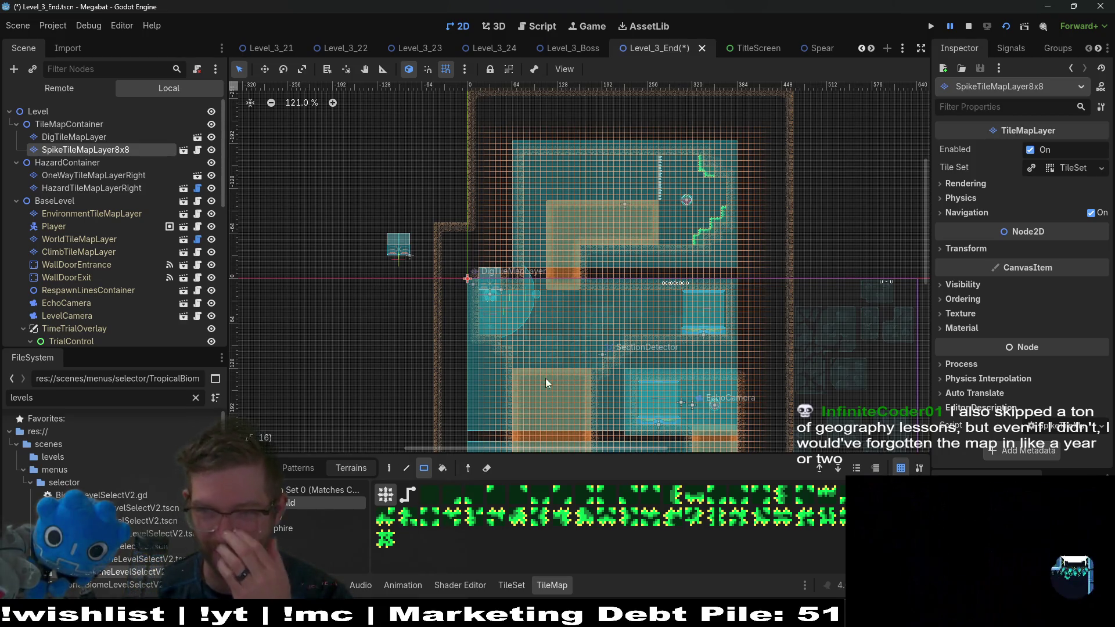
Step: Paint two spike strips on the lower room's wall and erase the spikes at the column's top corner
left_click_drag(554, 346, 571, 288)
scroll(571, 288, "up", 9, "ctrl")
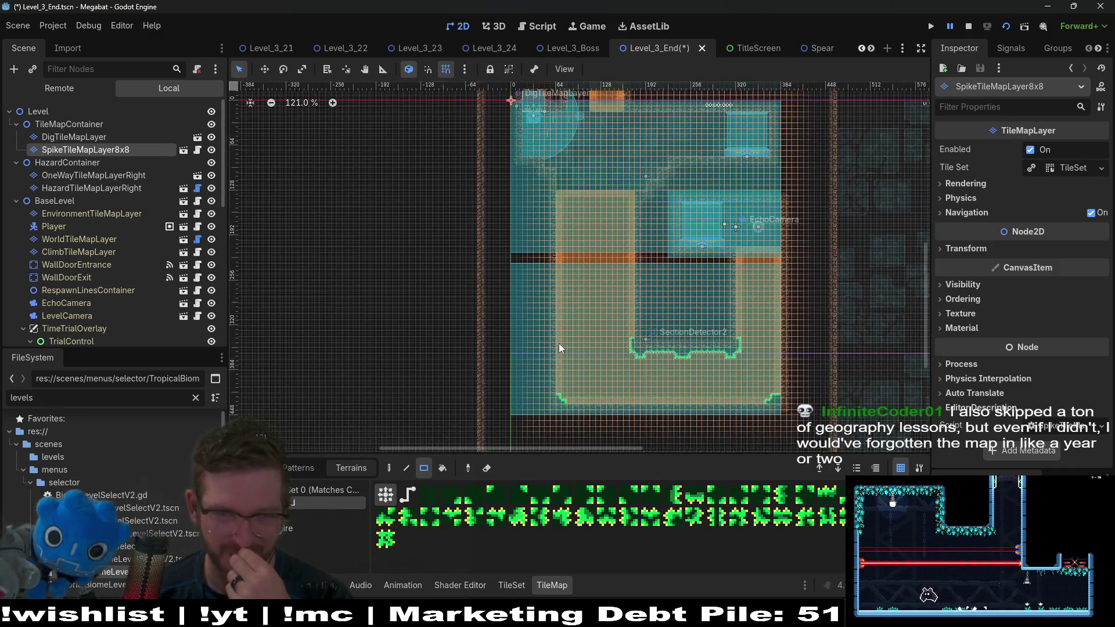
scroll(602, 365, "down", 5)
left_click_drag(603, 365, 611, 263)
left_click_drag(556, 190, 576, 286)
right_click(573, 203)
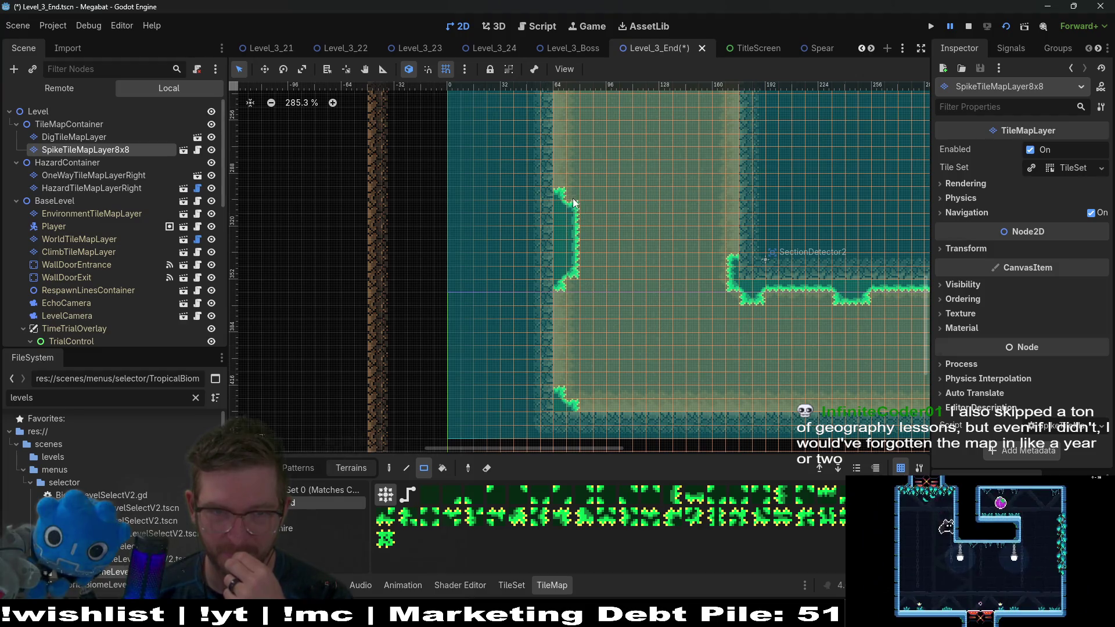
Step: Paint a row of spike tiles along the room's floor, leaving a one-tile gap
mouse_move(588, 345)
left_mouse_down()
mouse_move(563, 293)
mouse_move(526, 323)
mouse_move(531, 354)
left_mouse_up()
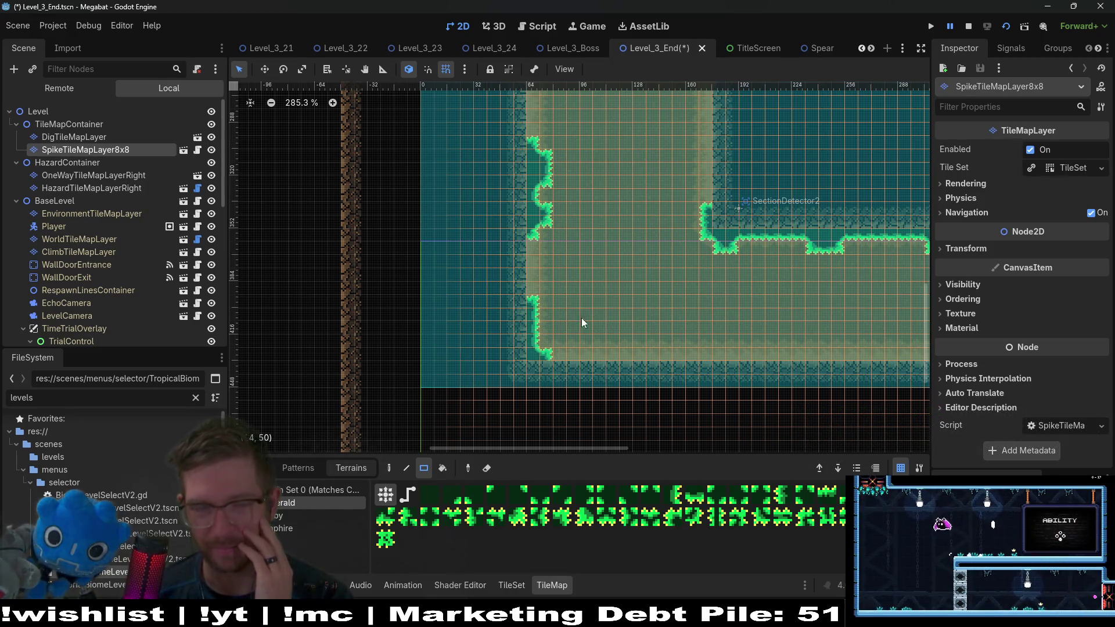
mouse_move(573, 353)
left_mouse_down()
mouse_move(471, 367)
mouse_move(507, 367)
mouse_move(416, 396)
left_mouse_up()
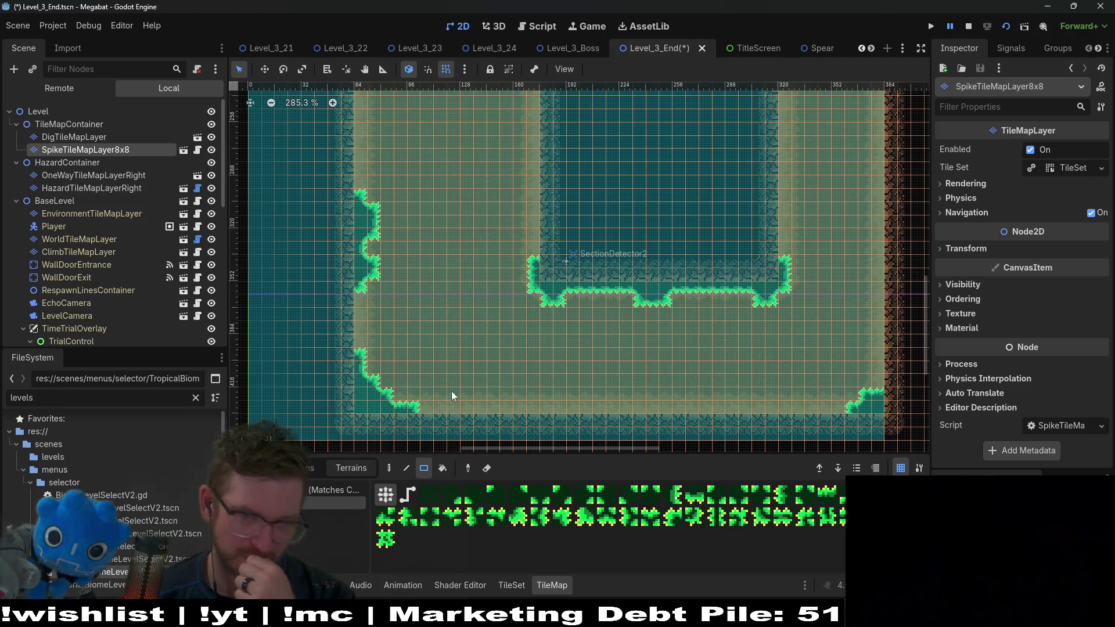
scroll(617, 406, "right", 3)
scroll(617, 406, "up", 2)
scroll(648, 340, "down", 4)
scroll(675, 289, "left", 2)
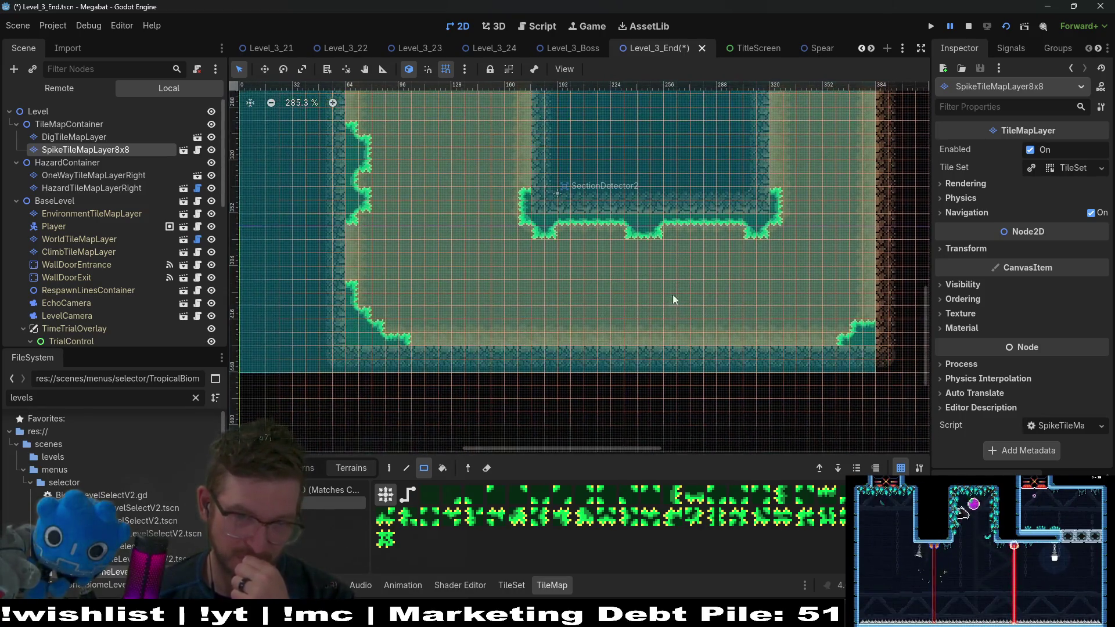
left_click_drag(588, 347, 683, 345)
right_click(629, 343)
Step: Add a single spike tile on the floor and review the painted room
scroll(592, 378, "right", 5)
scroll(592, 377, "up", 2)
scroll(592, 378, "down", 2)
scroll(577, 341, "left", 2)
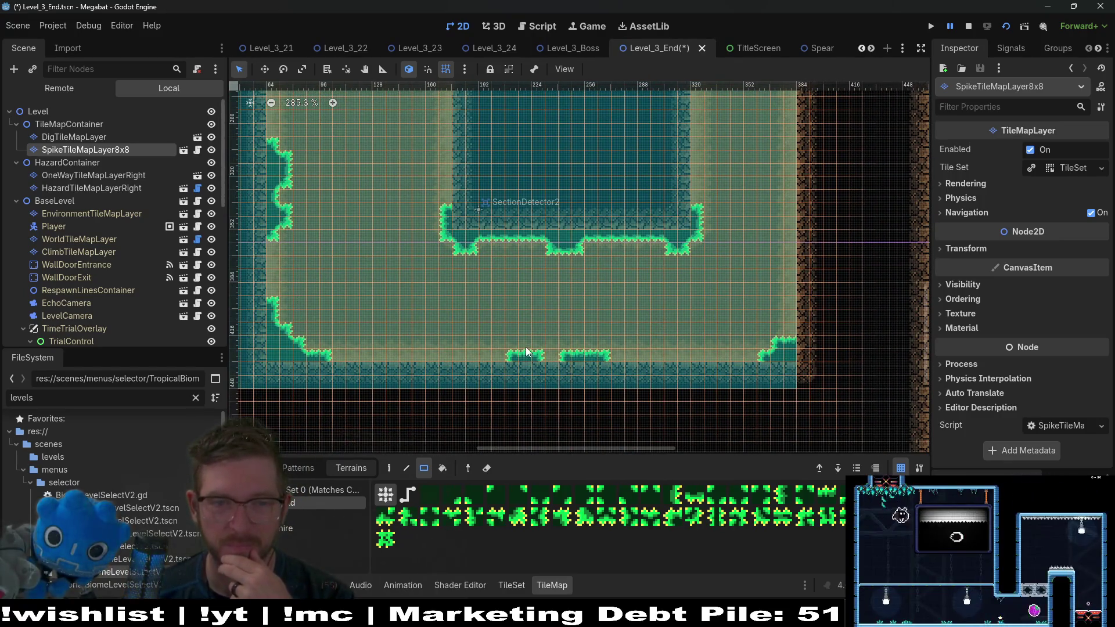
scroll(658, 360, "right", 2)
scroll(588, 362, "up", 1)
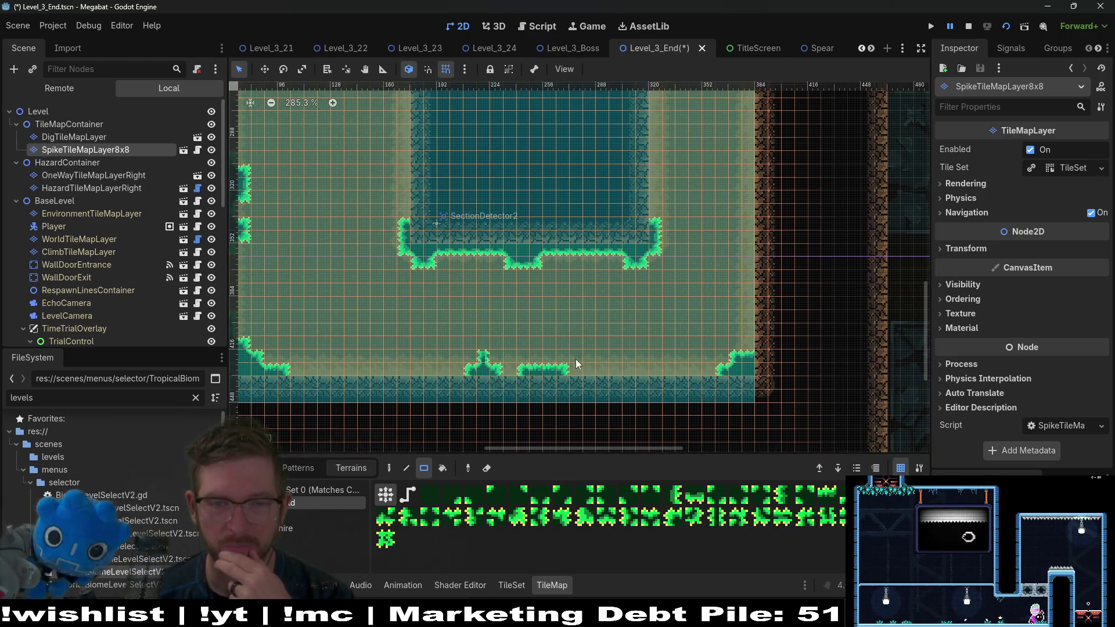
left_click_drag(560, 364, 553, 368)
scroll(580, 369, "down", 1)
scroll(580, 369, "left", 1)
scroll(638, 371, "right", 1)
scroll(652, 301, "up", 5)
scroll(518, 249, "down", 2)
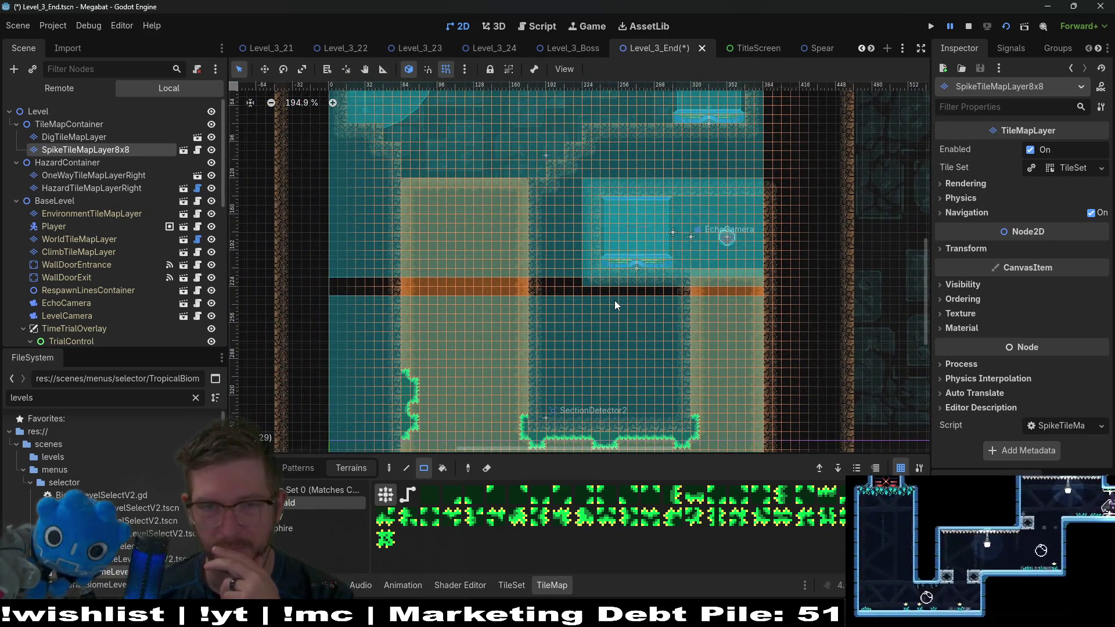
scroll(604, 266, "up", 6)
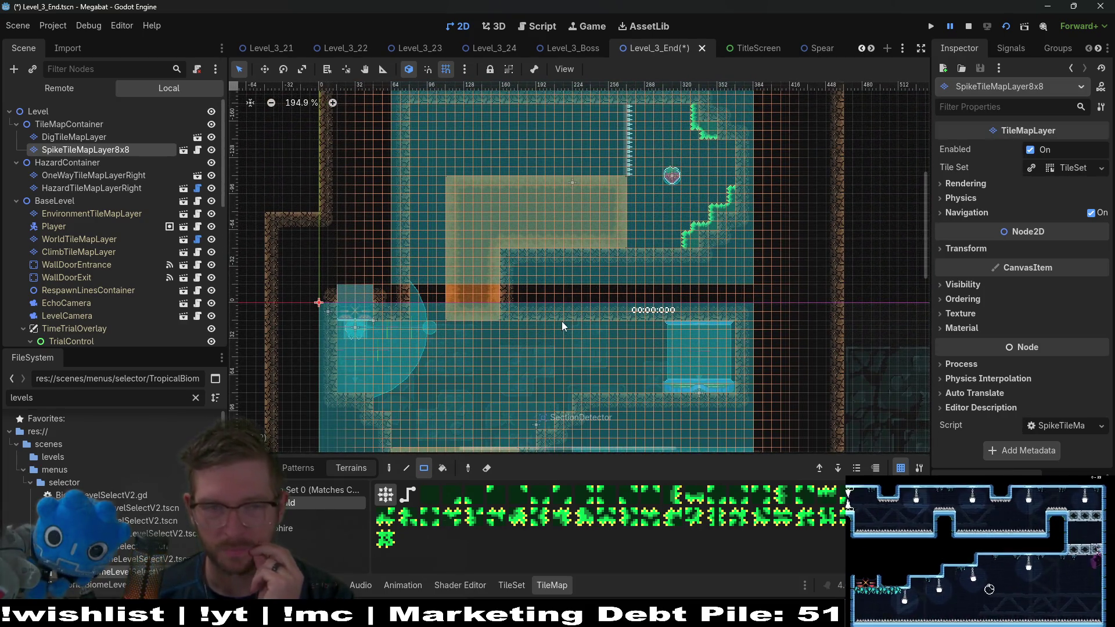
scroll(175, 271, "down", 6)
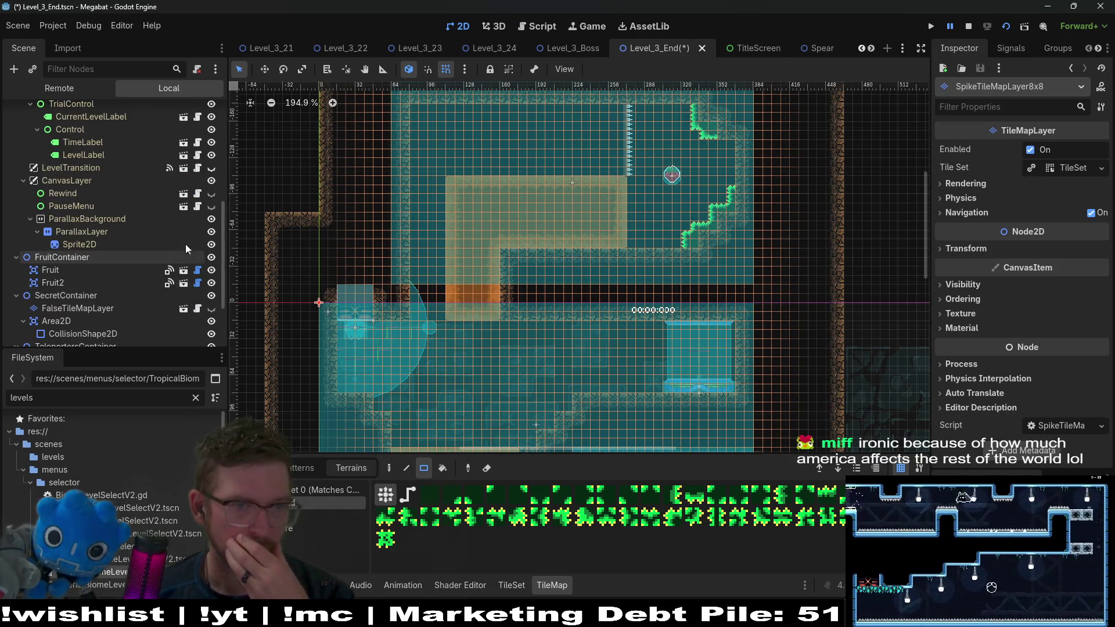
Step: Make FalseTileMapLayer visible, select Area2D, and save the Level_3_End scene
scroll(165, 256, "down", 3)
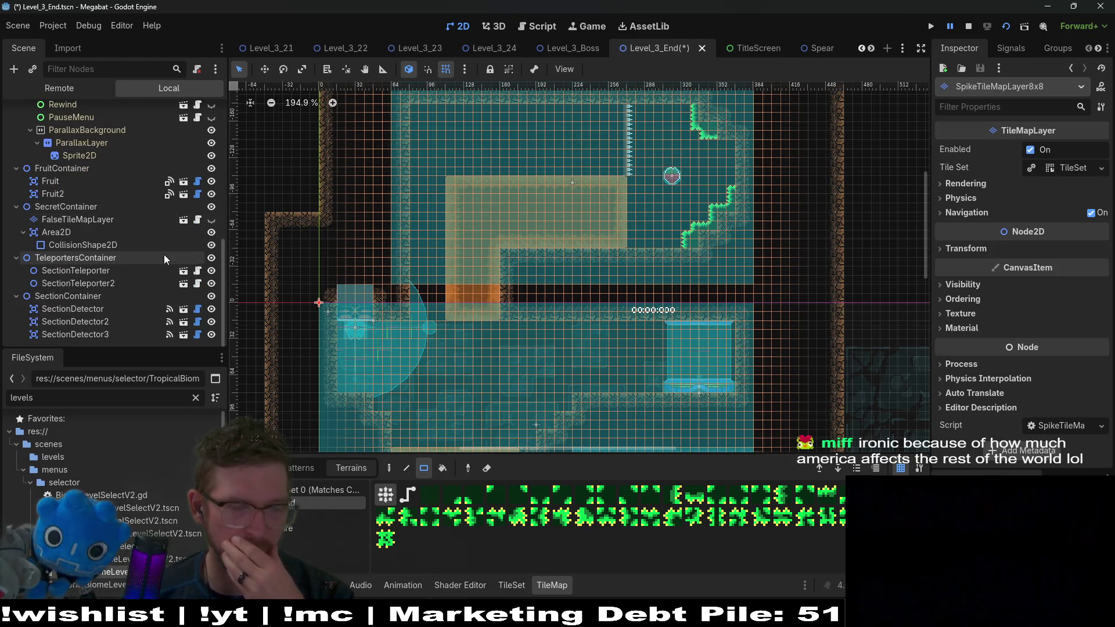
left_click(75, 234)
left_click(211, 220)
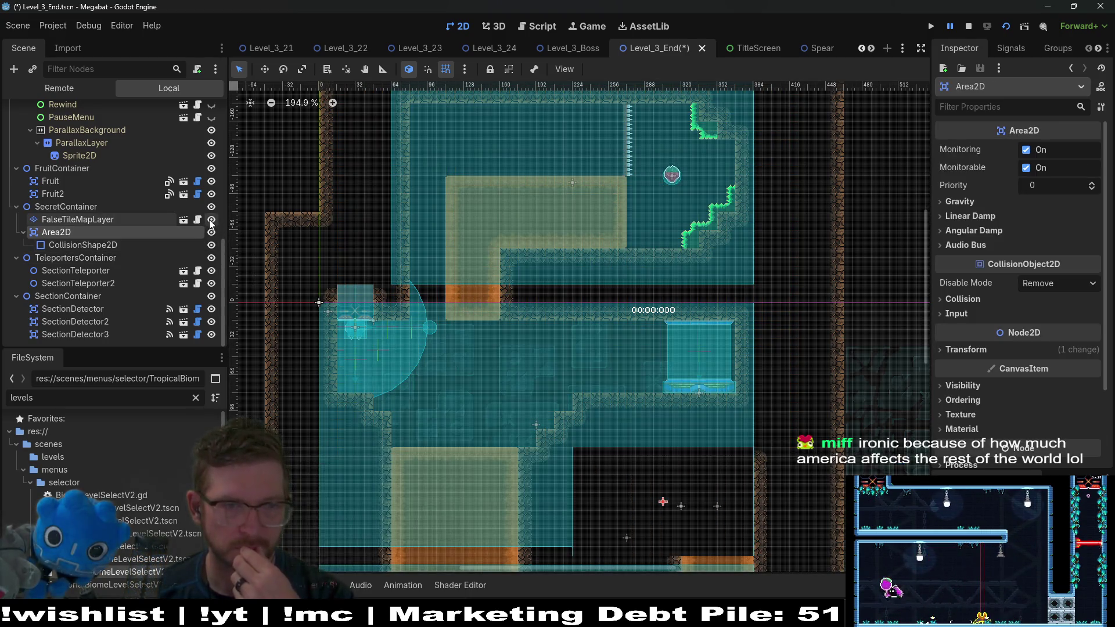
key("ctrl+s")
Step: Hide Area2D and the whole SecretContainer to expose the world tiles underneath
scroll(573, 385, "down", 3)
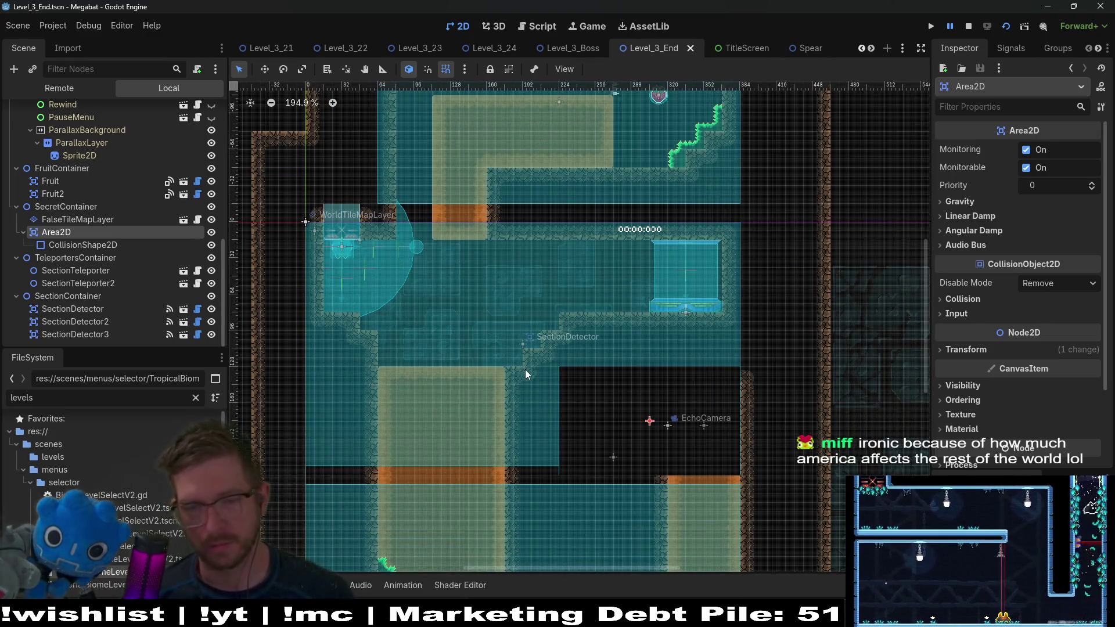
scroll(530, 301, "down", 4)
scroll(531, 301, "down", 5)
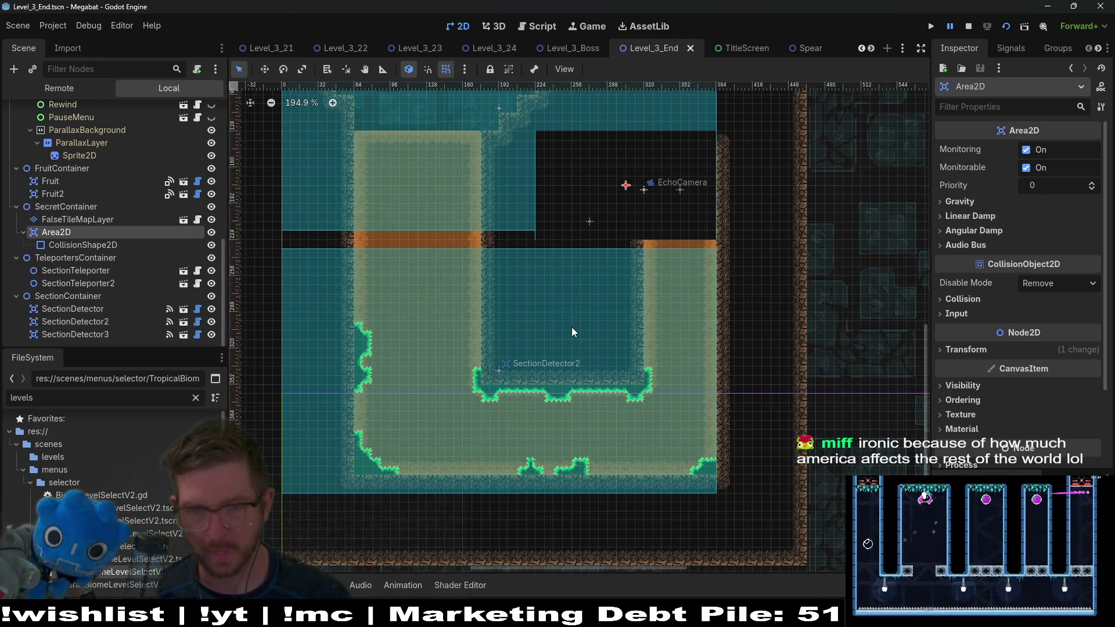
left_click(211, 232)
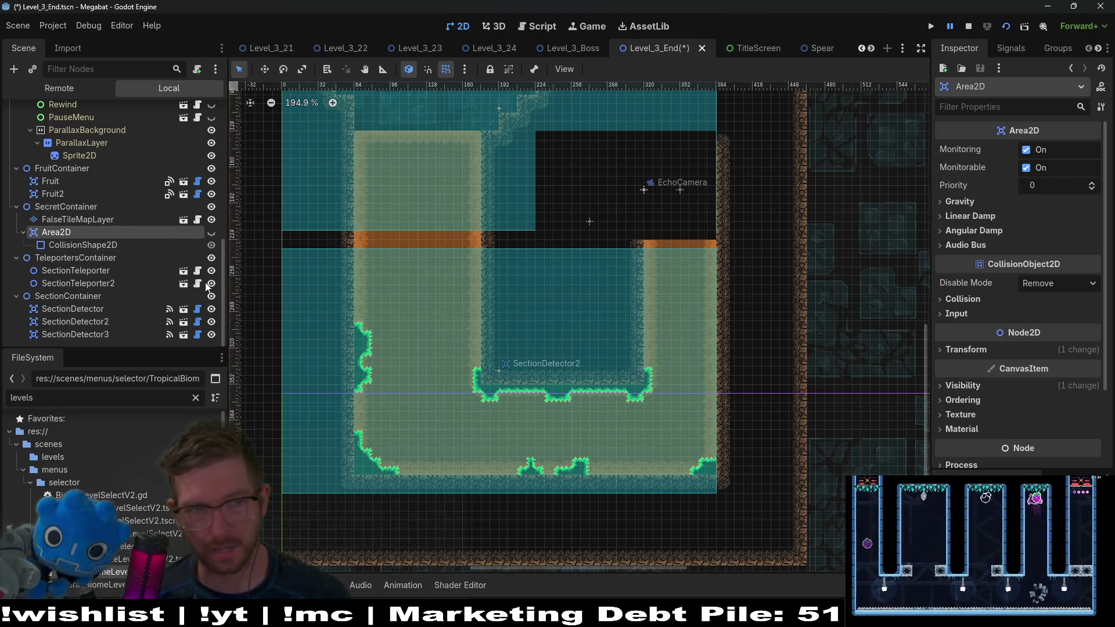
left_click(212, 208)
scroll(701, 392, "up", 5)
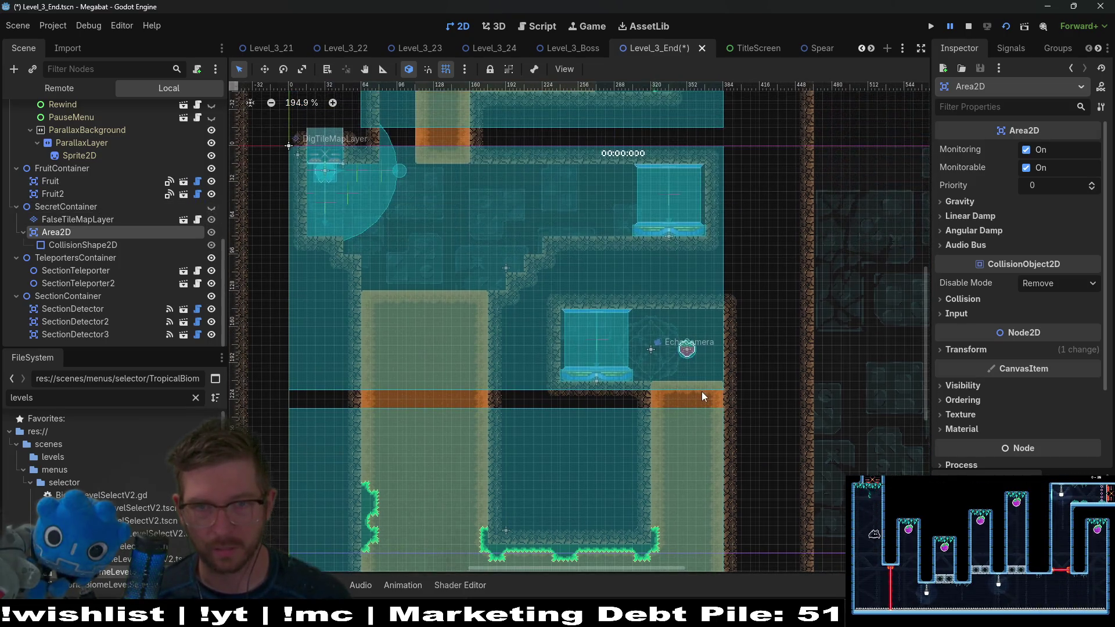
scroll(83, 234, "up", 5)
Step: On WorldTileMapLayer, paint a one-tile DESERT terrain column down the secret room's right wall
left_click(92, 236)
left_click(290, 515)
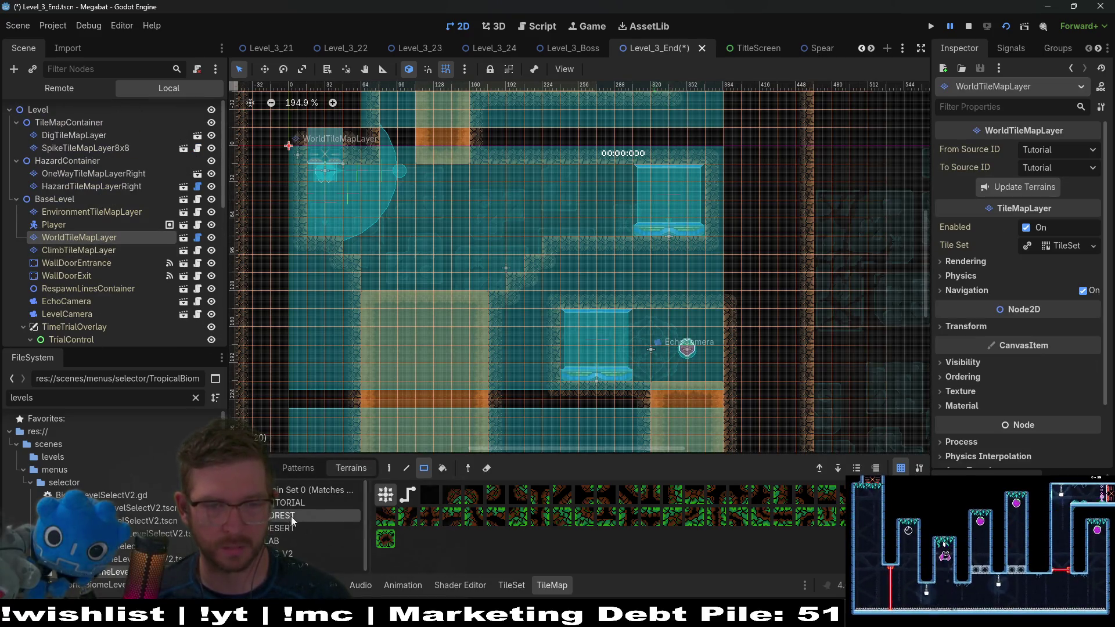
left_click(285, 528)
scroll(639, 259, "down", 2)
scroll(639, 259, "down", 3)
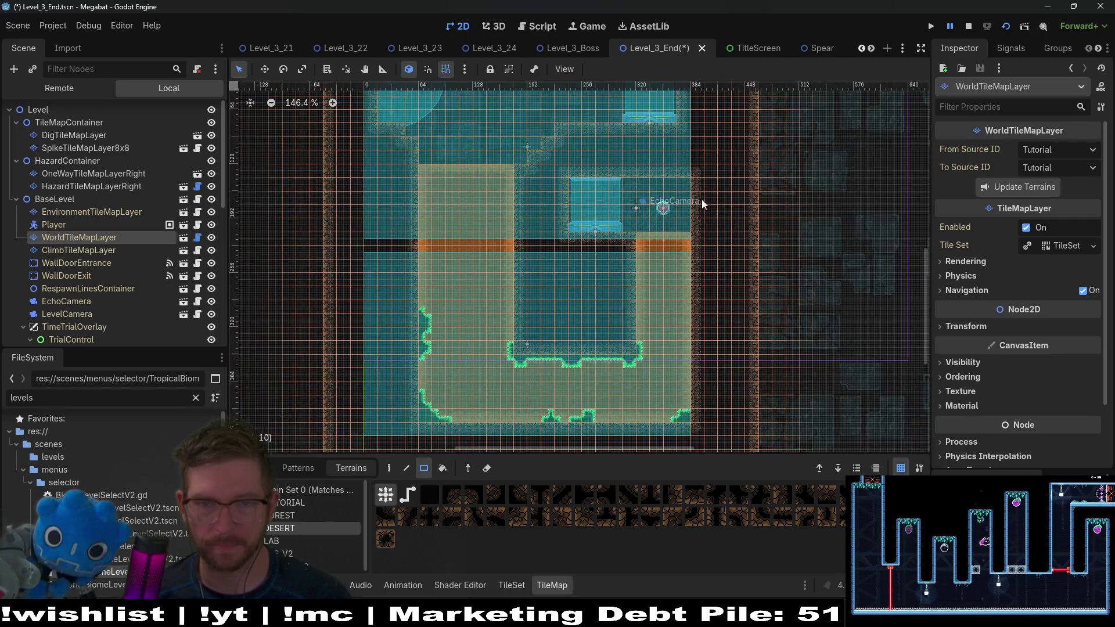
left_click_drag(680, 182, 681, 436)
scroll(696, 407, "down", 2)
scroll(697, 407, "left", 2)
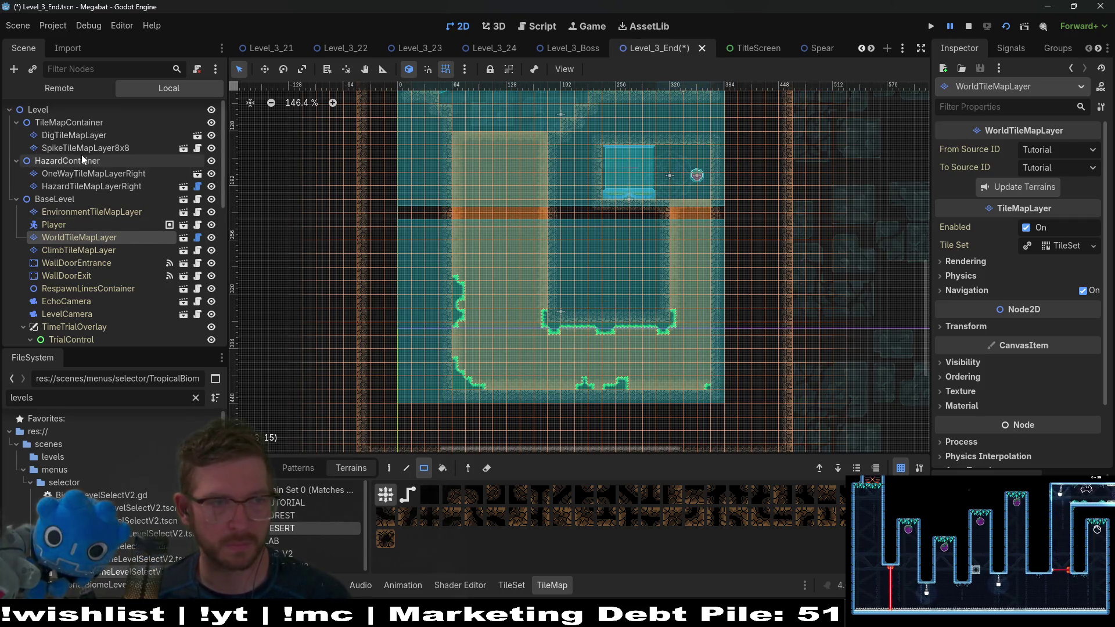
Step: Switch the active layer to SpikeTileMapLayer8x8 for spike painting
left_click(92, 138)
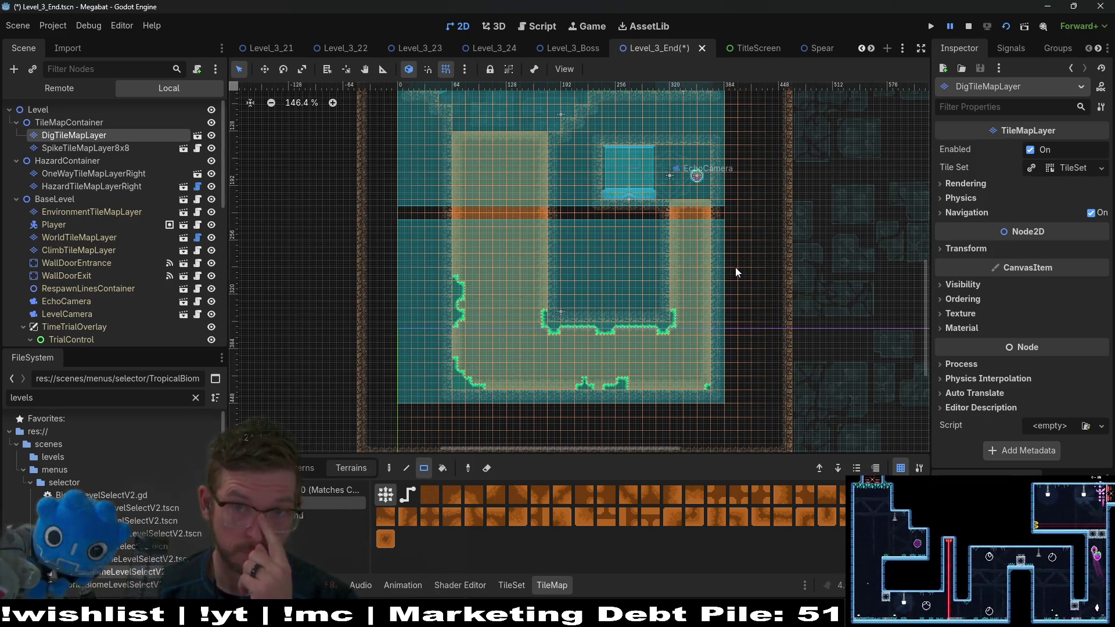
scroll(730, 264, "up", 2)
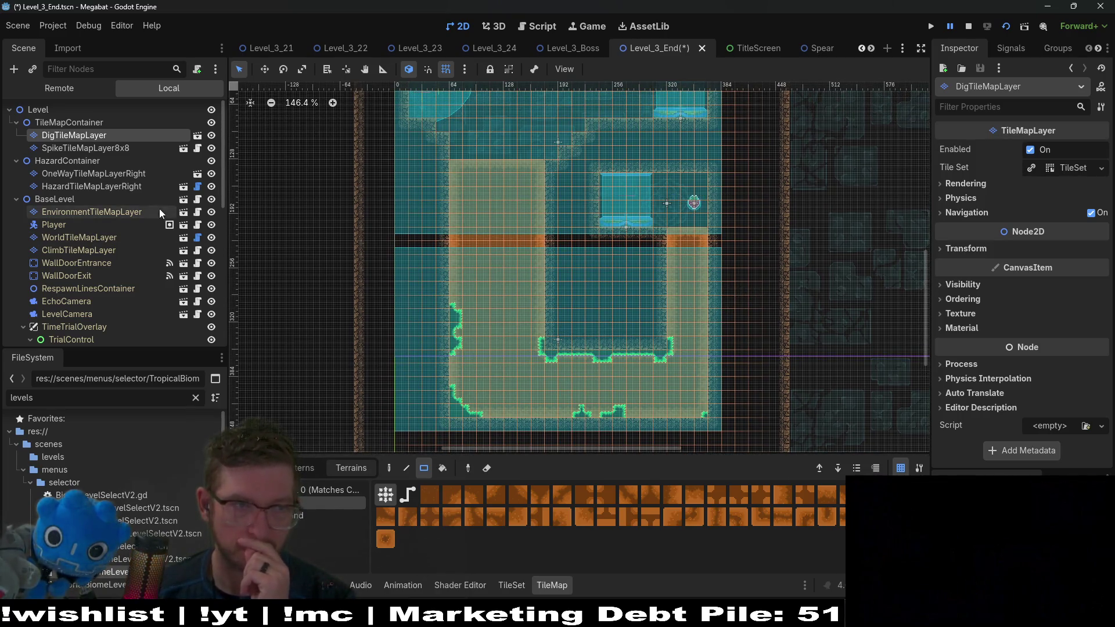
left_click(125, 148)
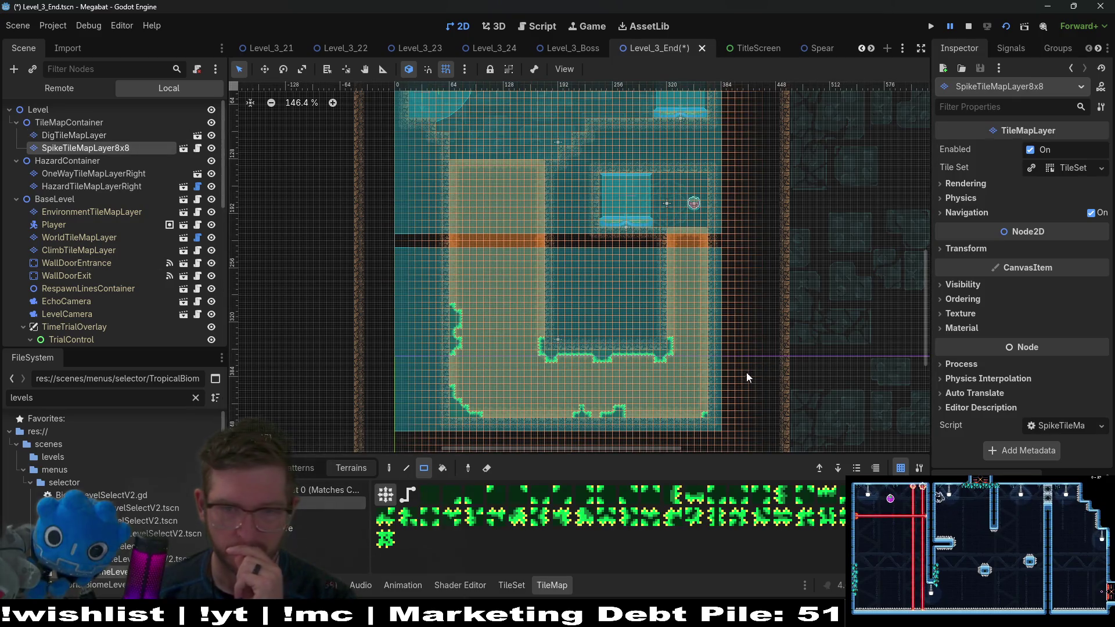
Step: Replace the old tile at the floor's bottom-right corner with an Emerald spike tile
scroll(619, 317, "up", 2)
scroll(619, 317, "up", 5)
right_click(616, 302)
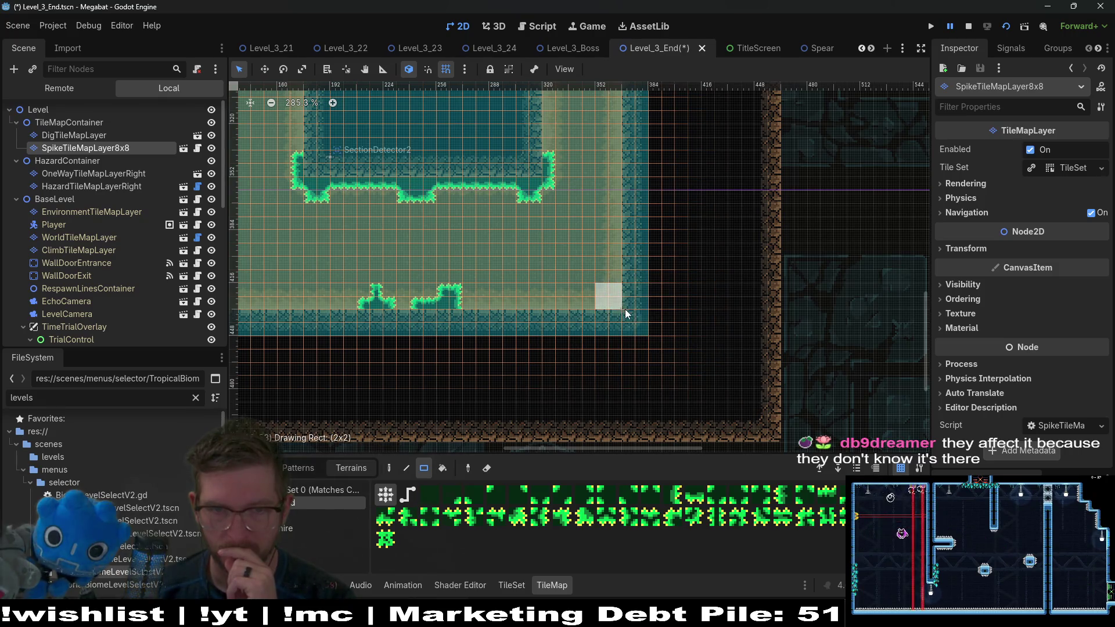
left_click(603, 289)
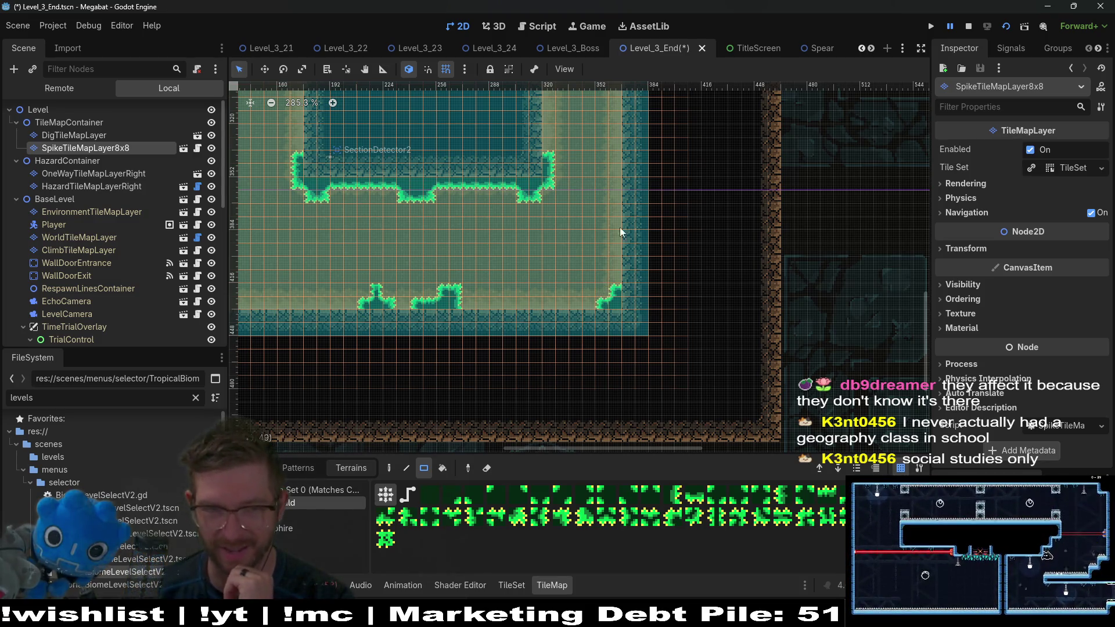
scroll(621, 235, "up", 2)
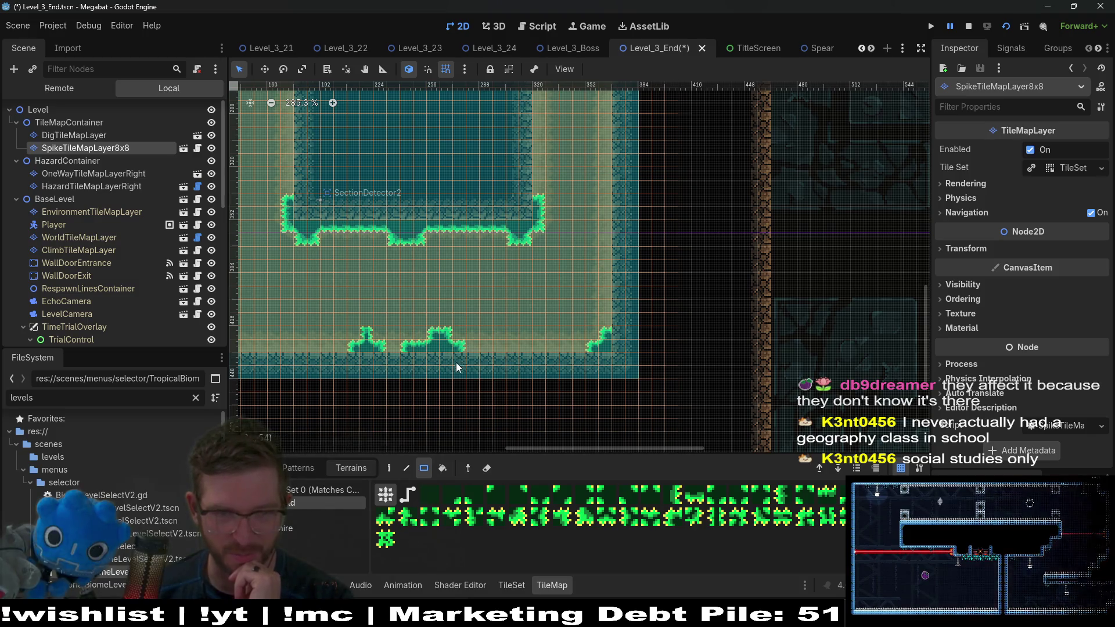
scroll(610, 291, "up", 5)
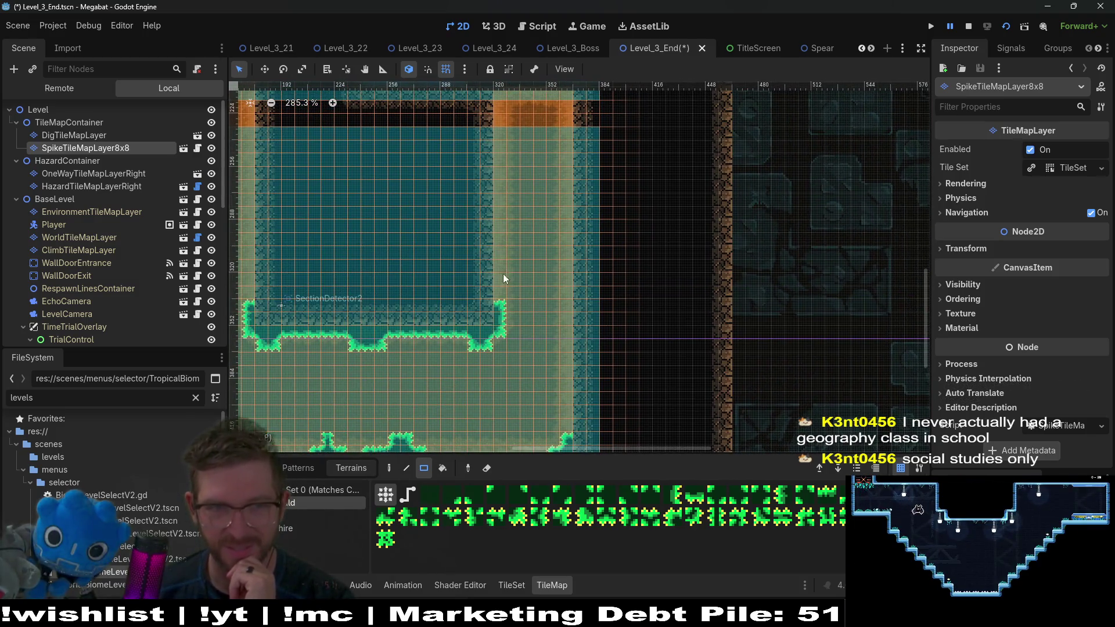
scroll(492, 267, "up", 6)
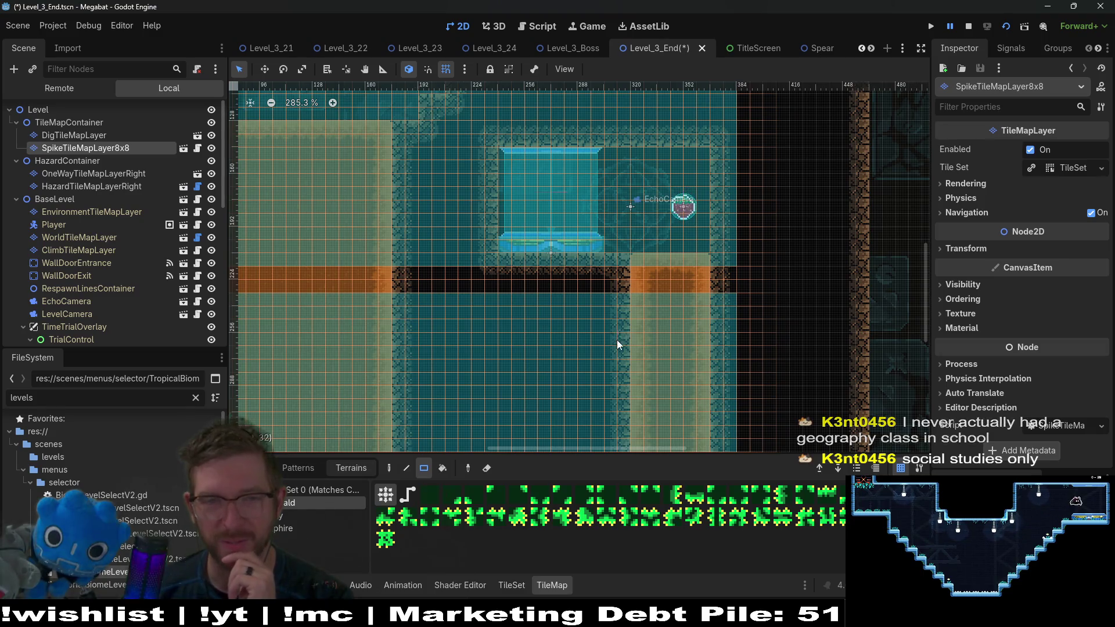
scroll(587, 261, "up", 5)
scroll(601, 224, "down", 5)
scroll(646, 290, "down", 1)
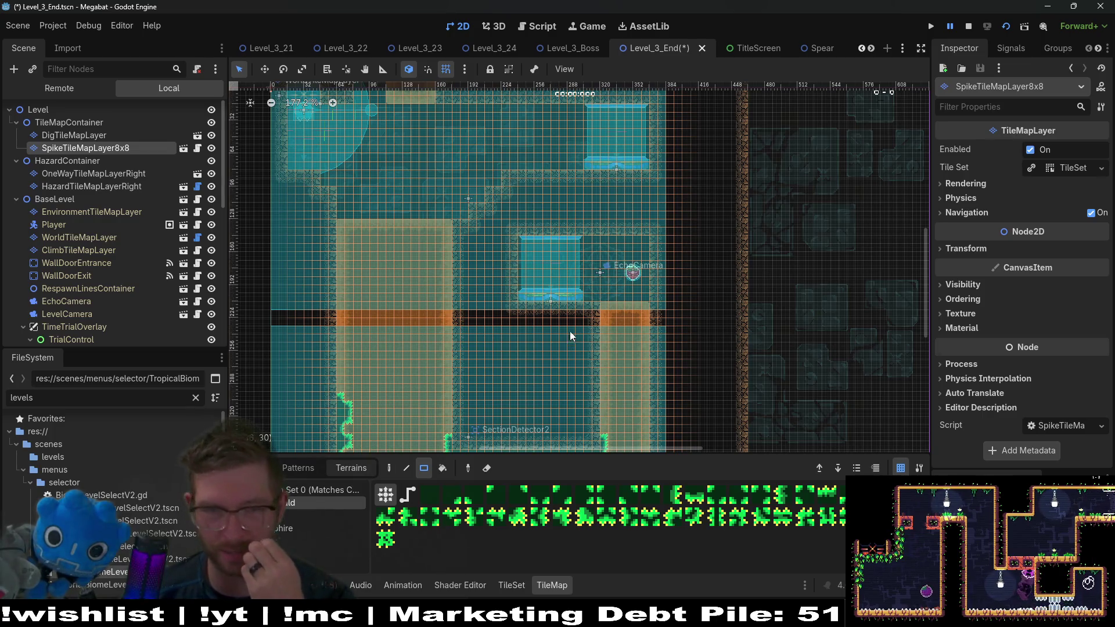
Step: Turn SecretContainer's visibility back on to reveal its teal tile block, then select it
scroll(580, 304, "down", 2)
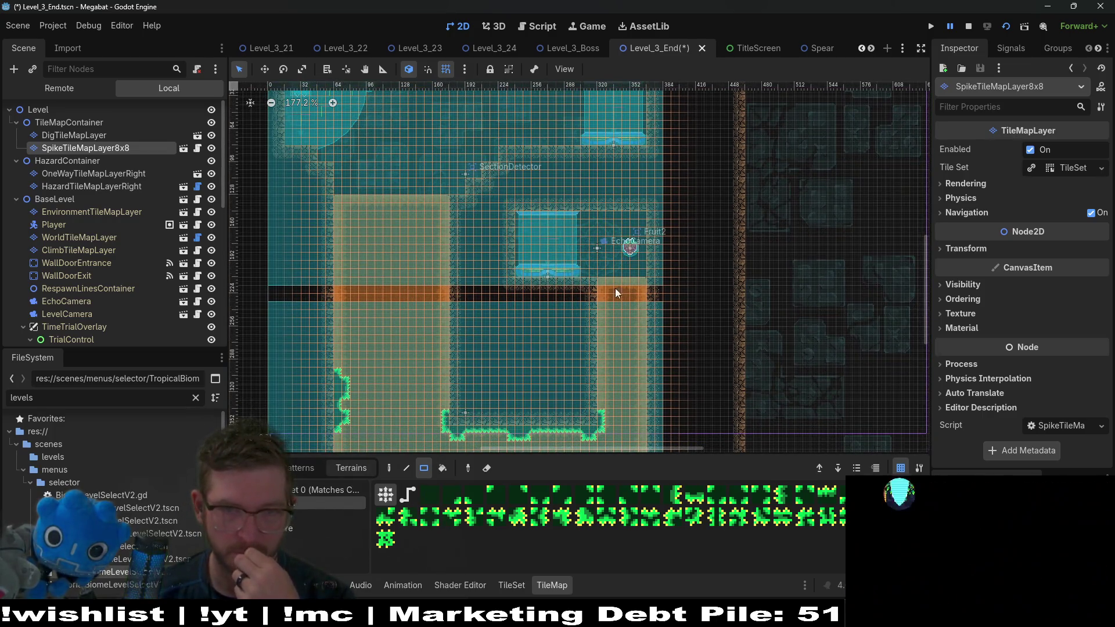
scroll(587, 184, "down", 5)
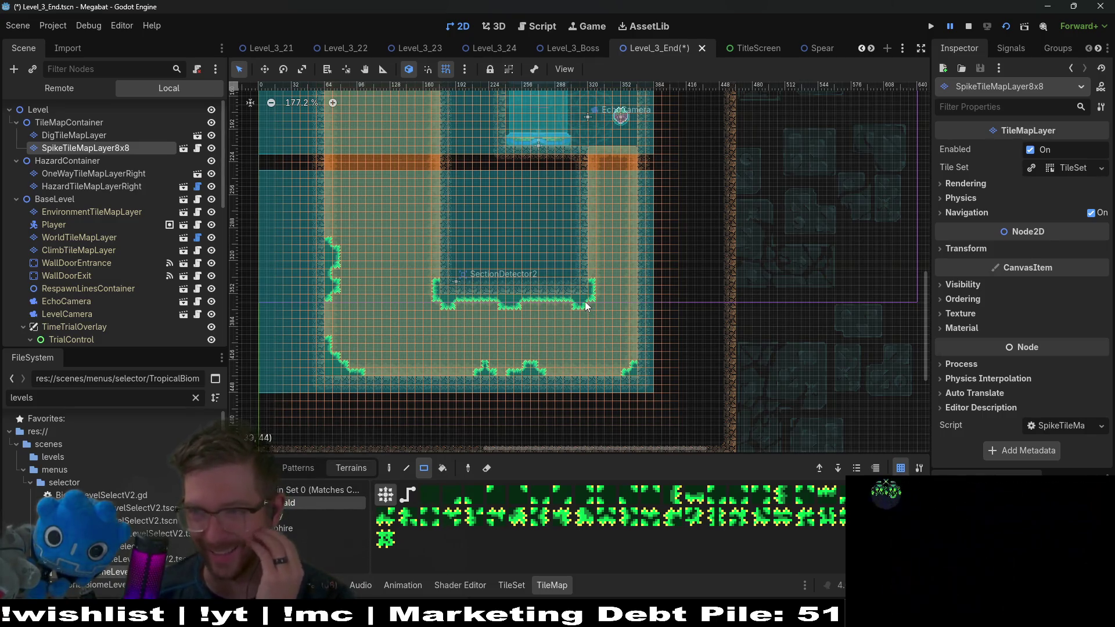
scroll(513, 179, "up", 12)
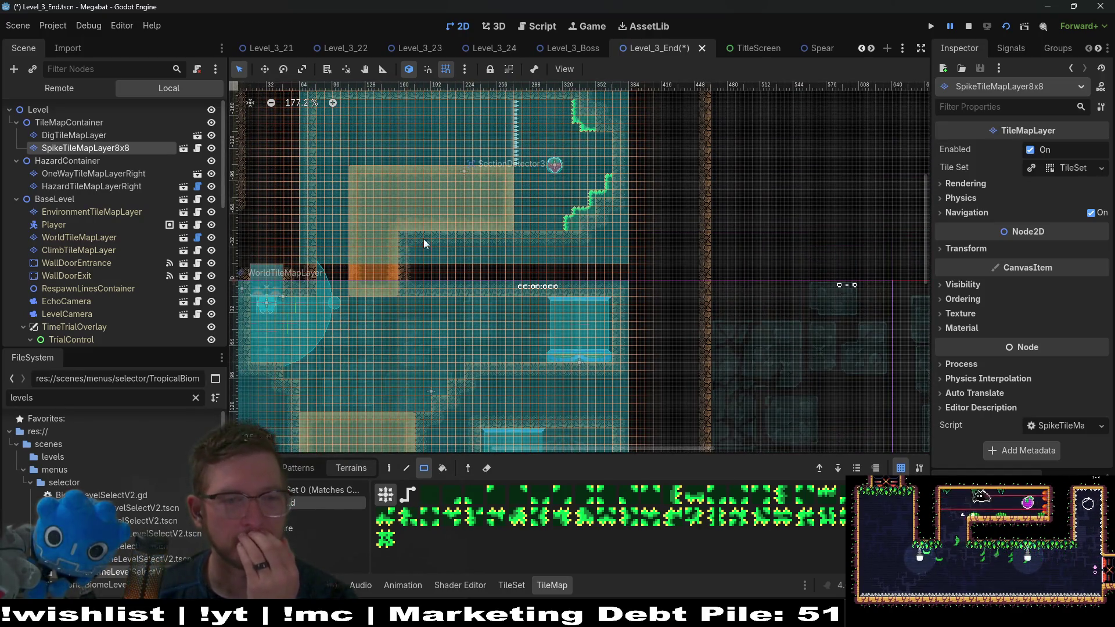
scroll(489, 253, "left", 4)
scroll(489, 253, "up", 1)
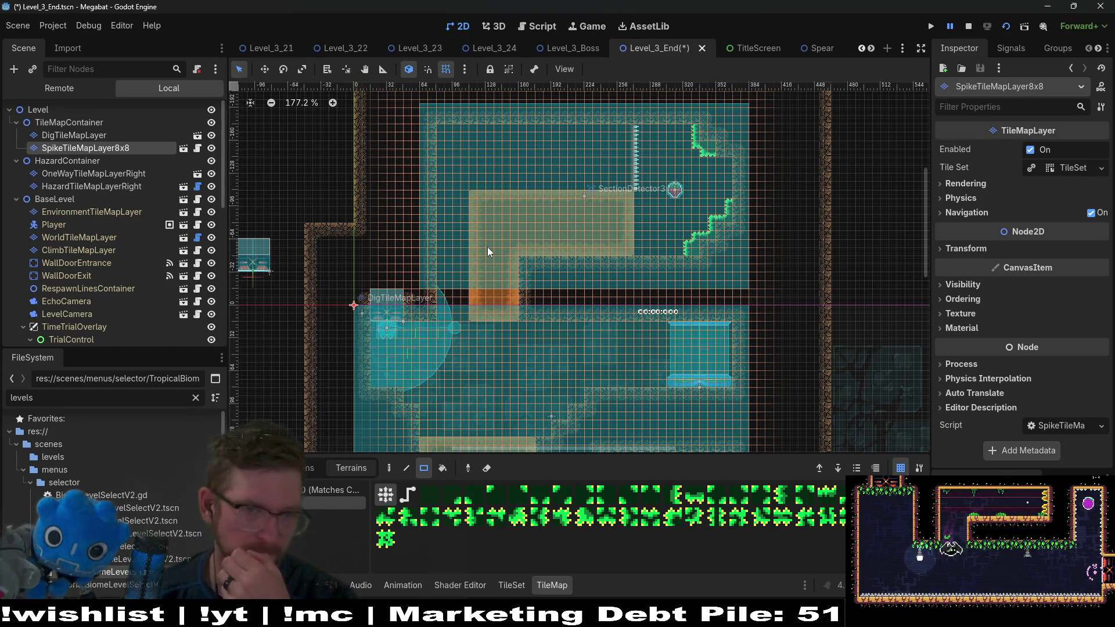
scroll(515, 306, "down", 1)
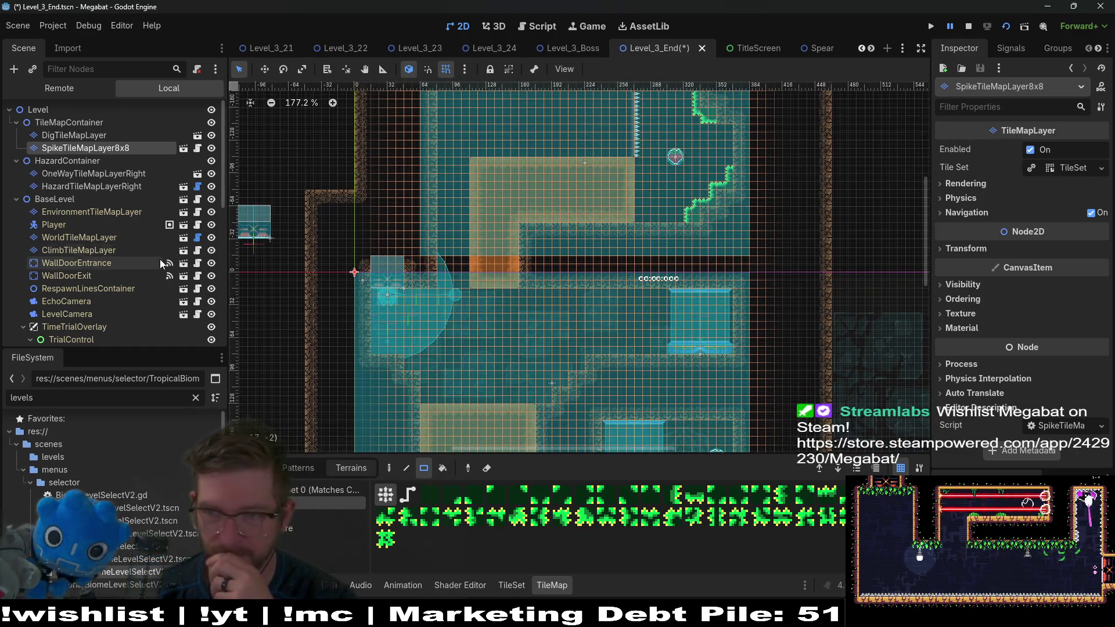
scroll(162, 263, "down", 4)
scroll(191, 221, "down", 3)
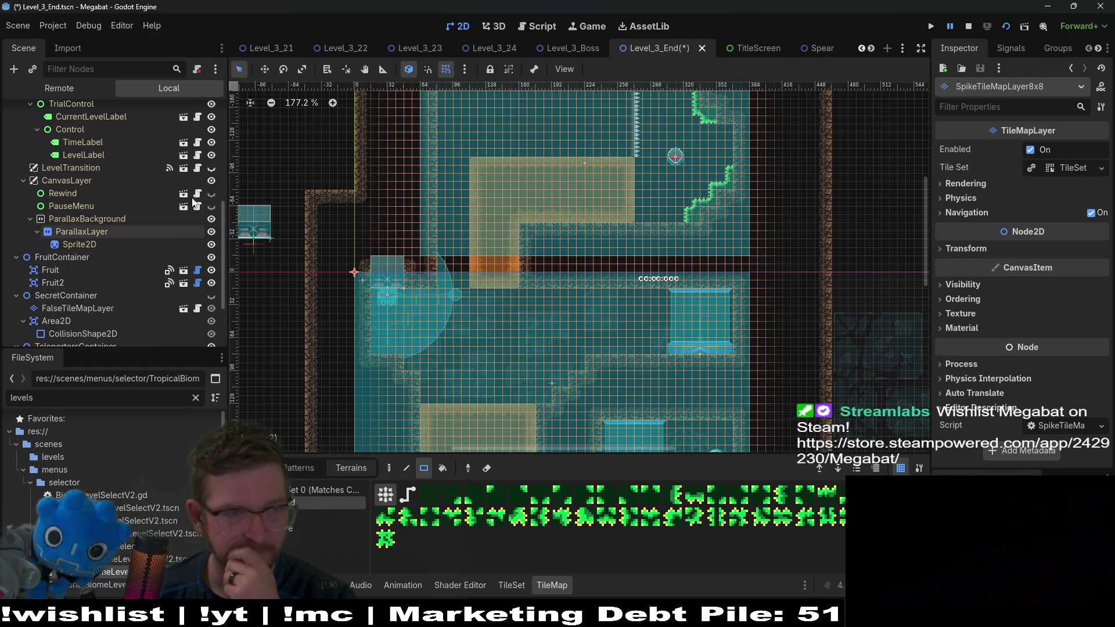
scroll(192, 209, "down", 3)
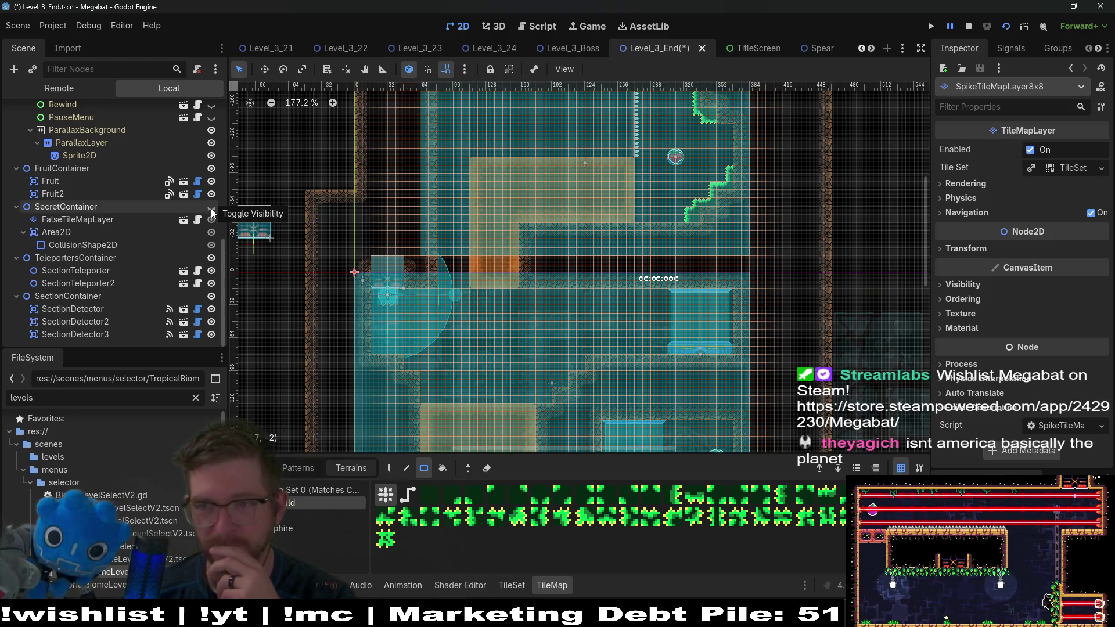
left_click(210, 207)
scroll(556, 287, "down", 5)
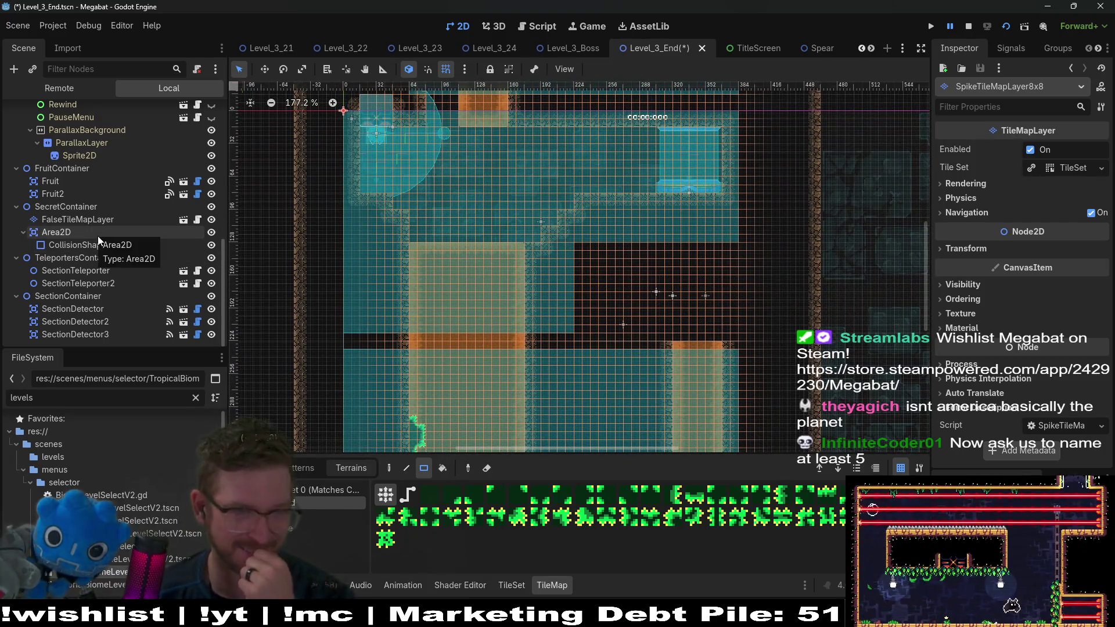
right_click(65, 209)
Step: Instance FalseTileMapLayer.tscn as a child of SecretContainer, creating FalseTileMapLayer2
key("Escape")
key("ctrl+shift+a")
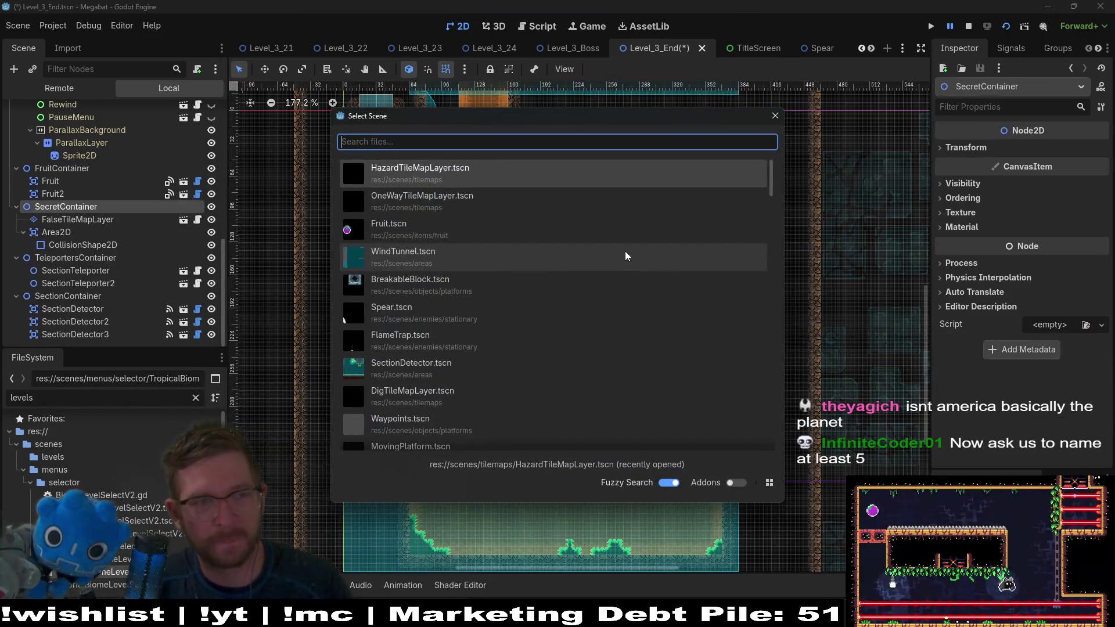
type("falsetile")
key("Return")
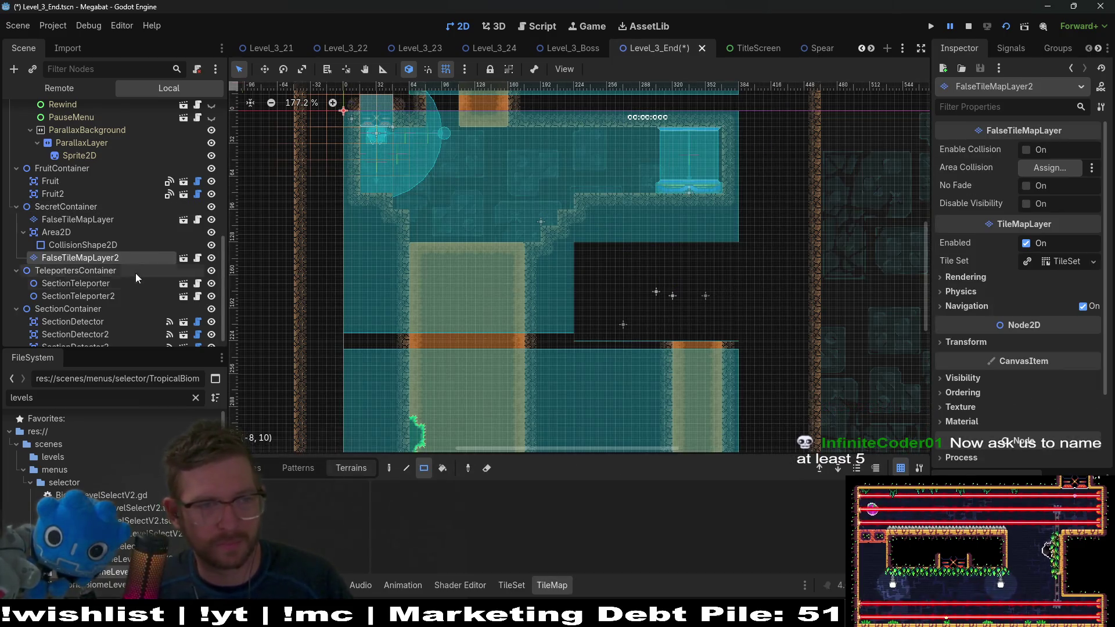
Step: Instance BreakableBlock.tscn under FalseTileMapLayer2, undoing a plain BreakableBlock node added by mistake
right_click(129, 263)
left_click(185, 220)
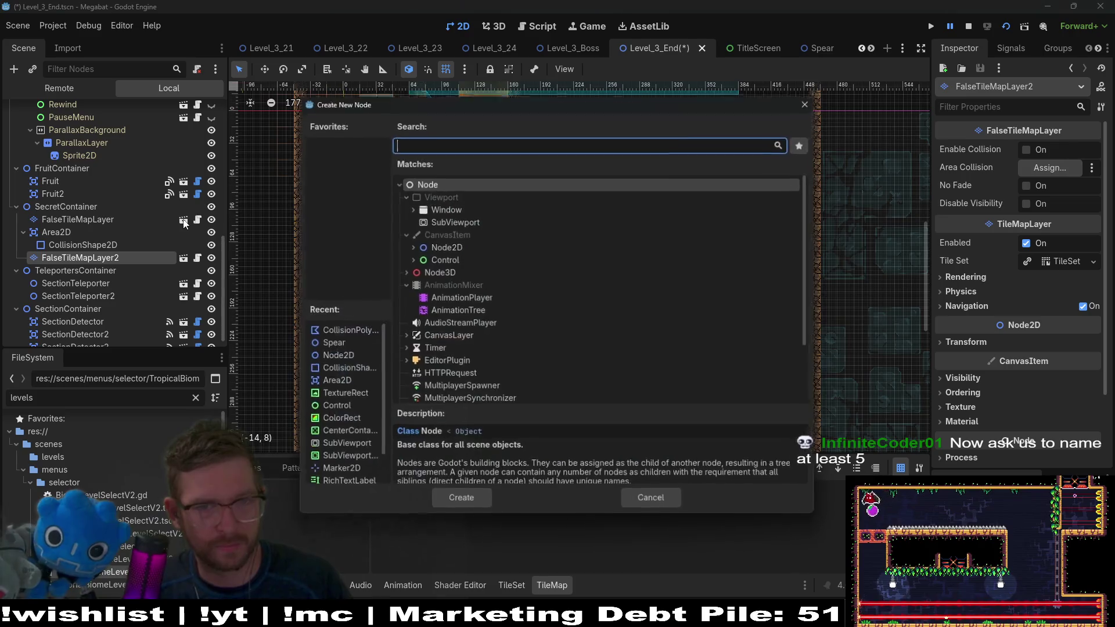
type("breaka")
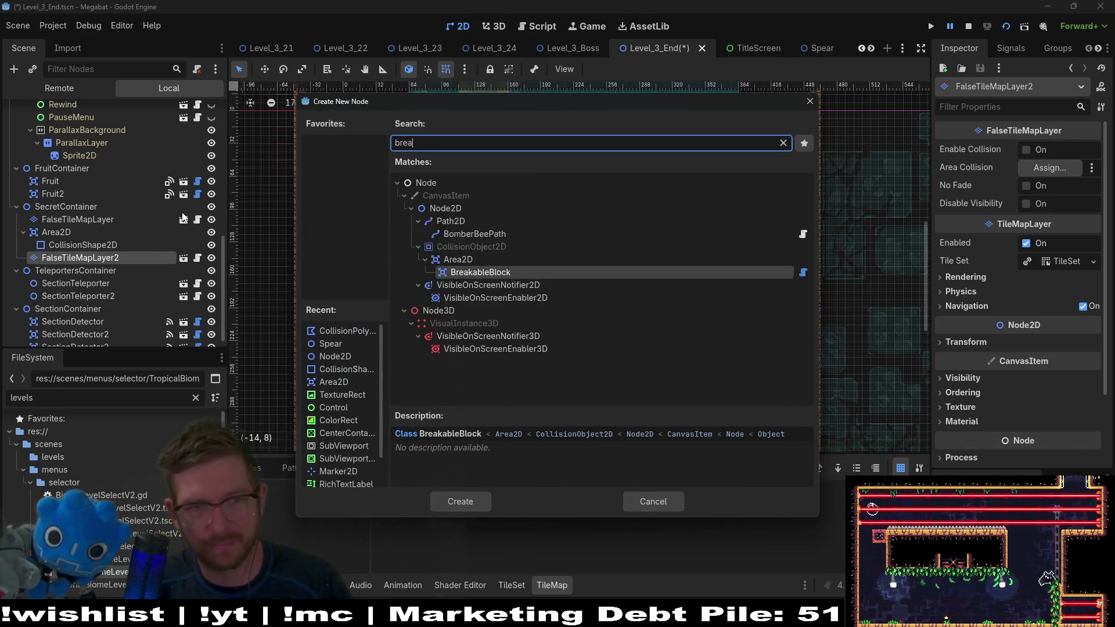
key("Return")
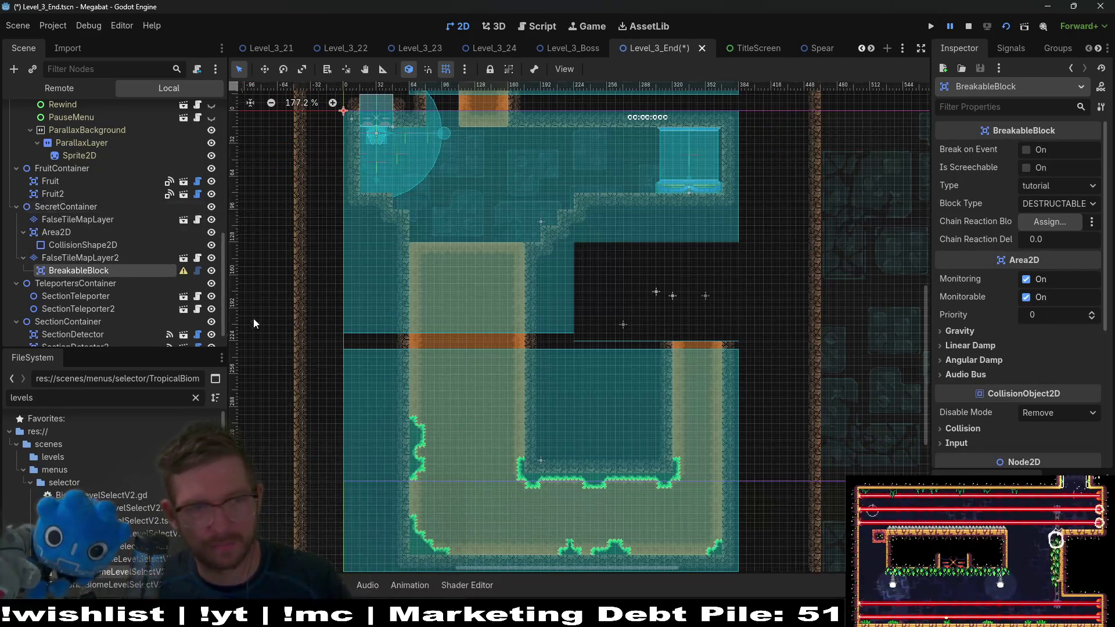
key("ctrl+z")
key("ctrl+shift+a")
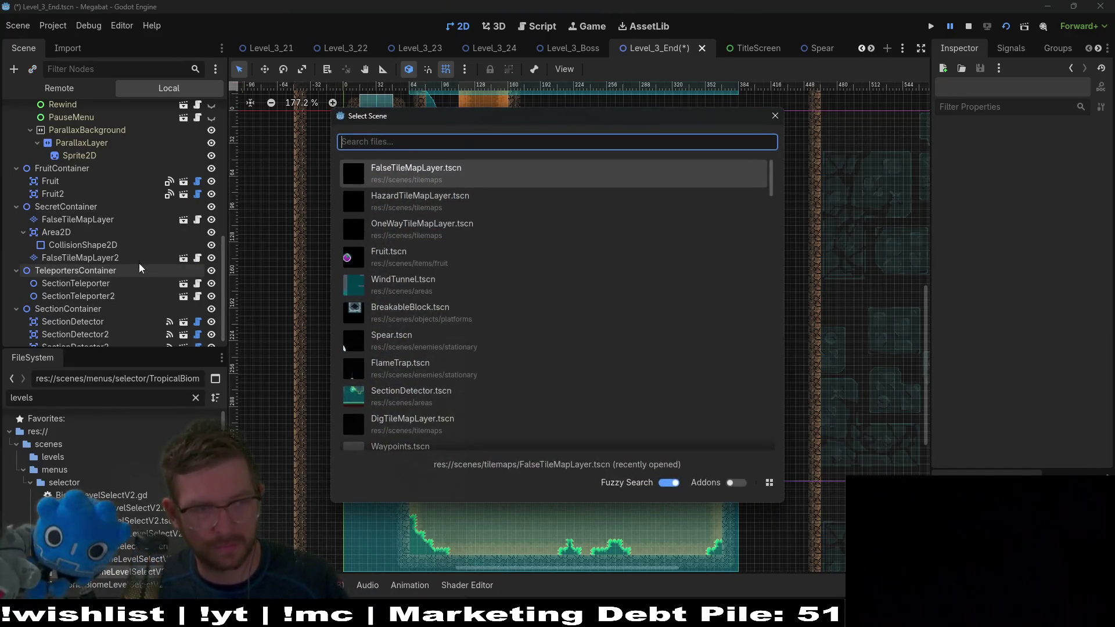
left_click(109, 261)
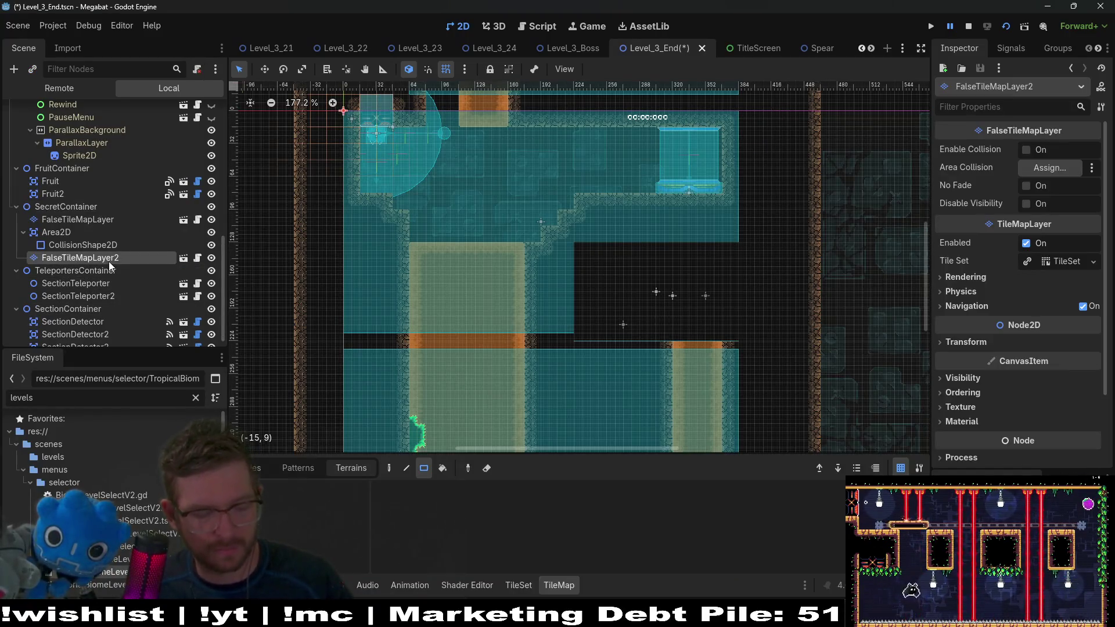
key("ctrl+shift+a")
type("breakable")
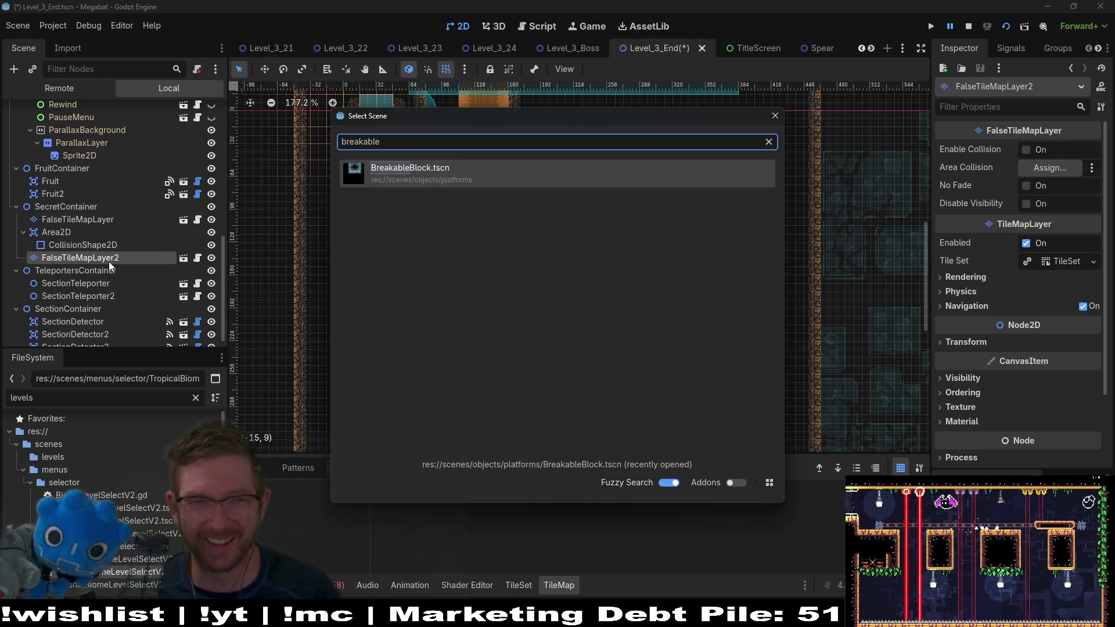
key("Return")
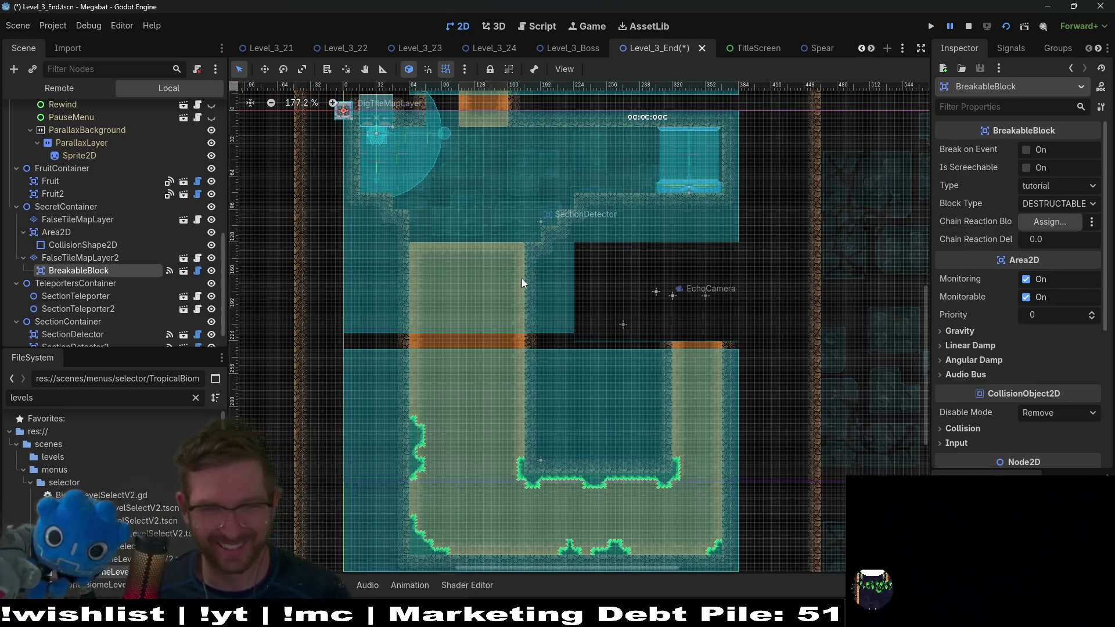
Step: Move BreakableBlock into the wall row beside the passage
scroll(555, 266, "up", 5)
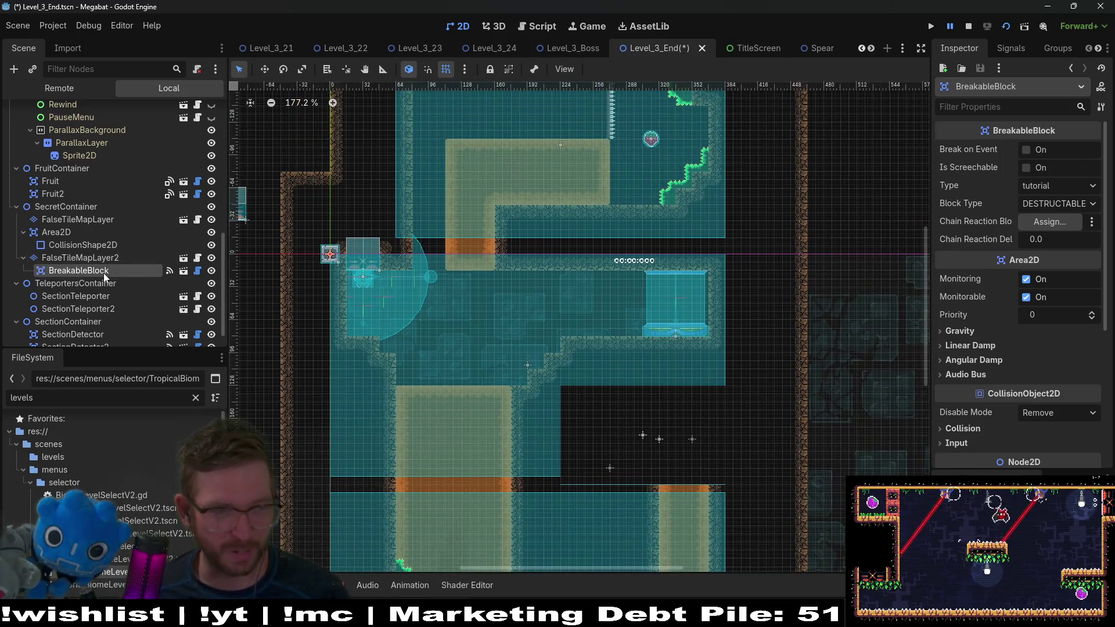
key("w")
mouse_move(331, 256)
left_mouse_down()
mouse_move(430, 258)
mouse_move(398, 294)
left_mouse_up()
scroll(430, 258, "up", 7)
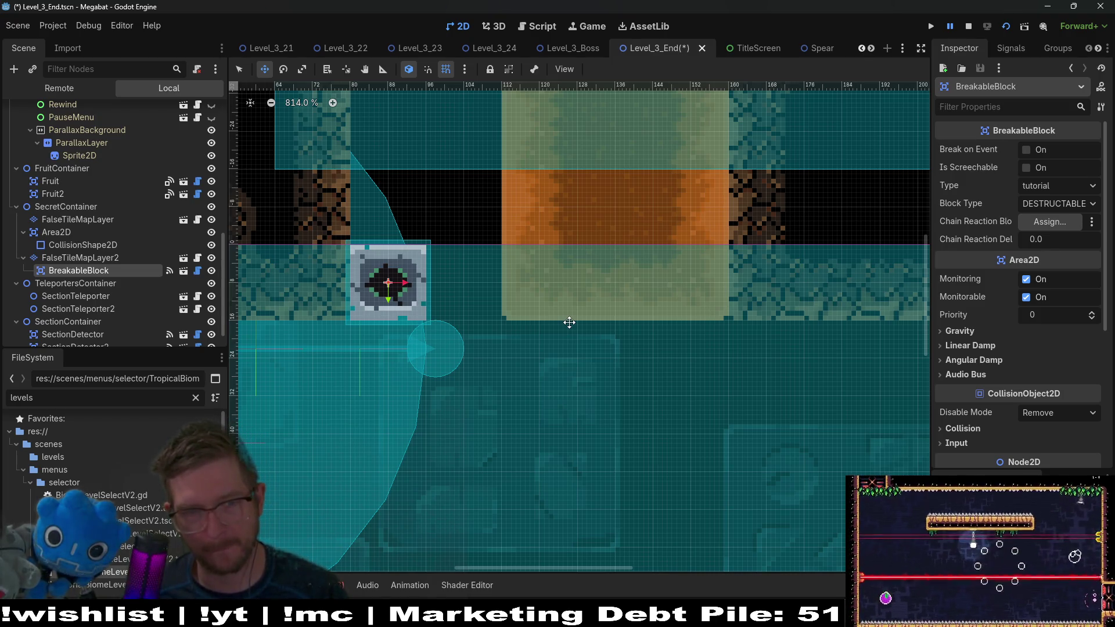
Step: Duplicate it as BreakableBlock2 beside the original, and make BreakableBlock screechable
key("ctrl+d")
key("Right")
key("Right")
key("Right")
key("Right")
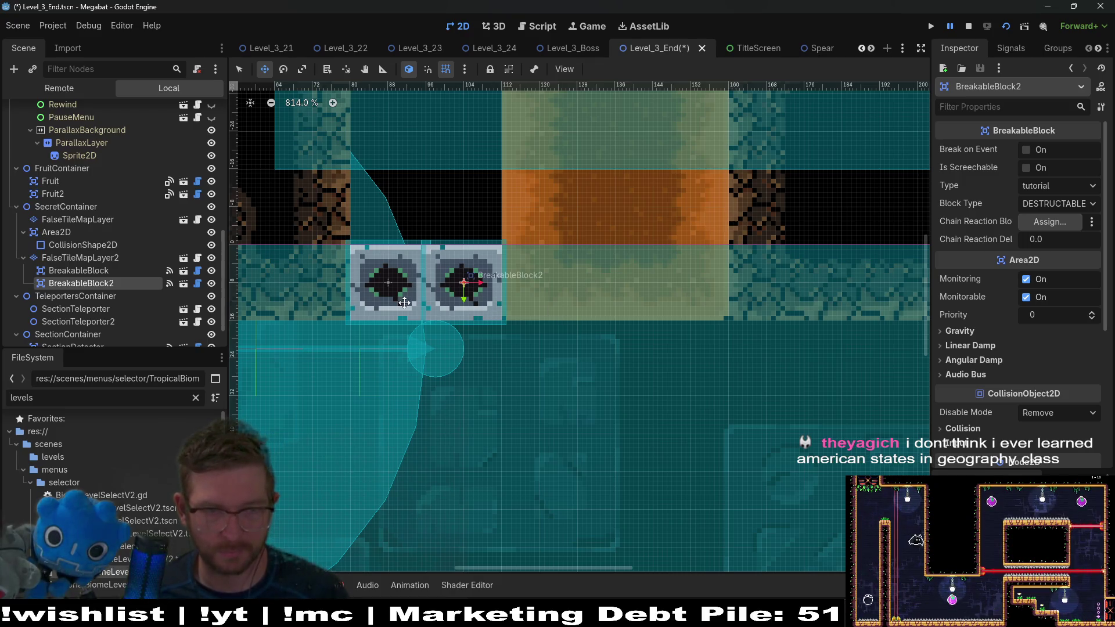
left_click(99, 272)
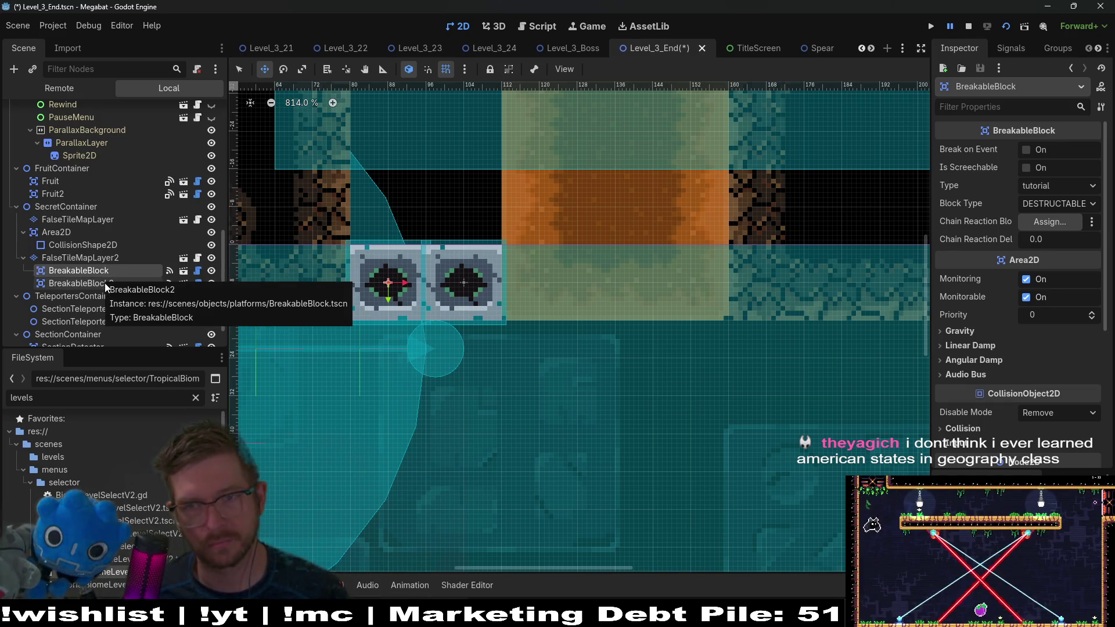
left_click(1022, 167)
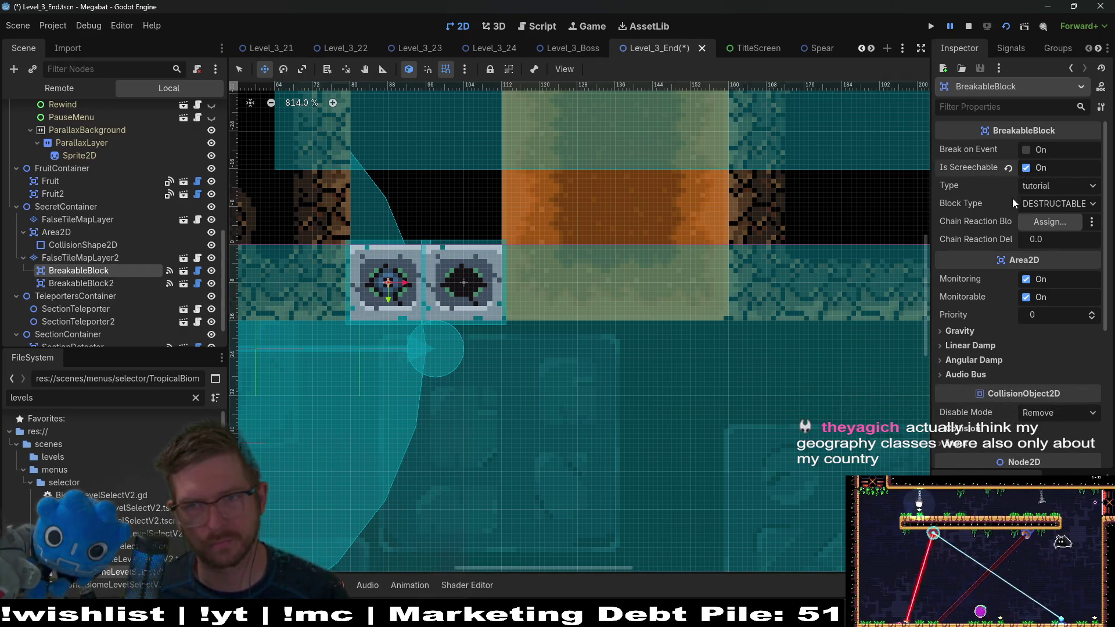
Step: Set BreakableBlock's Type to desert and Block Type to CENTER_BOTTOM_BLOCK
left_click(1047, 189)
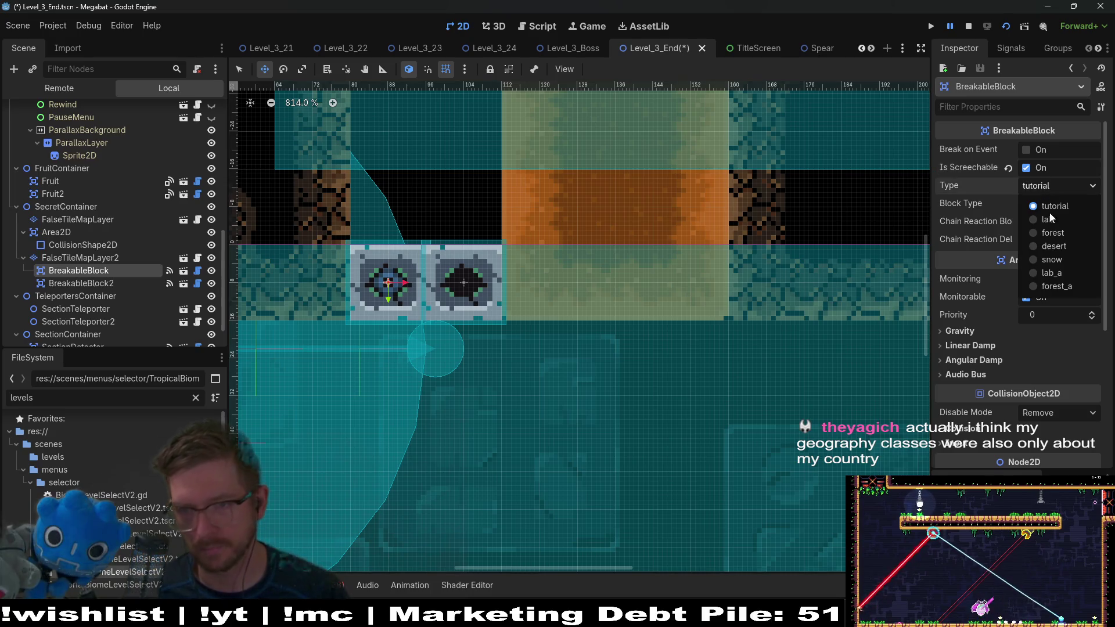
left_click(1054, 247)
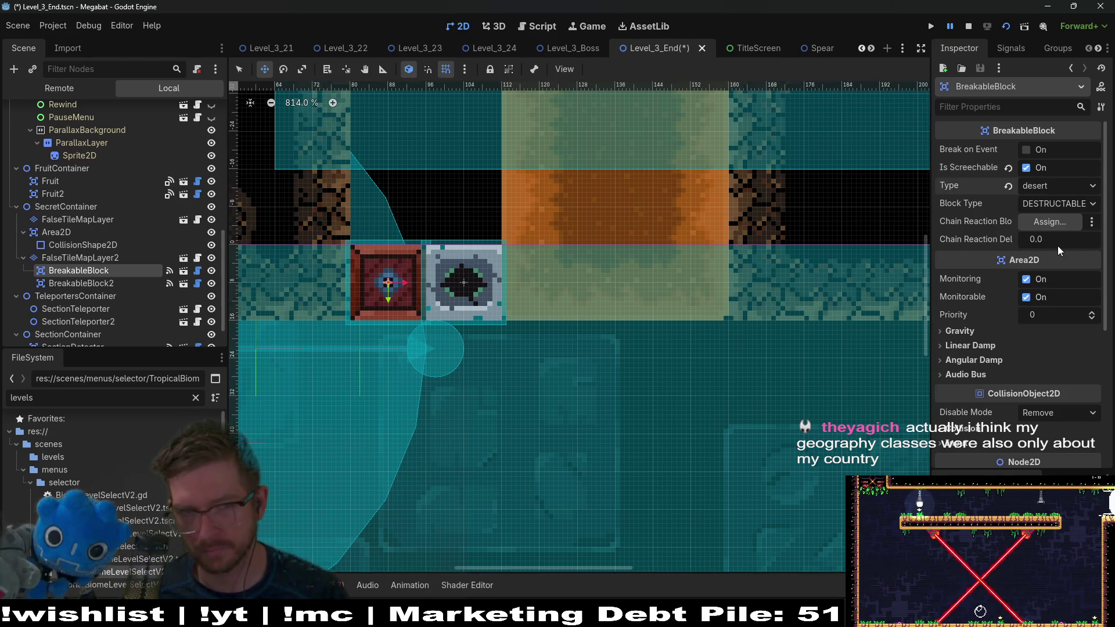
left_click(1060, 187)
left_click(1057, 205)
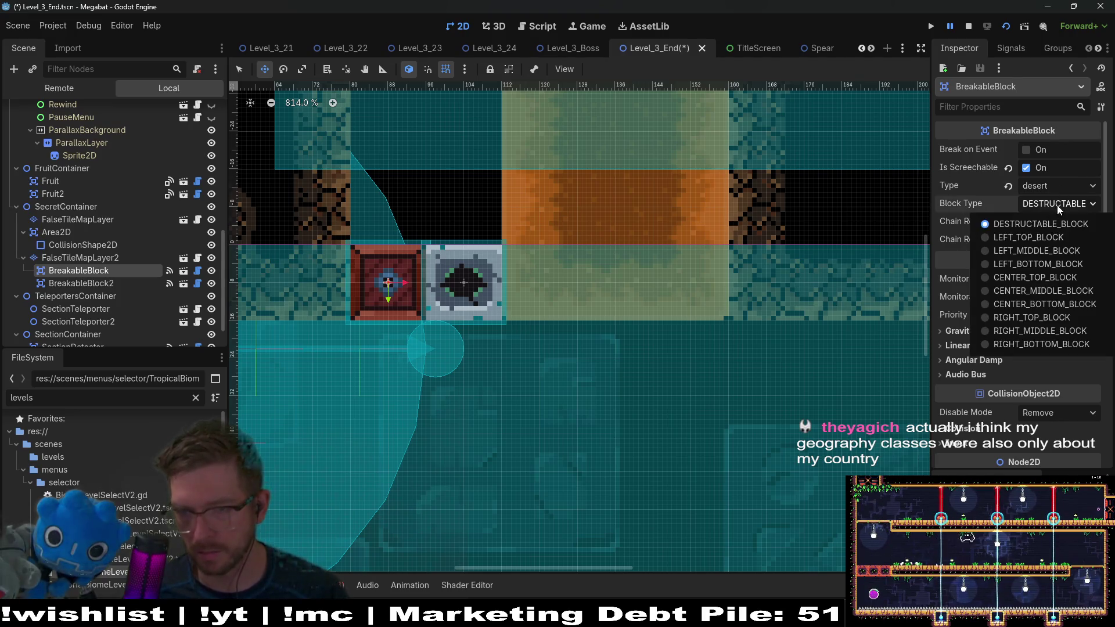
left_click(1039, 304)
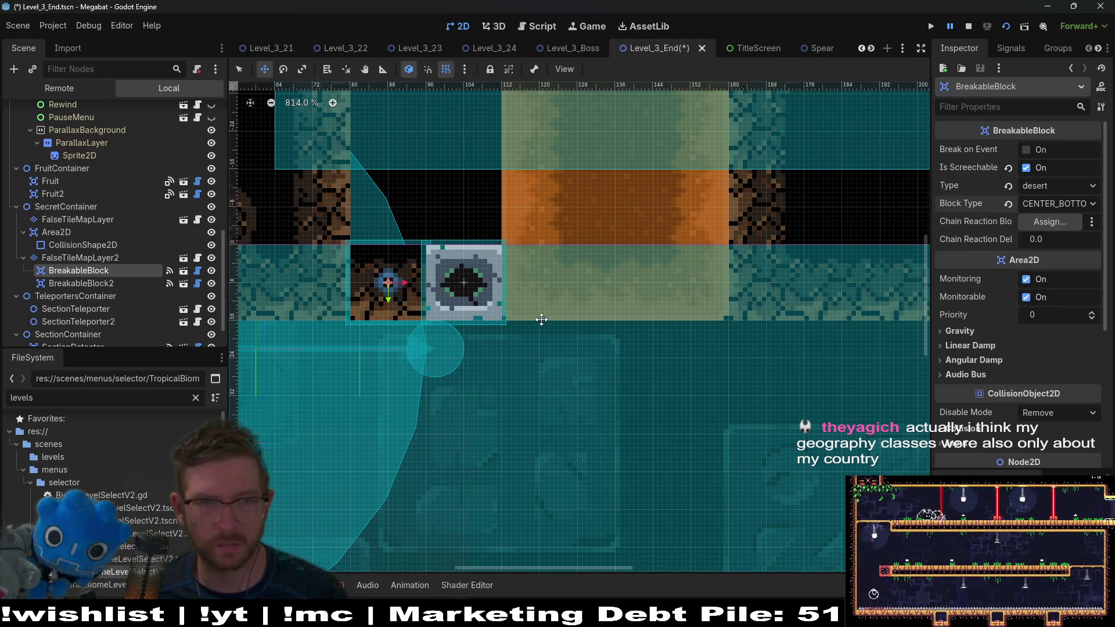
Step: Give BreakableBlock2 the desert Type and CENTER_BOTTOM_BLOCK Block Type
left_click(82, 283)
left_click(1049, 205)
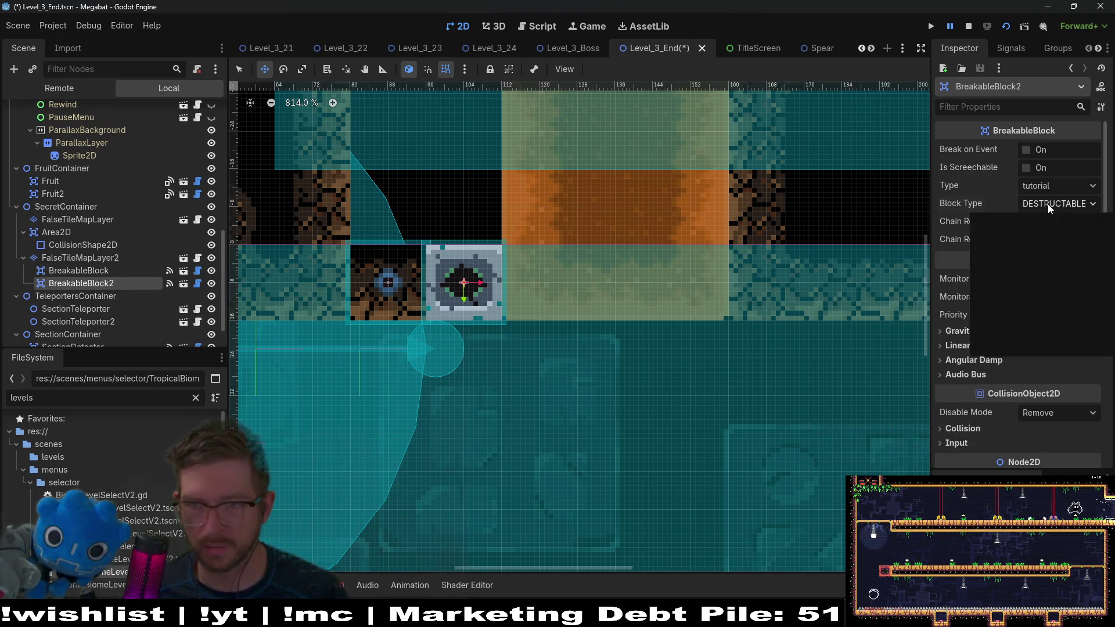
left_click(1027, 329)
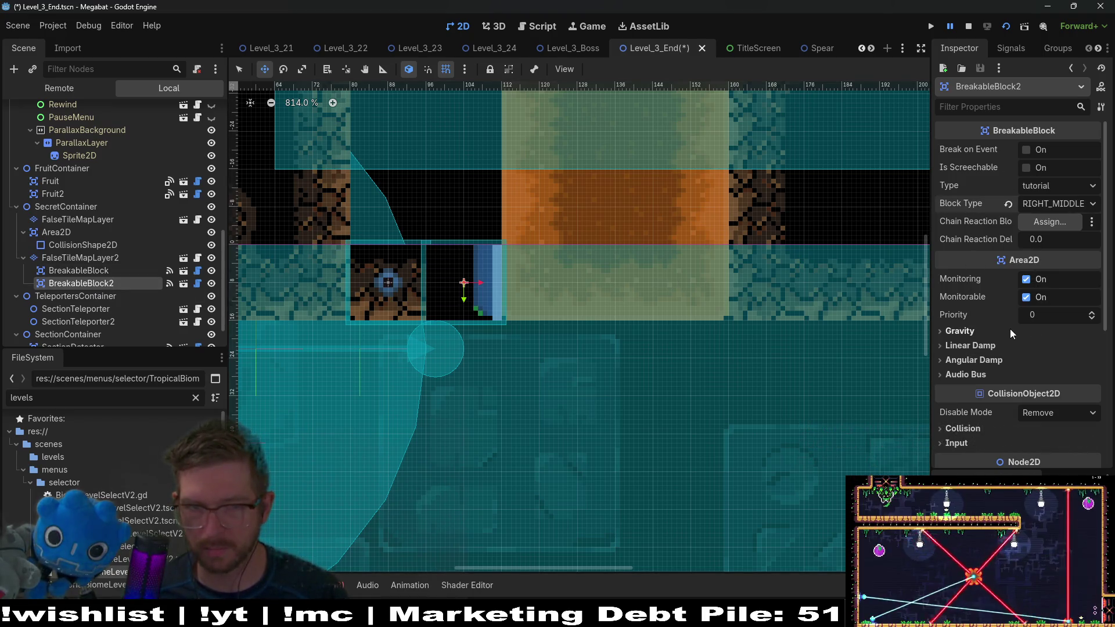
left_click(1056, 186)
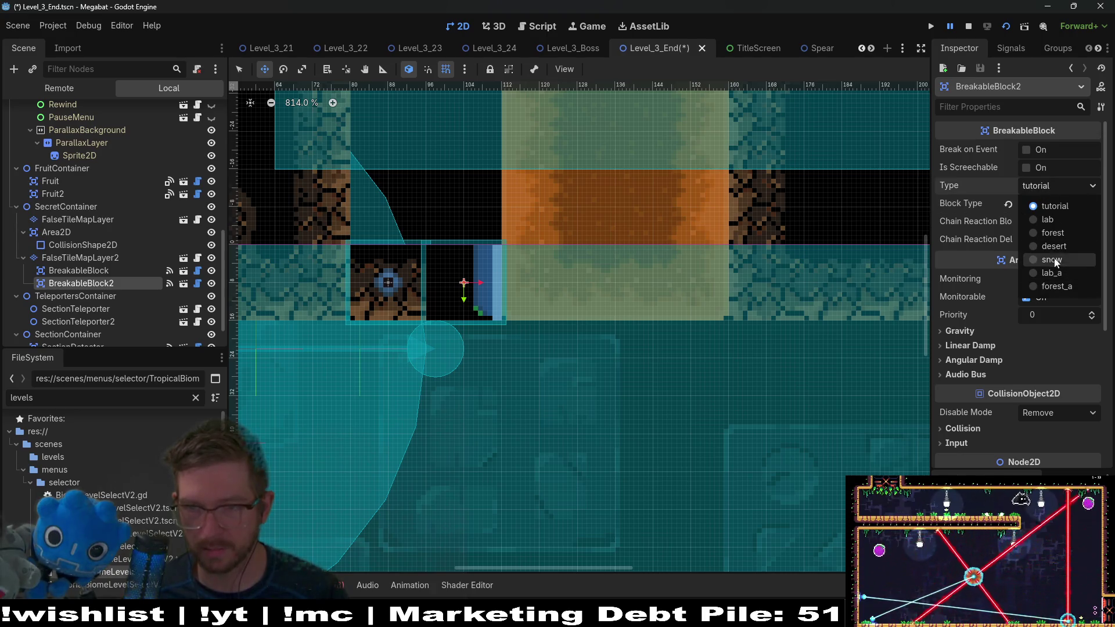
left_click(1054, 246)
left_click(1057, 203)
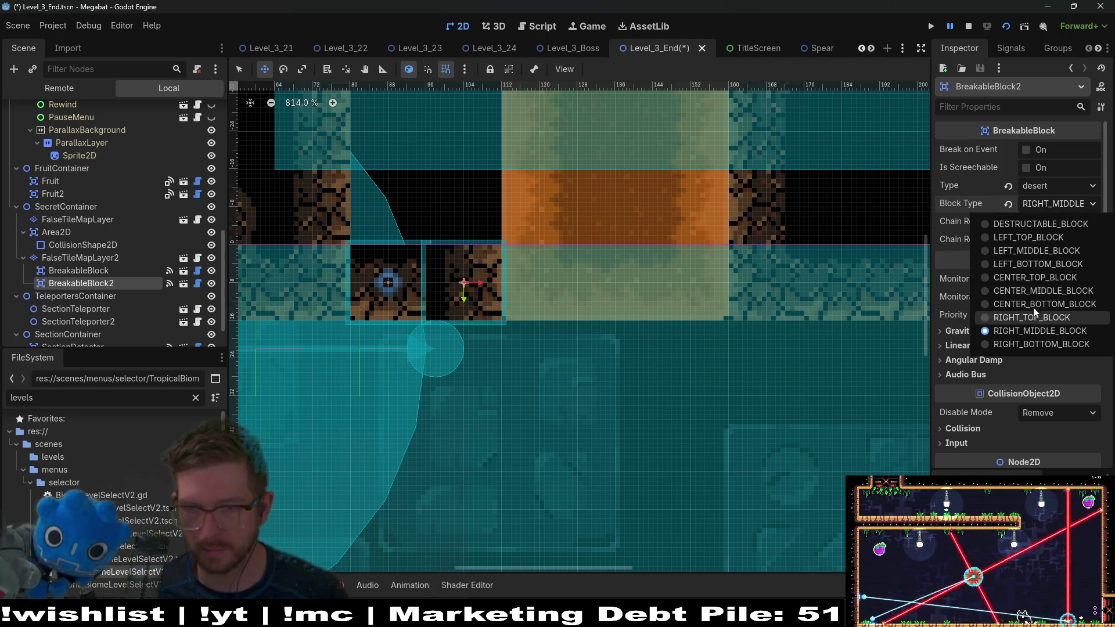
left_click(1039, 297)
left_click(1061, 209)
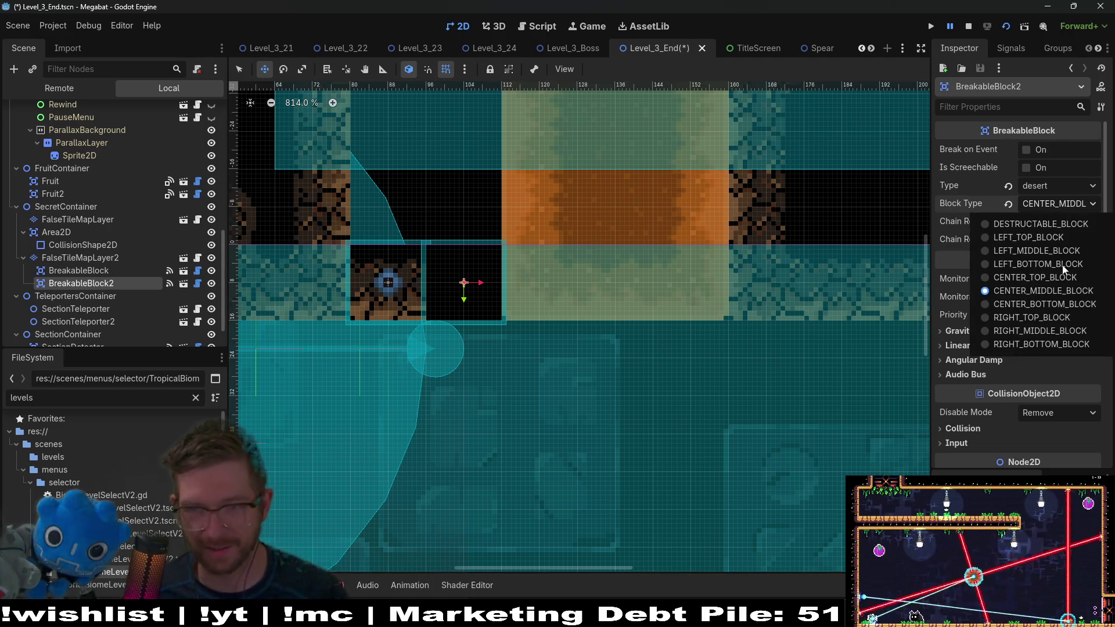
left_click(1039, 306)
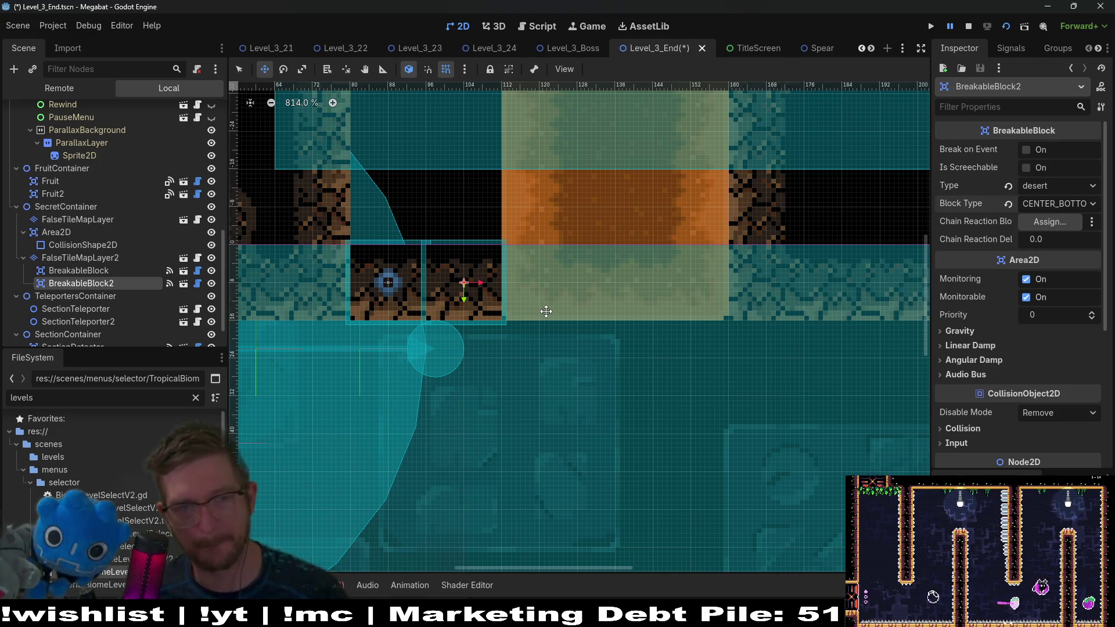
Step: Enable Break on Event for BreakableBlock2 and set BreakableBlock as its Chain Reaction block
left_click(1025, 151)
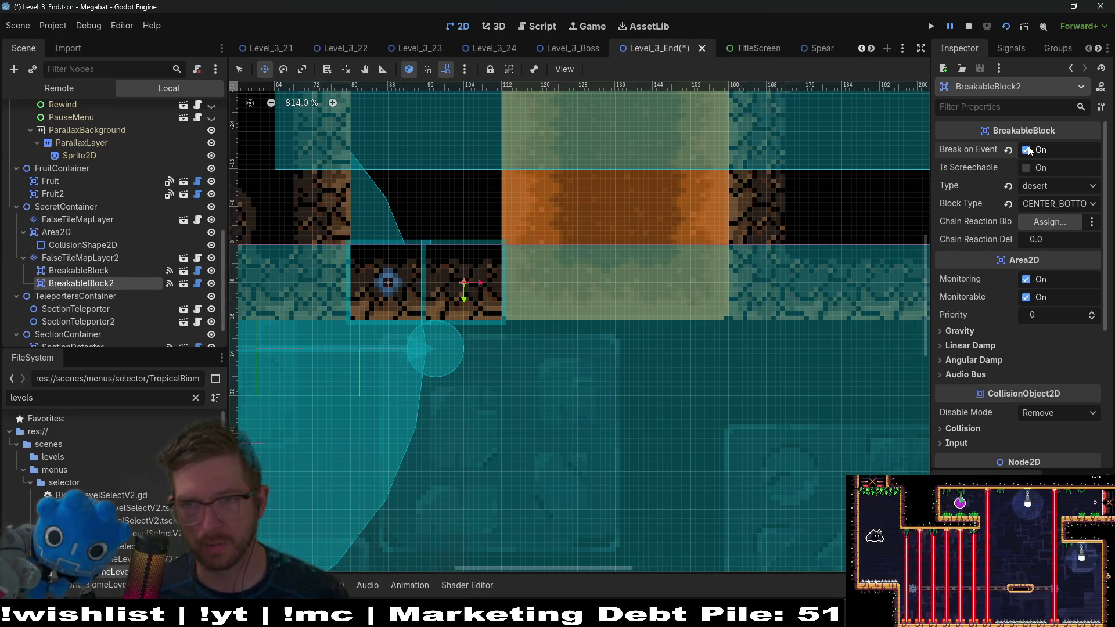
left_click(1034, 225)
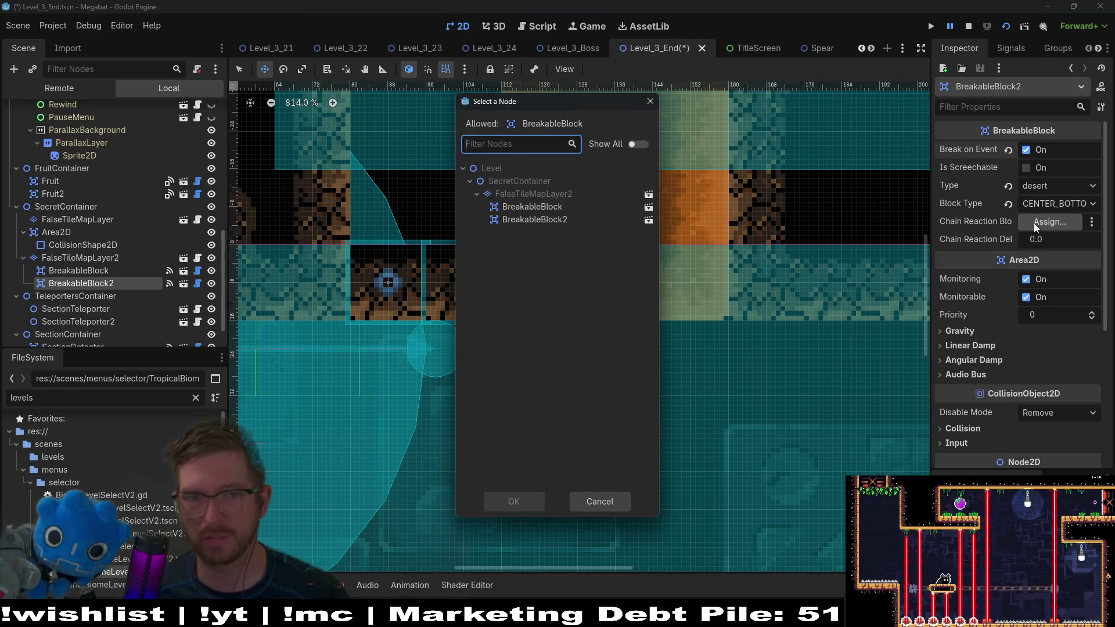
left_click(563, 208)
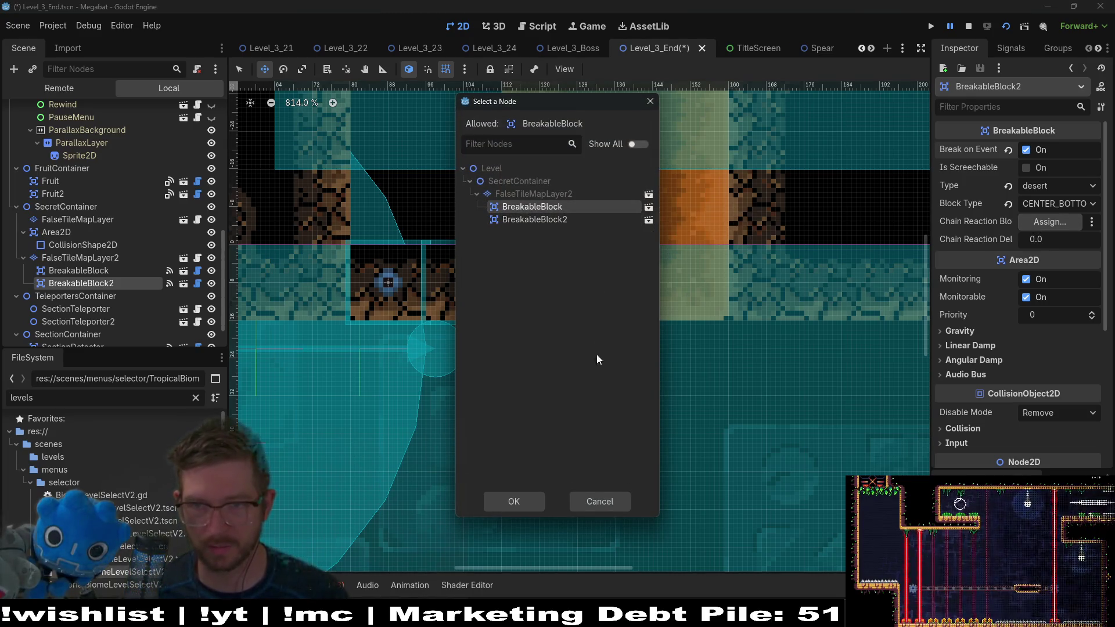
key("Return")
left_click(1074, 239)
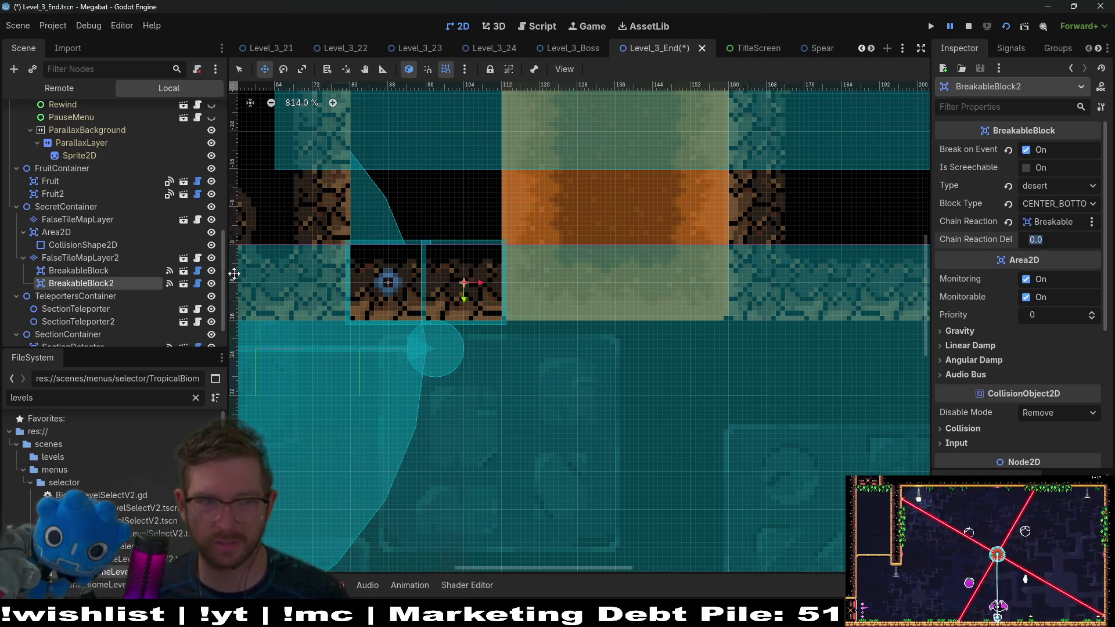
left_click(199, 282)
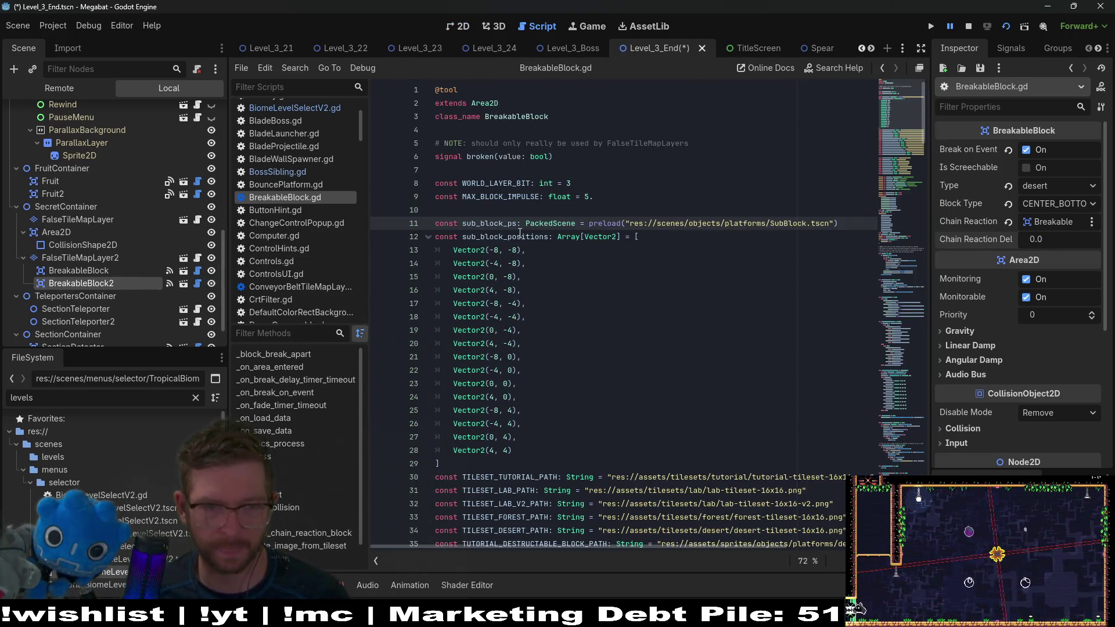
scroll(520, 232, "down", 15)
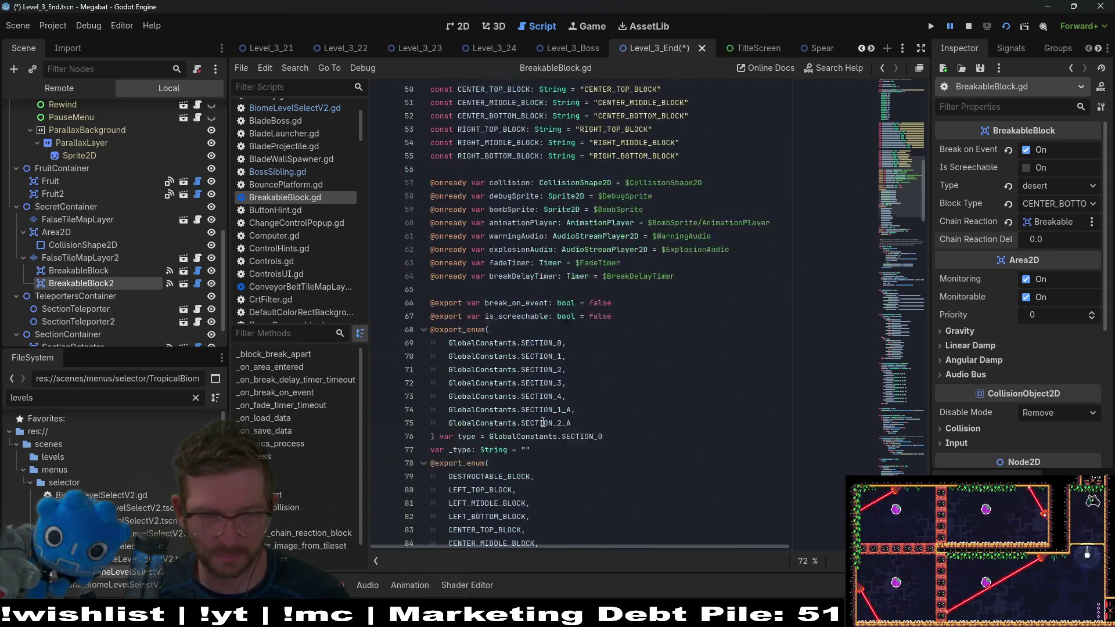
scroll(543, 422, "down", 7)
double_click(554, 381)
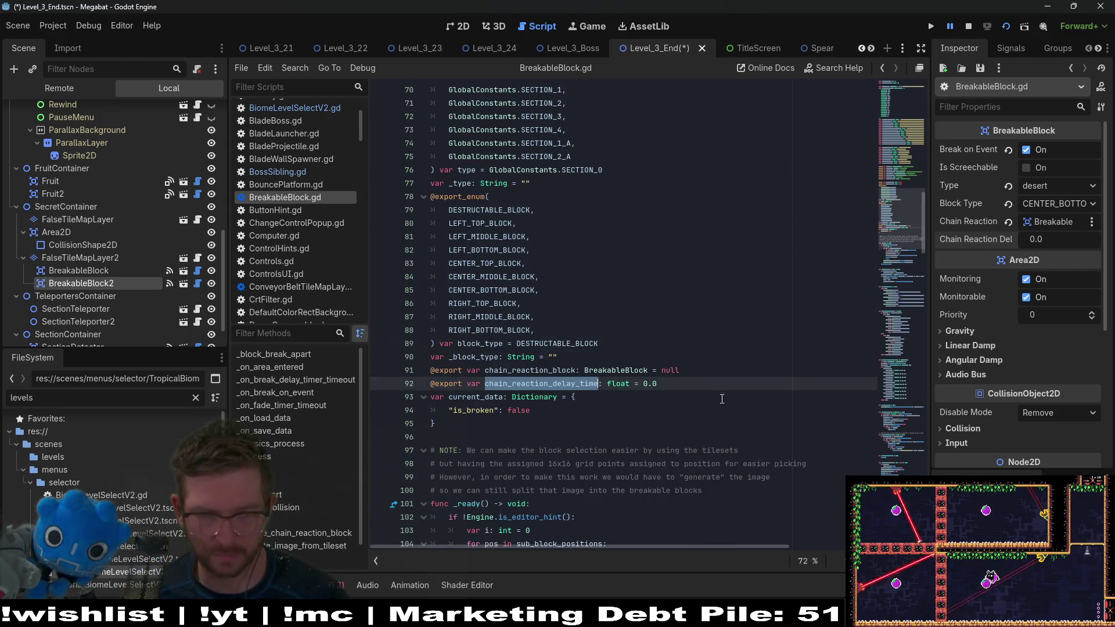
key("ctrl+f")
key("Return")
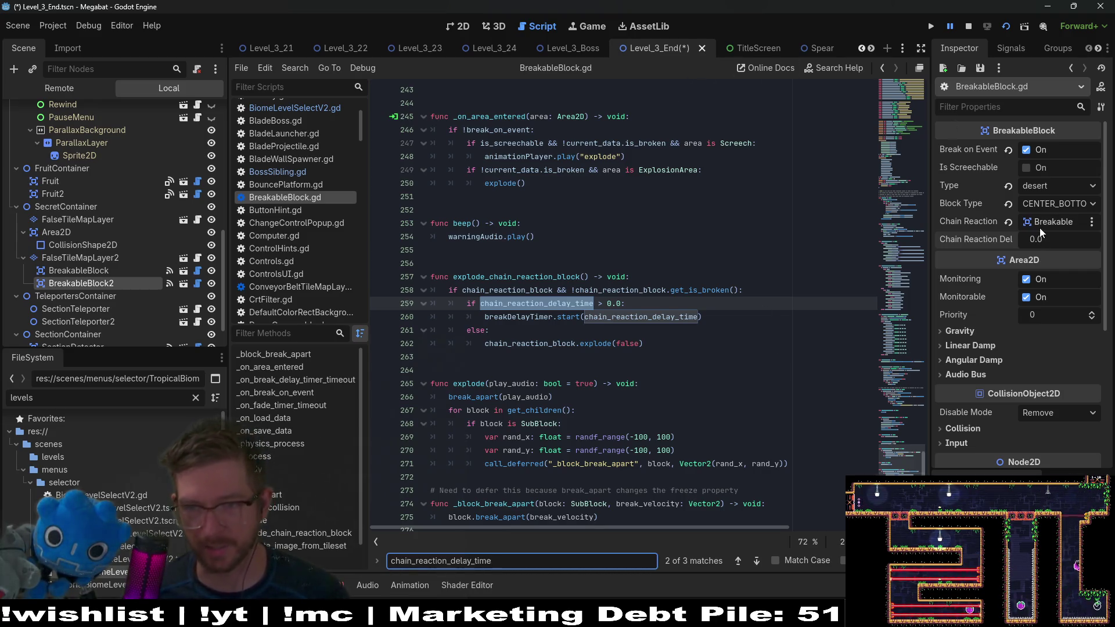
left_click(463, 26)
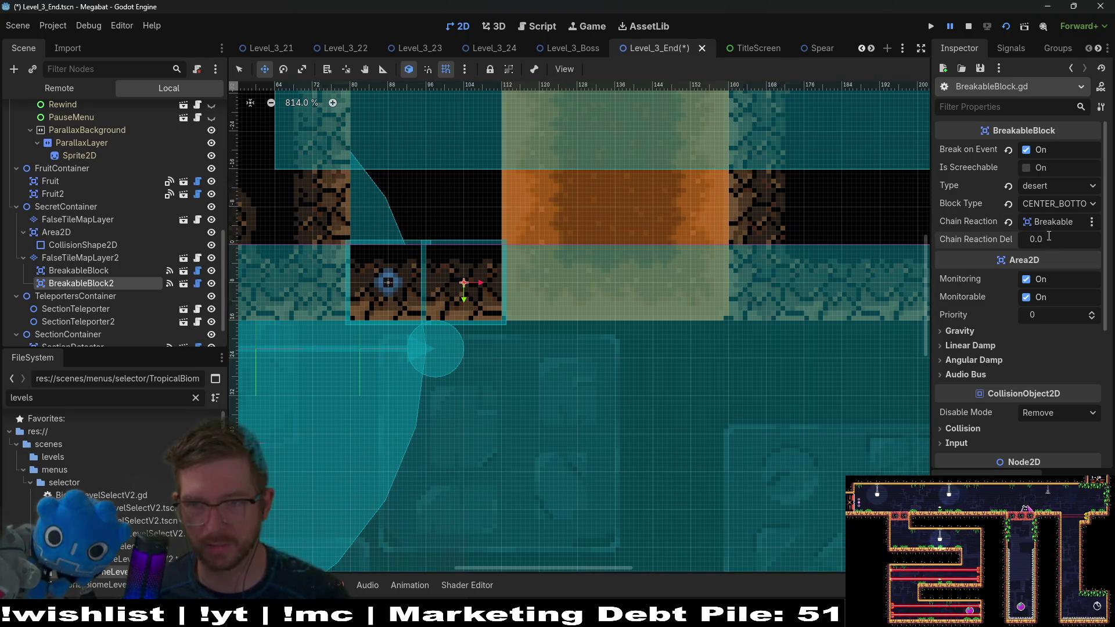
Step: Set Chain Reaction Delay to 0.5 on BreakableBlock2 and BreakableBlock
left_click(1070, 239)
type("0.5")
key("Return")
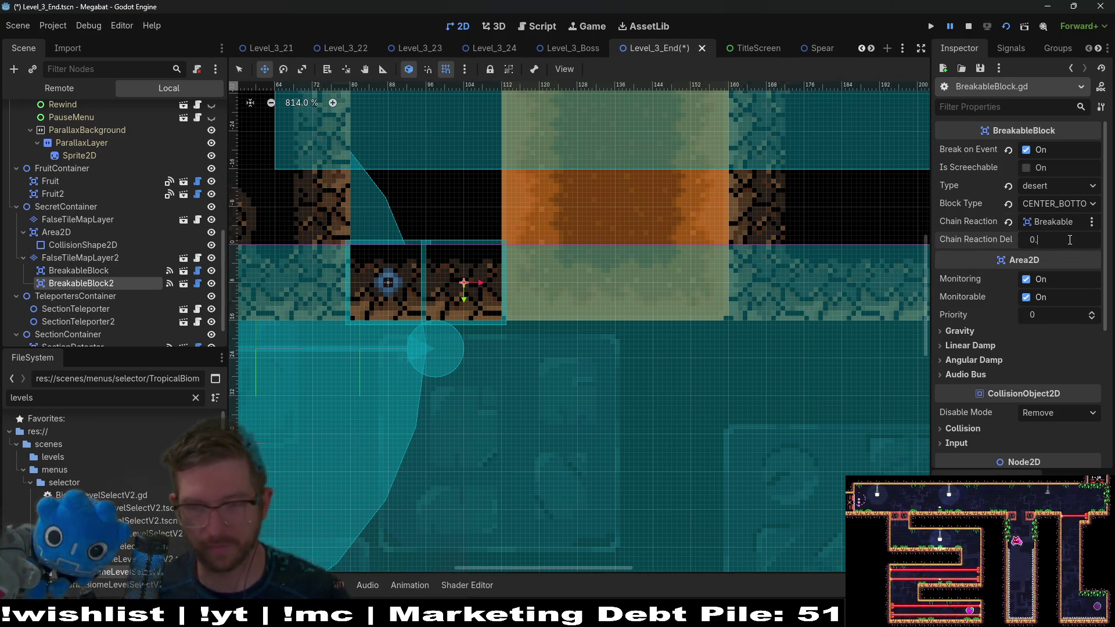
left_click(119, 272)
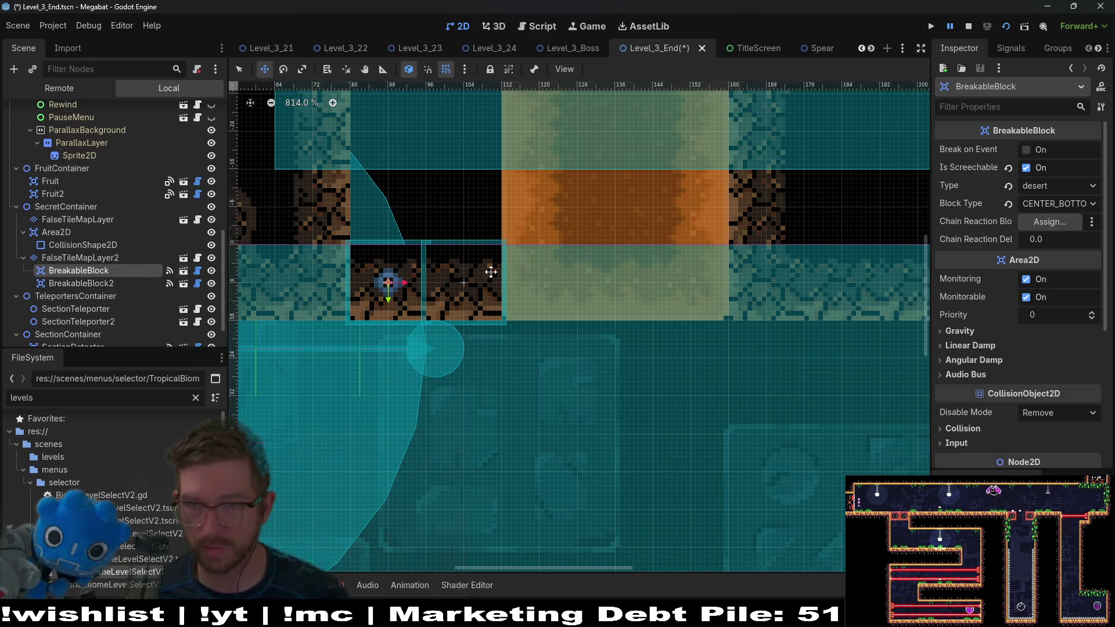
left_click(1055, 239)
type("0.5")
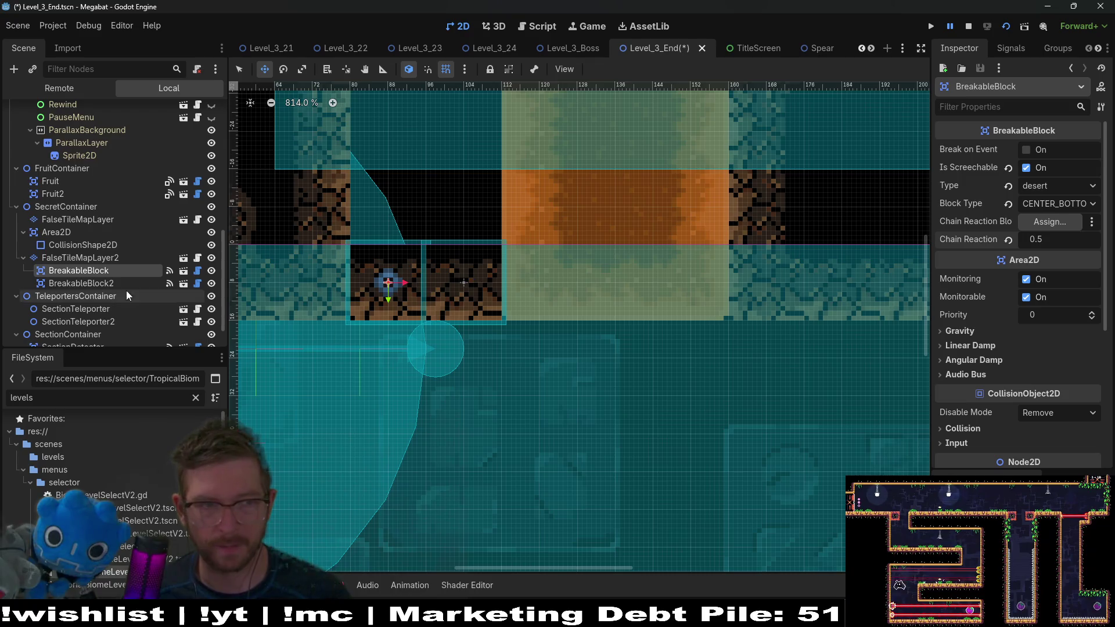
left_click(107, 283)
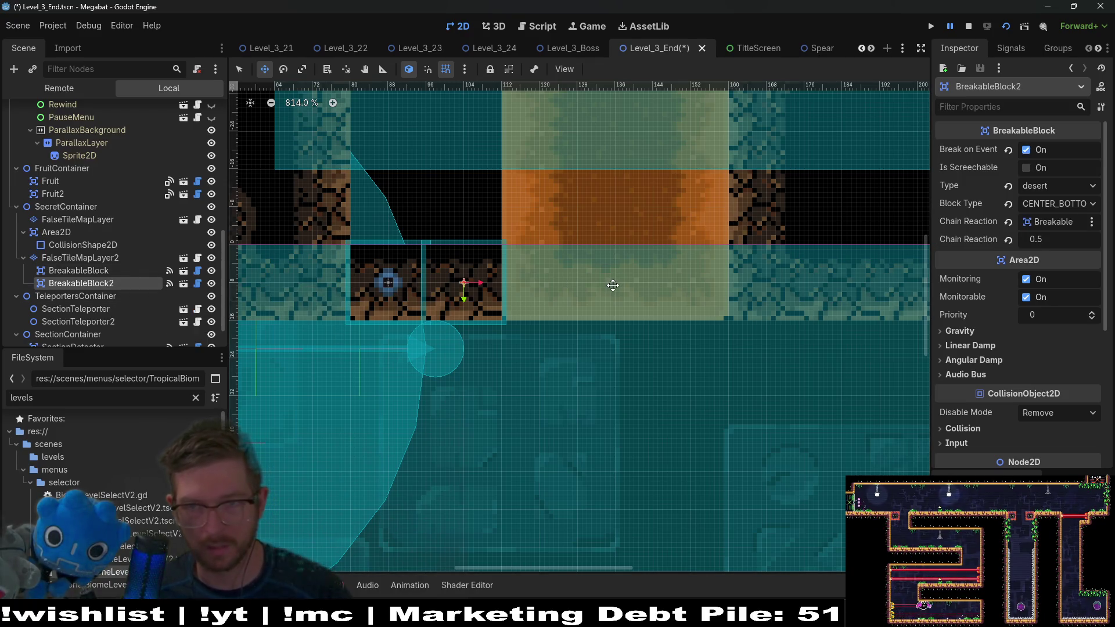
Step: Duplicate into BreakableBlock3 and BreakableBlock4, each placed beside the last and chained
key("ctrl+d")
left_click_drag(476, 286, 546, 287)
left_click(1048, 222)
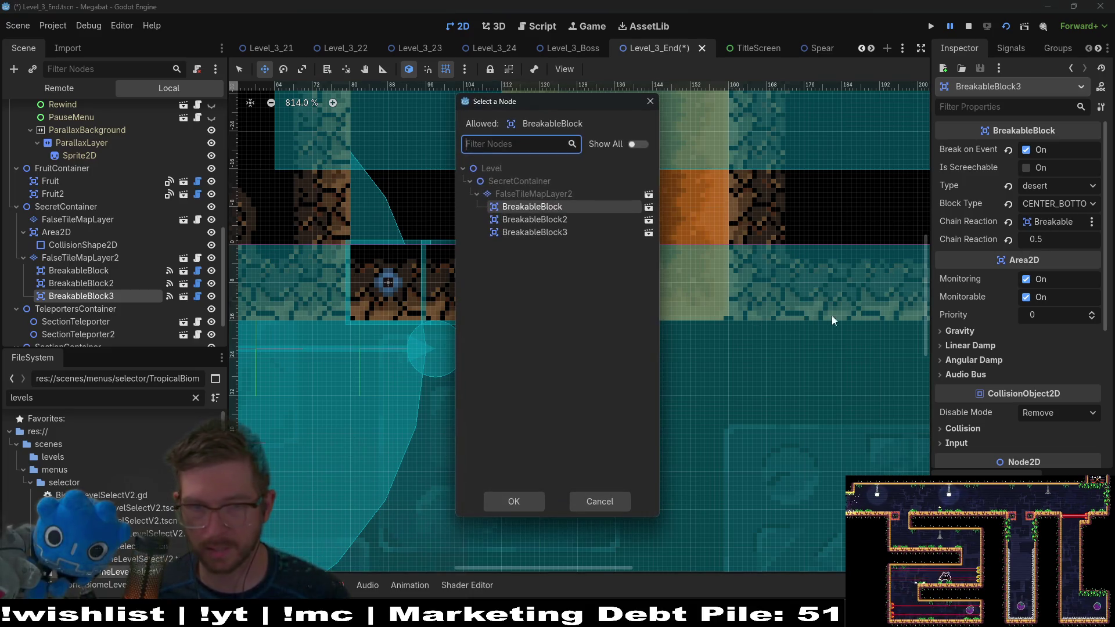
double_click(558, 231)
left_click(110, 286)
left_click(110, 295)
key("ctrl+d")
left_click_drag(539, 283, 615, 286)
left_click(1054, 222)
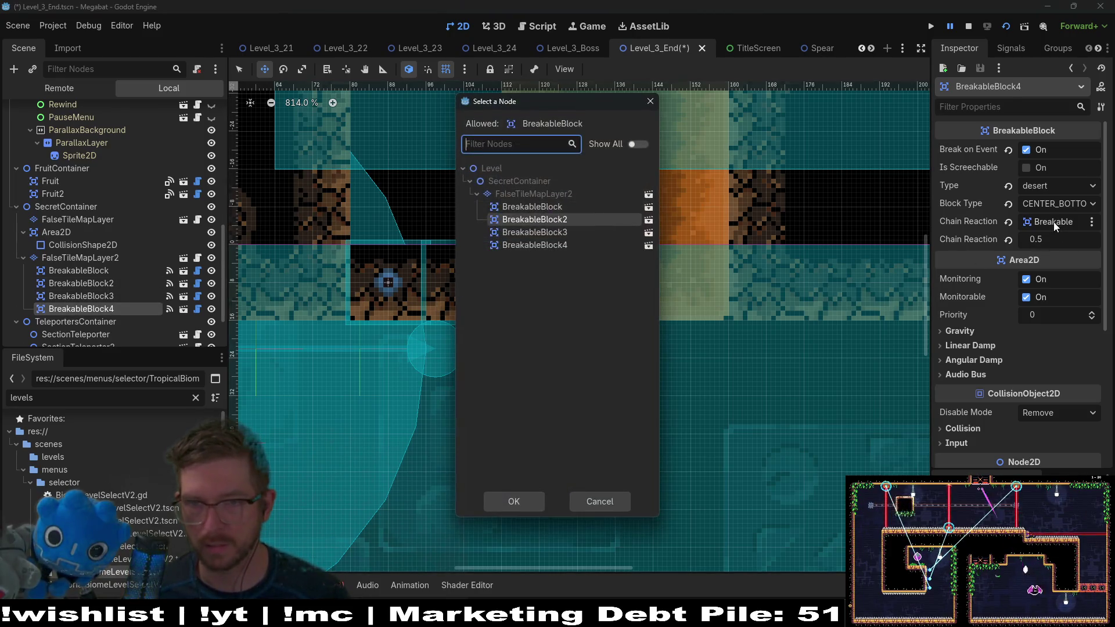
double_click(562, 243)
left_click(102, 296)
Step: Add BreakableBlock5 at the end of the row with its chain reaction assigned
left_click(102, 308)
key("ctrl+d")
left_click_drag(615, 284, 692, 291)
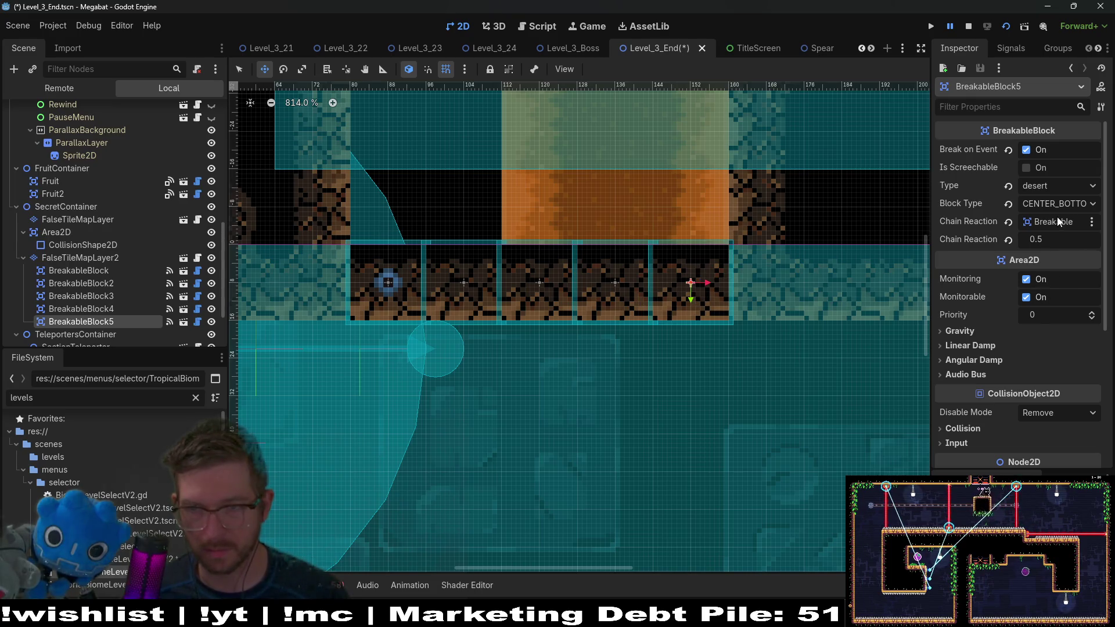
left_click(1050, 225)
double_click(548, 248)
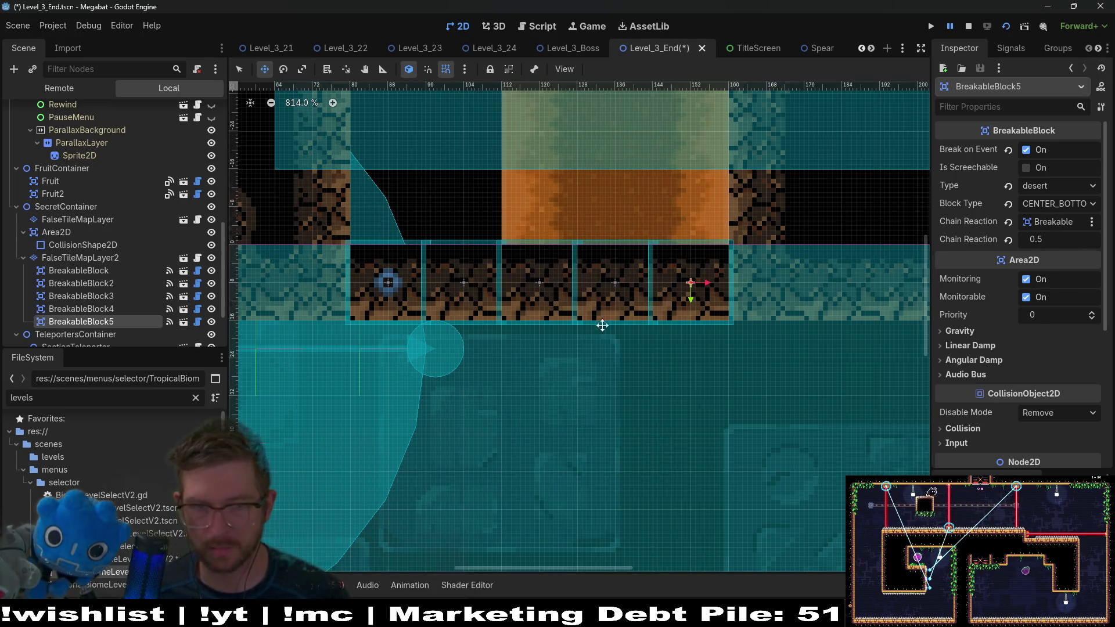
scroll(519, 254, "down", 6)
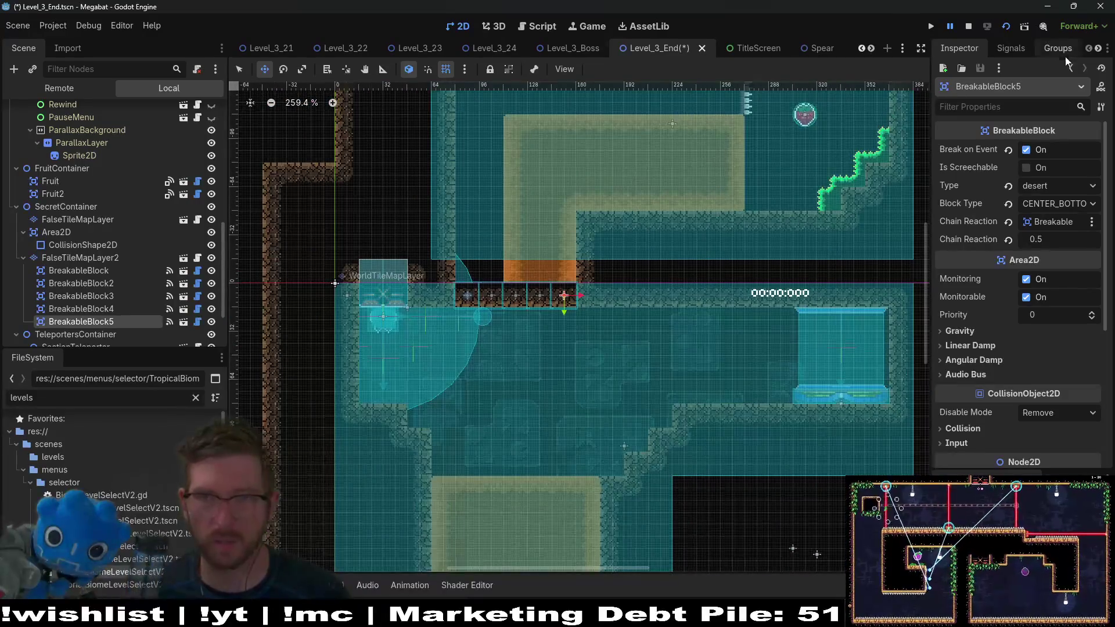
Step: Save and run the game, then move the Level_3_End tab before Level_3_Boss
left_click(1005, 27)
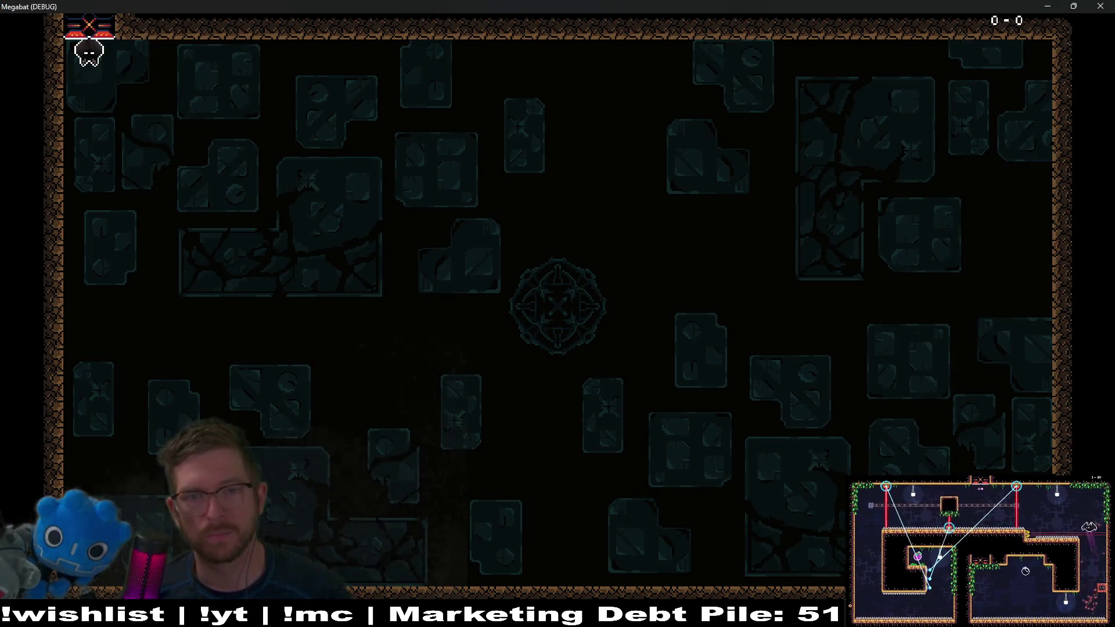
left_click(1100, 6)
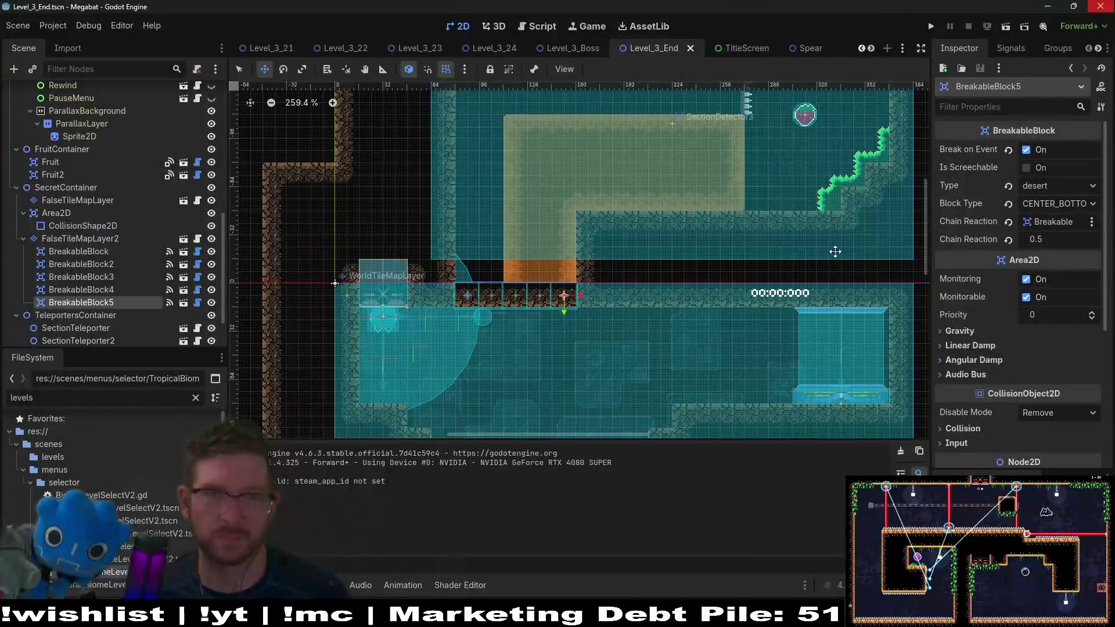
left_click(566, 51)
left_click(650, 49)
left_click_drag(651, 49, 532, 44)
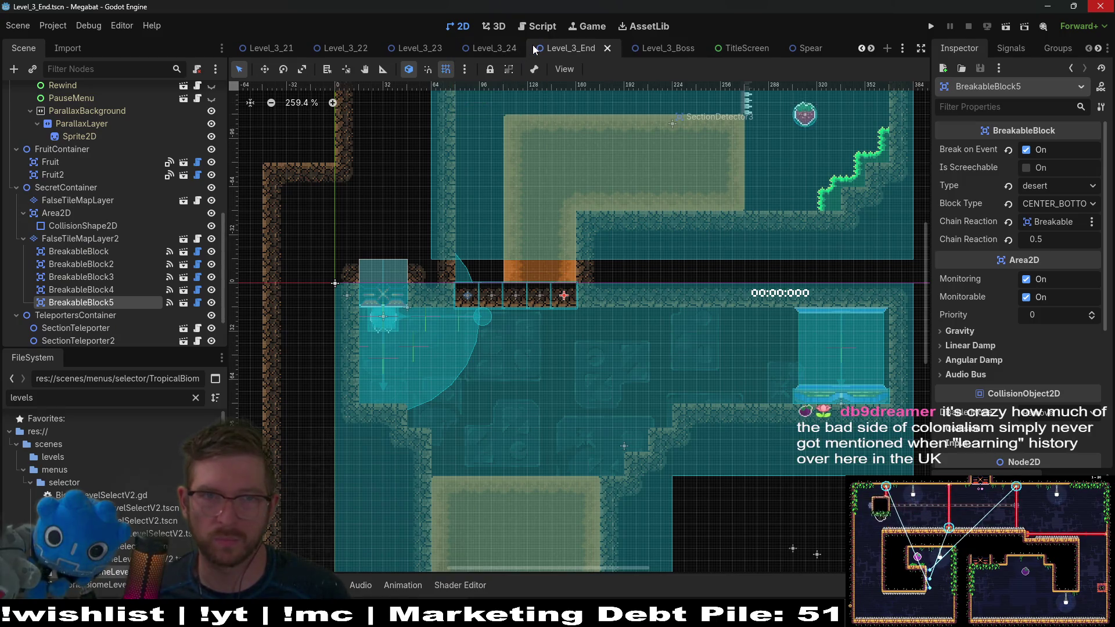
Step: Playtest Level_3_End, flying the bat down from its perch, then stop with F8
scroll(720, 192, "down", 3)
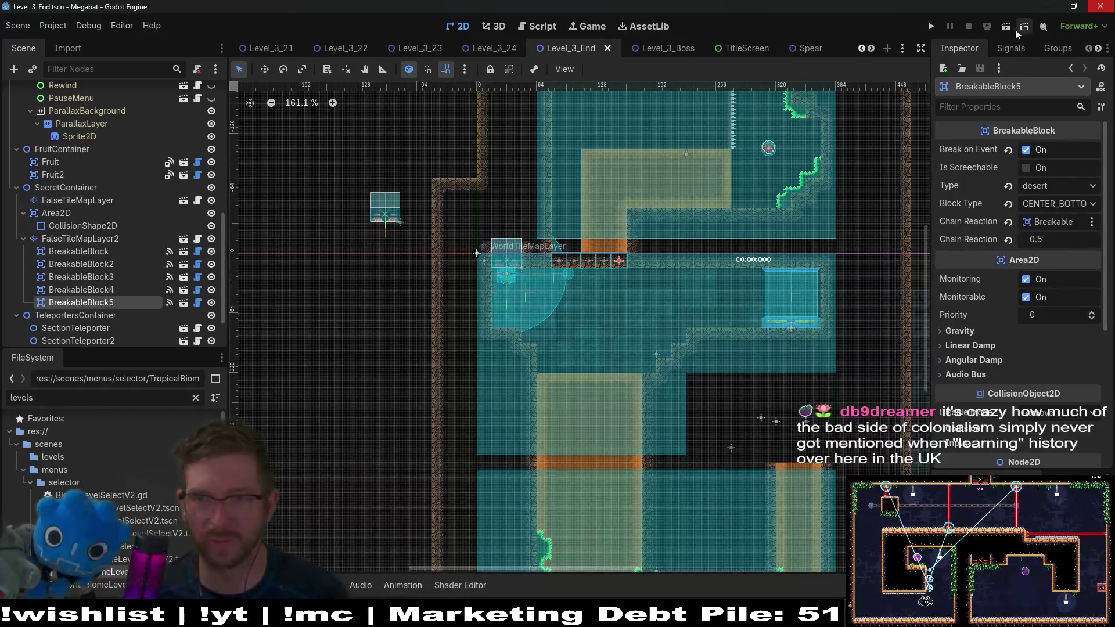
left_click(999, 25)
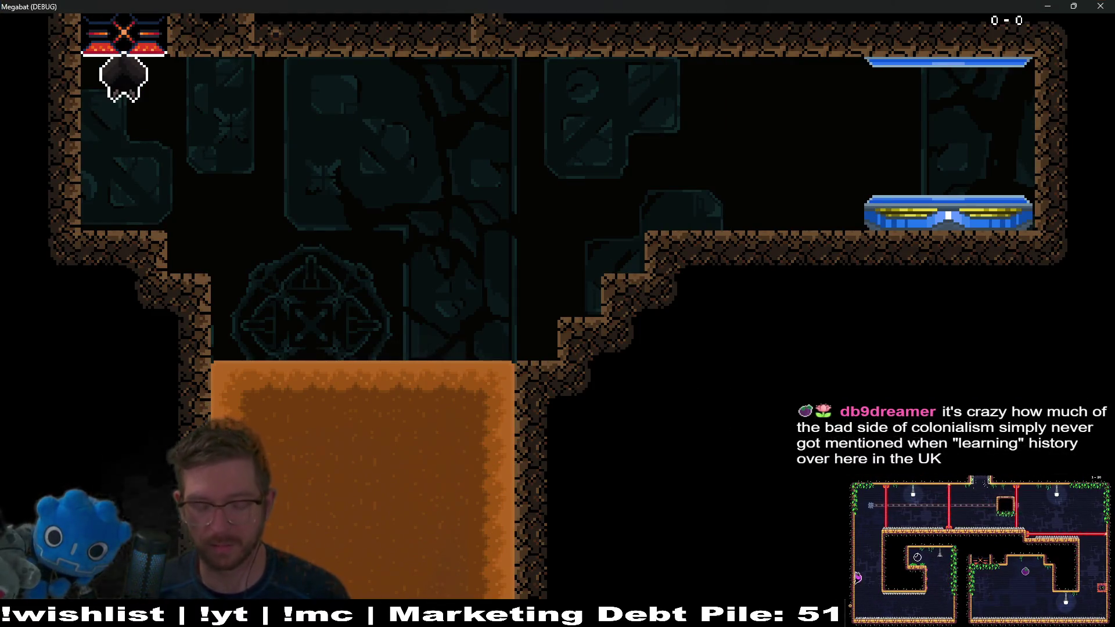
key("space")
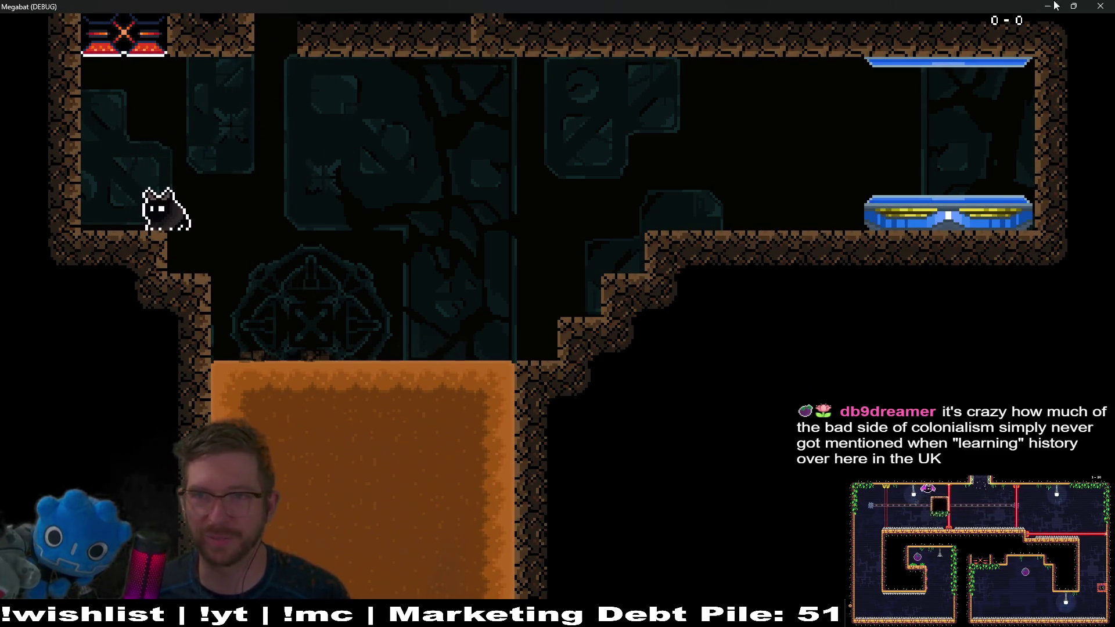
key("F8")
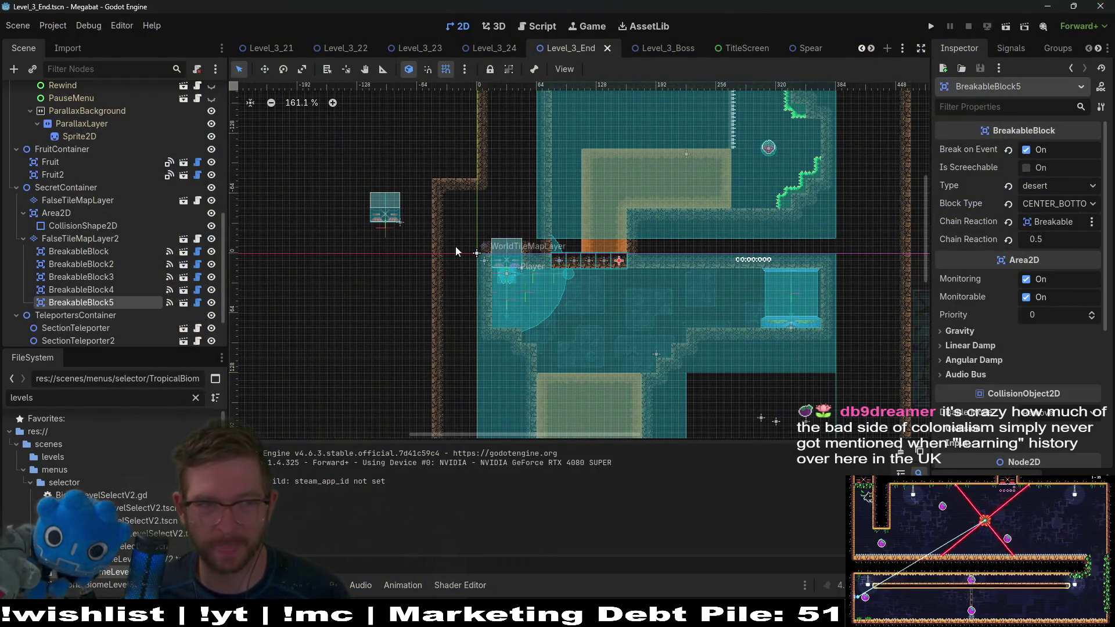
left_click(104, 248)
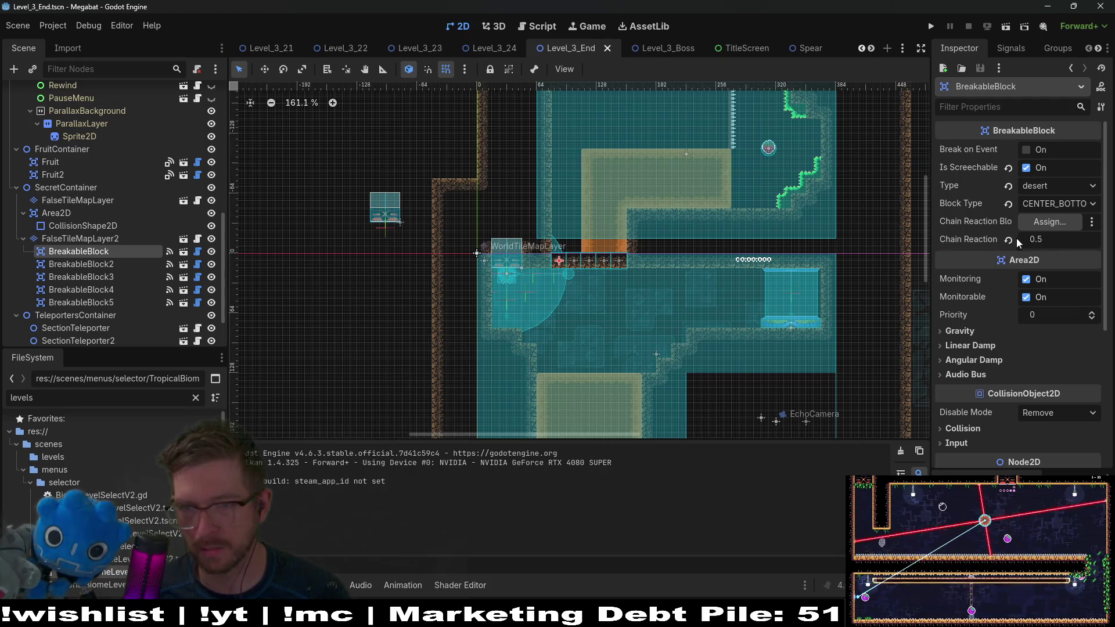
Step: Assign chain reaction targets for BreakableBlock and BreakableBlock2
left_click(1043, 221)
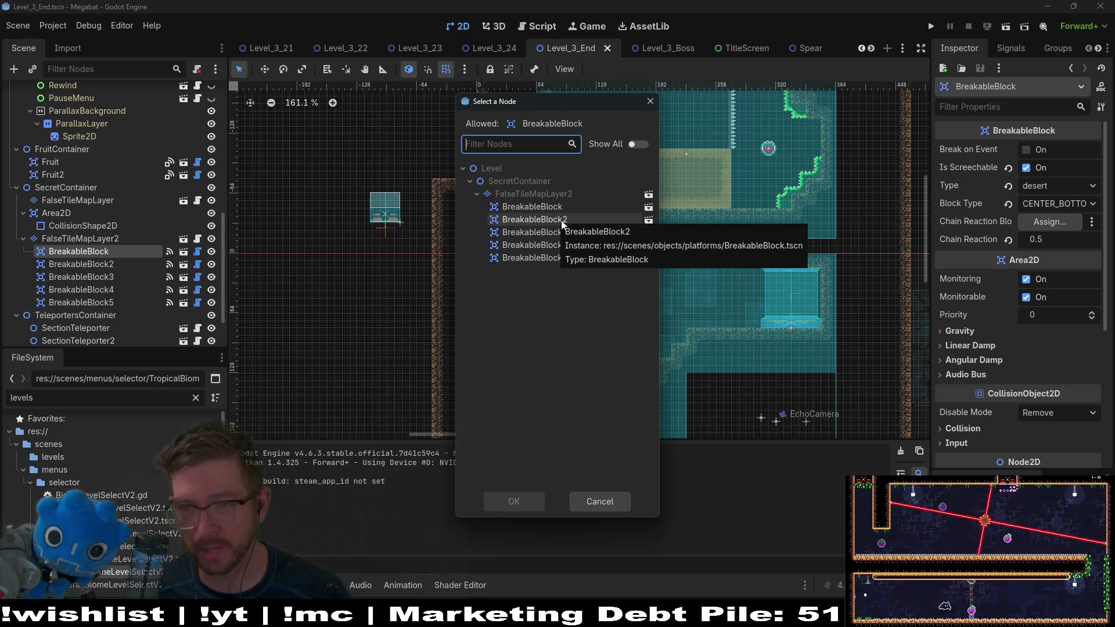
key("Escape")
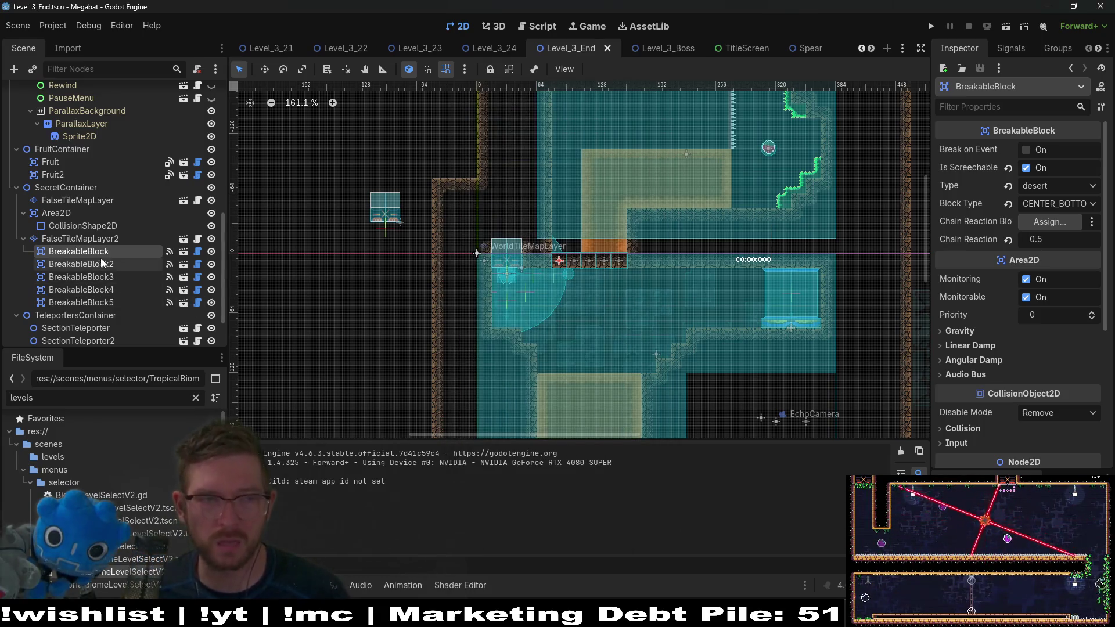
left_click(1026, 224)
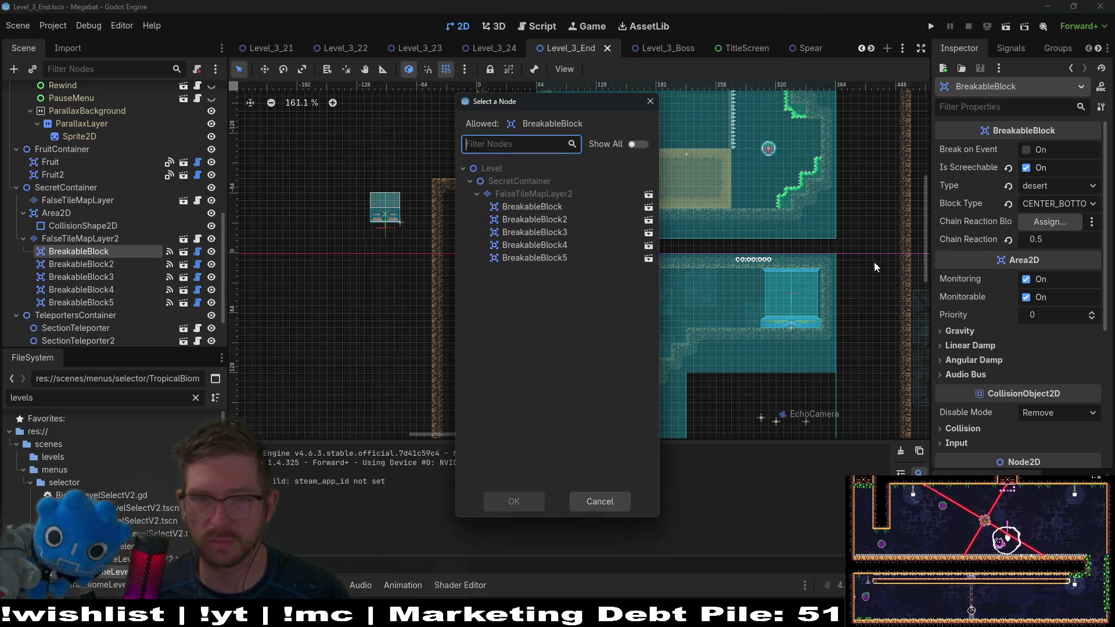
double_click(553, 221)
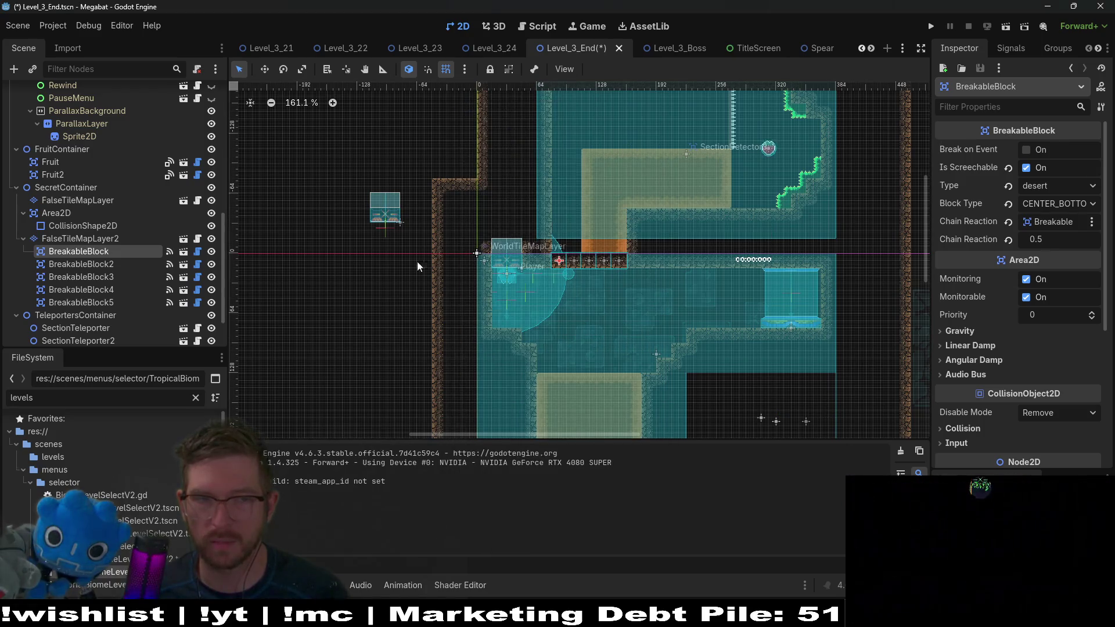
left_click(92, 265)
left_click(1023, 225)
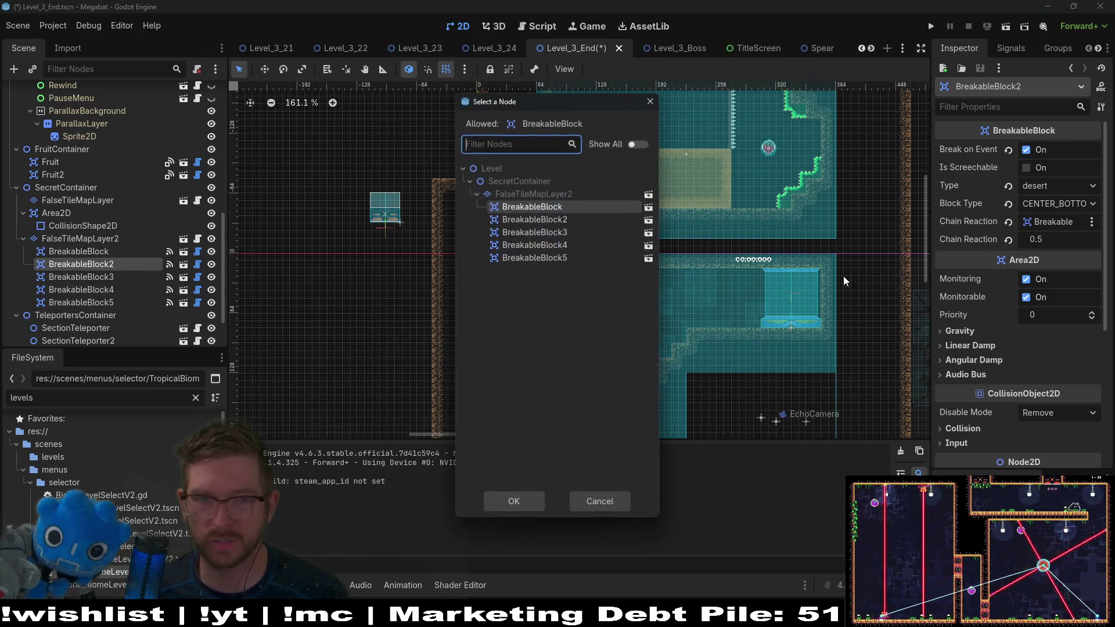
double_click(561, 230)
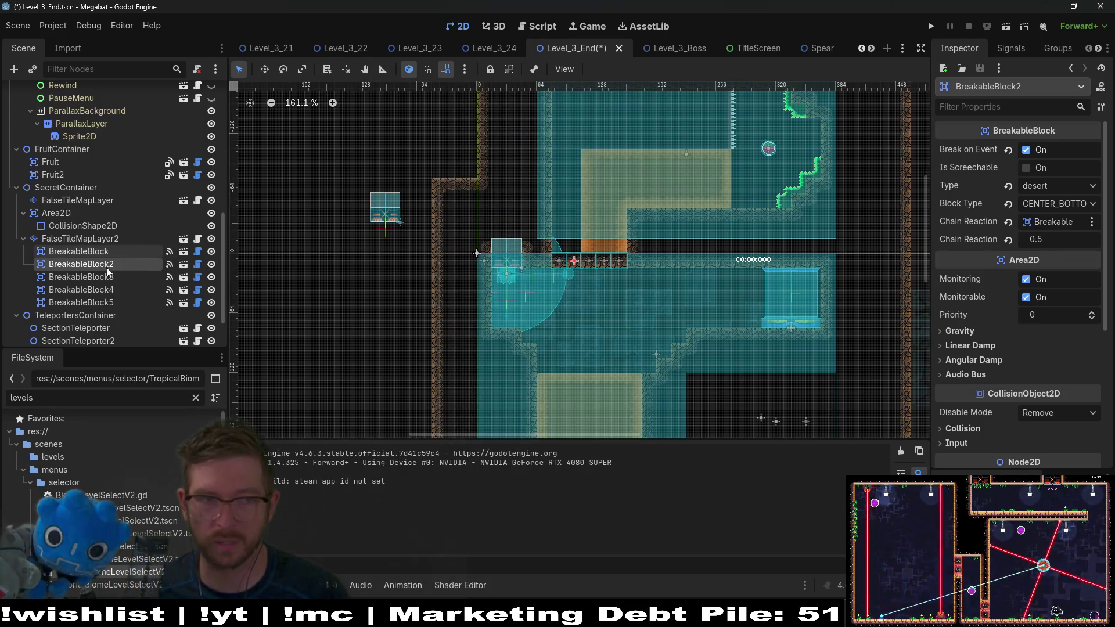
Step: Assign chain reaction targets for BreakableBlock3 and BreakableBlock4
left_click(87, 277)
left_click(1023, 225)
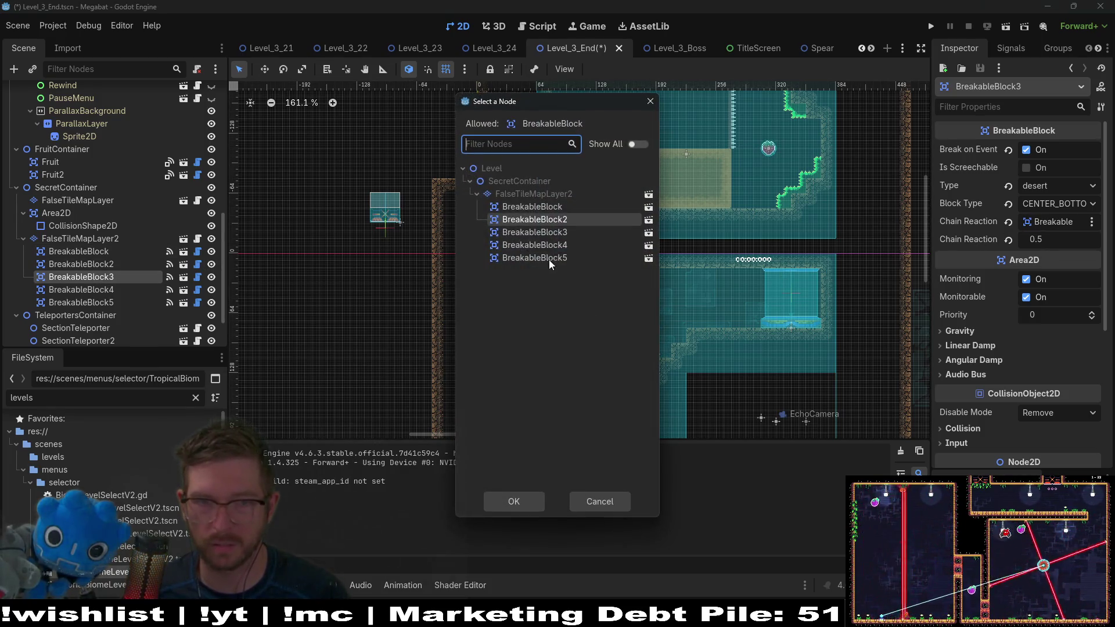
double_click(553, 243)
left_click(145, 290)
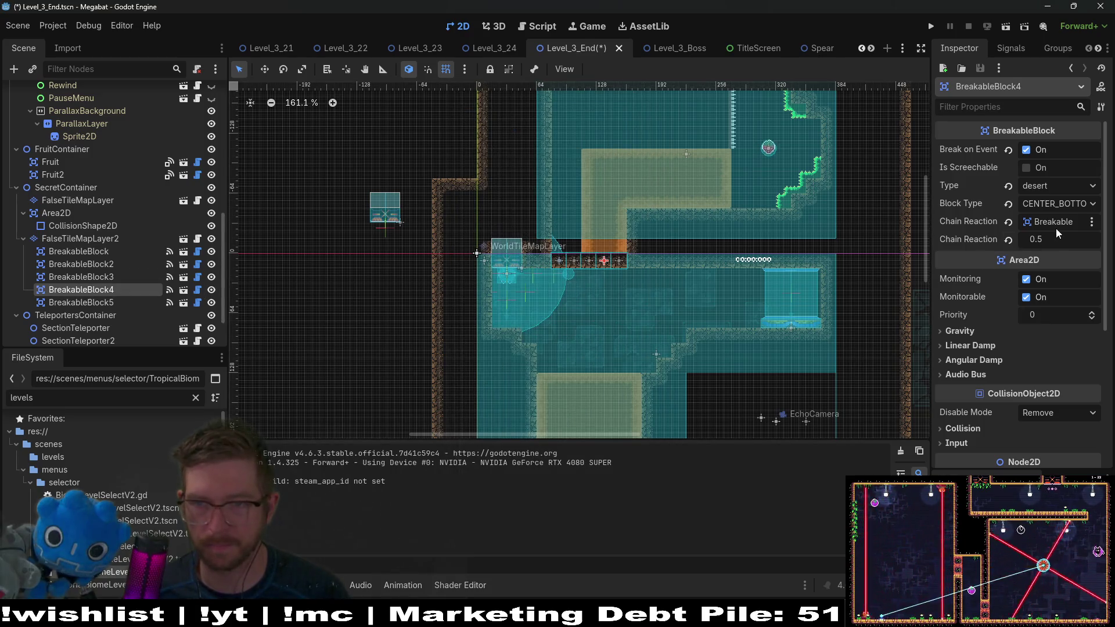
left_click(1054, 229)
double_click(558, 259)
Step: Revert BreakableBlock5's chain reaction block and 0.0 delay, then run the current scene
left_click(138, 301)
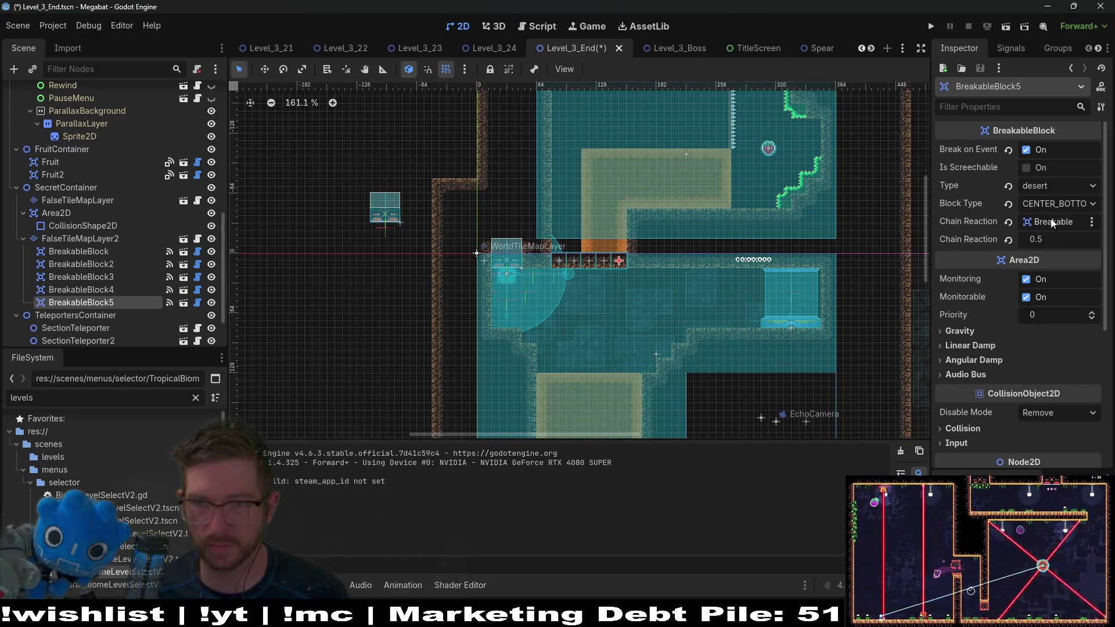
left_click(1008, 222)
left_click(1007, 239)
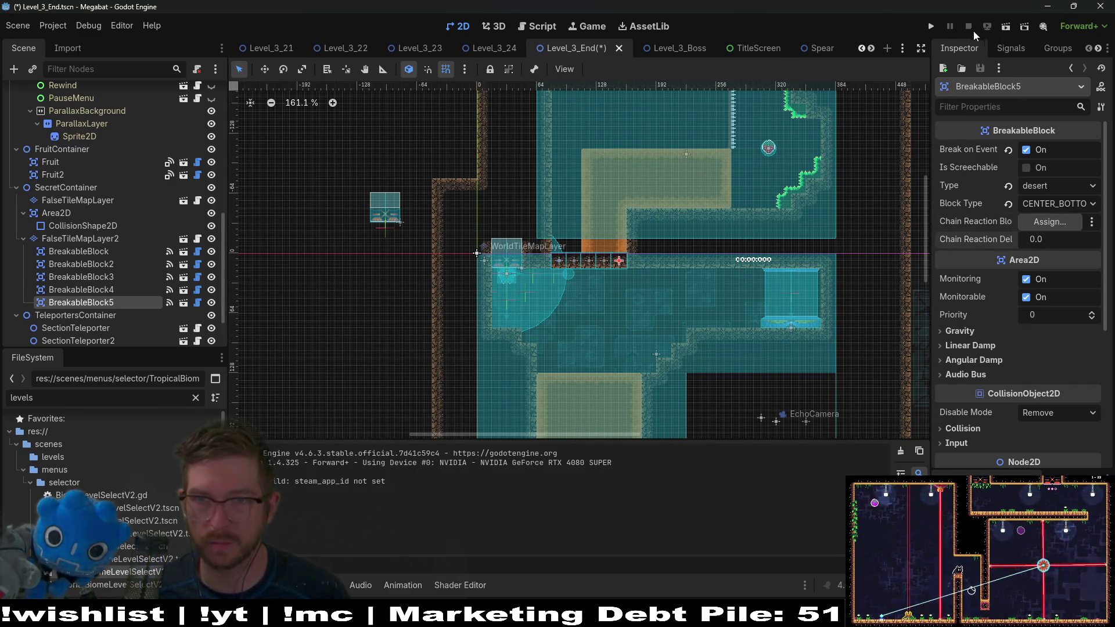
left_click(1006, 26)
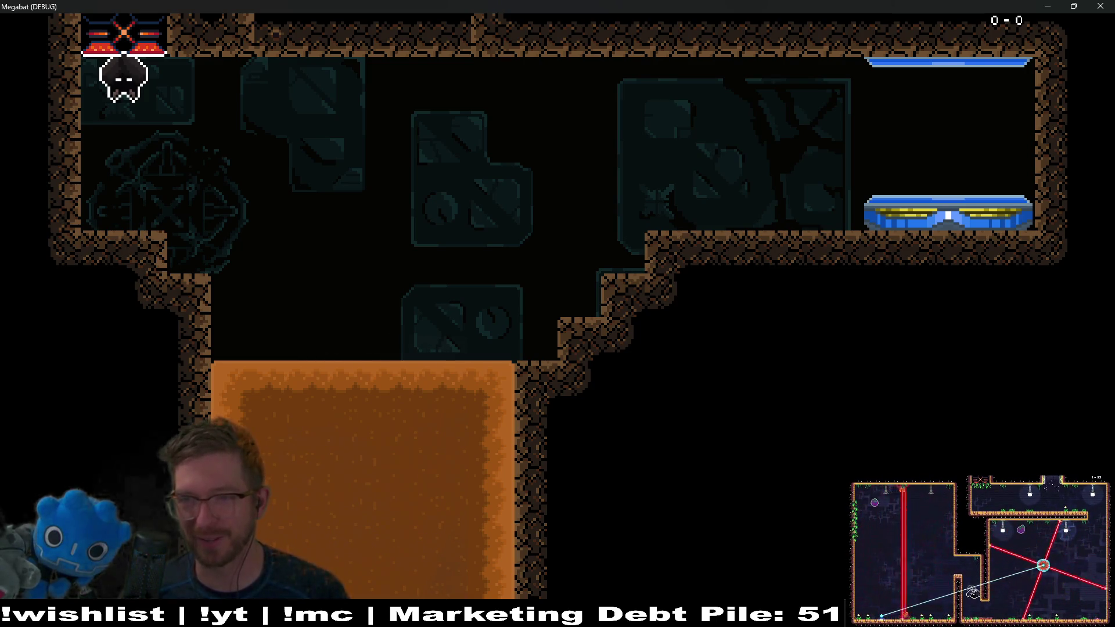
Step: Fly the bat off its perch, left then right until the ceiling blocks break, then close the game
key("space")
key("Left")
key("Right")
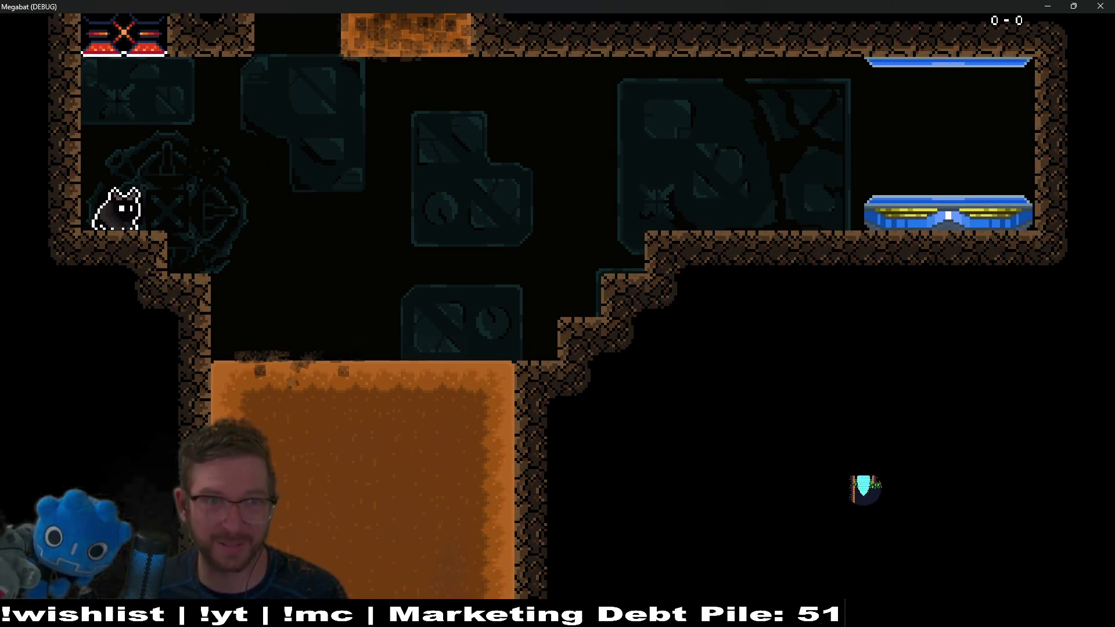
left_click(1105, 6)
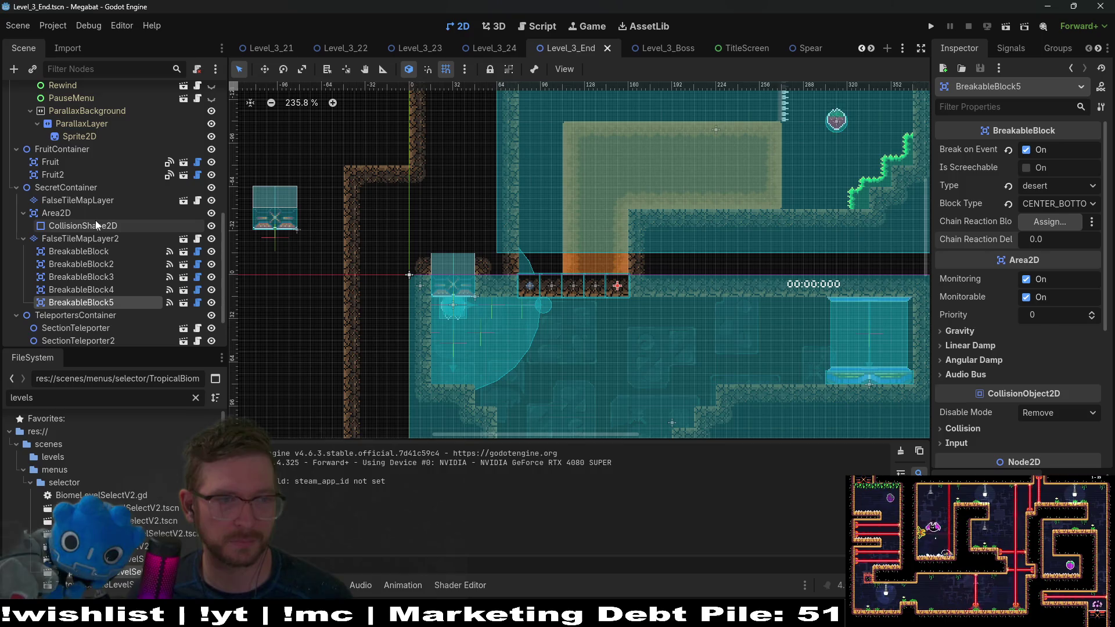
Step: Turn on Enable Collision for FalseTileMapLayer2 and open FalseTileMapLayer.gd
left_click(94, 201)
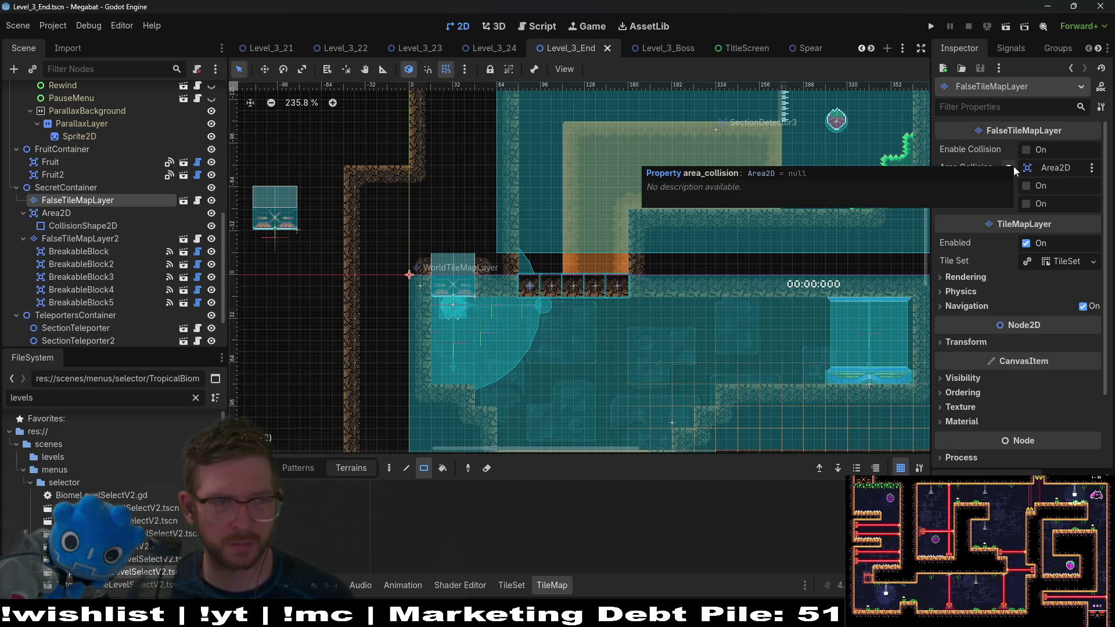
left_click(104, 238)
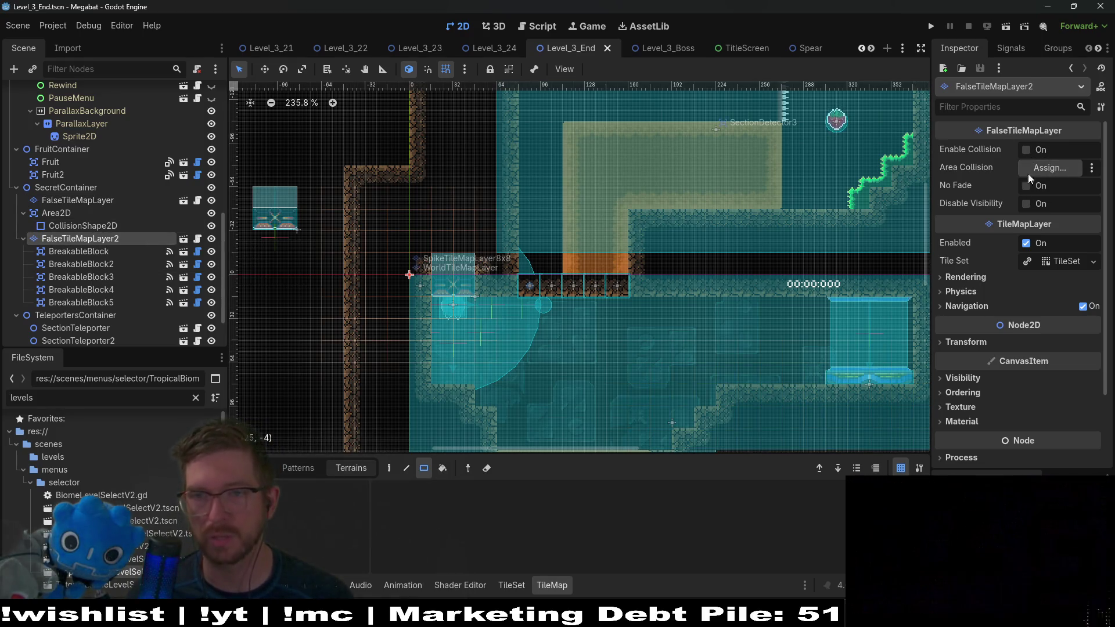
left_click(1026, 150)
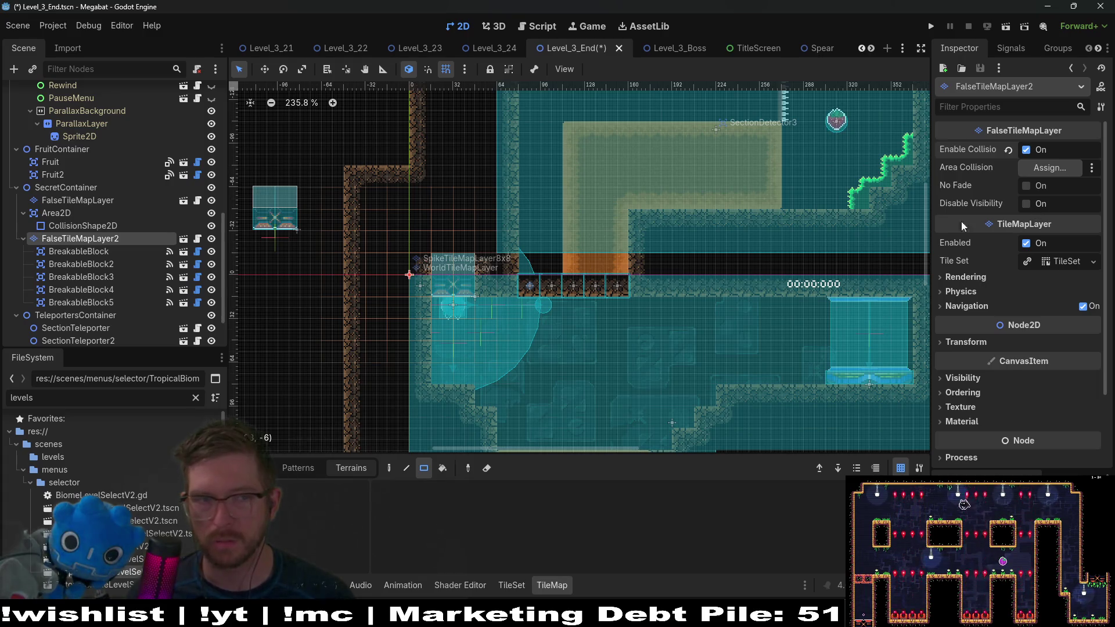
left_click(197, 239)
scroll(591, 245, "up", 12)
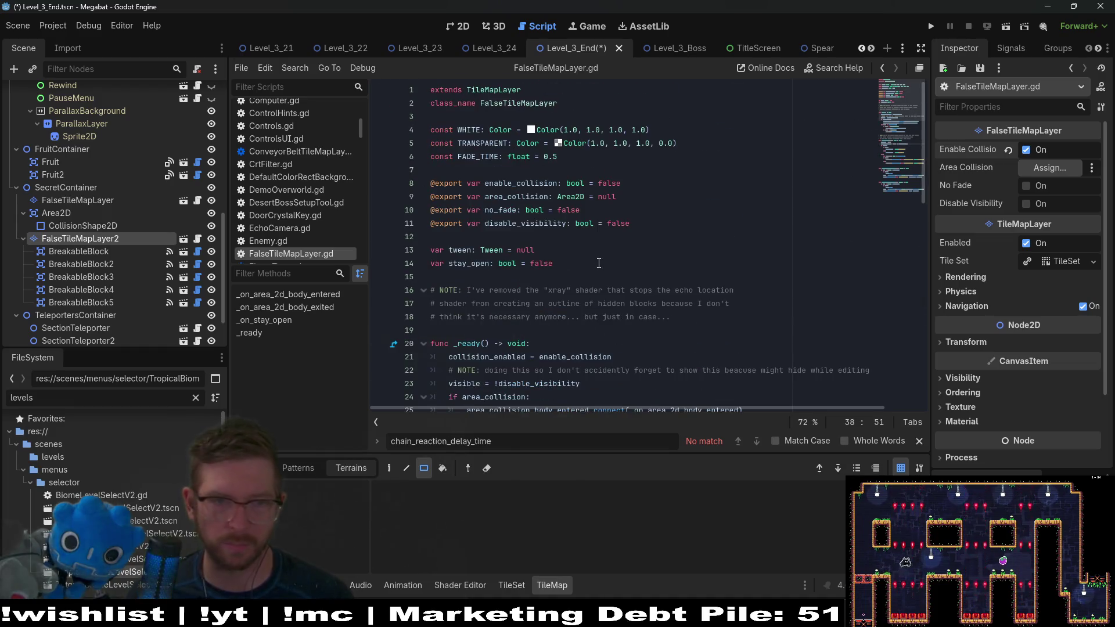
Step: Review the _ready() code in FalseTileMapLayer.gd, then go back to the 2D level view
scroll(633, 276, "down", 4)
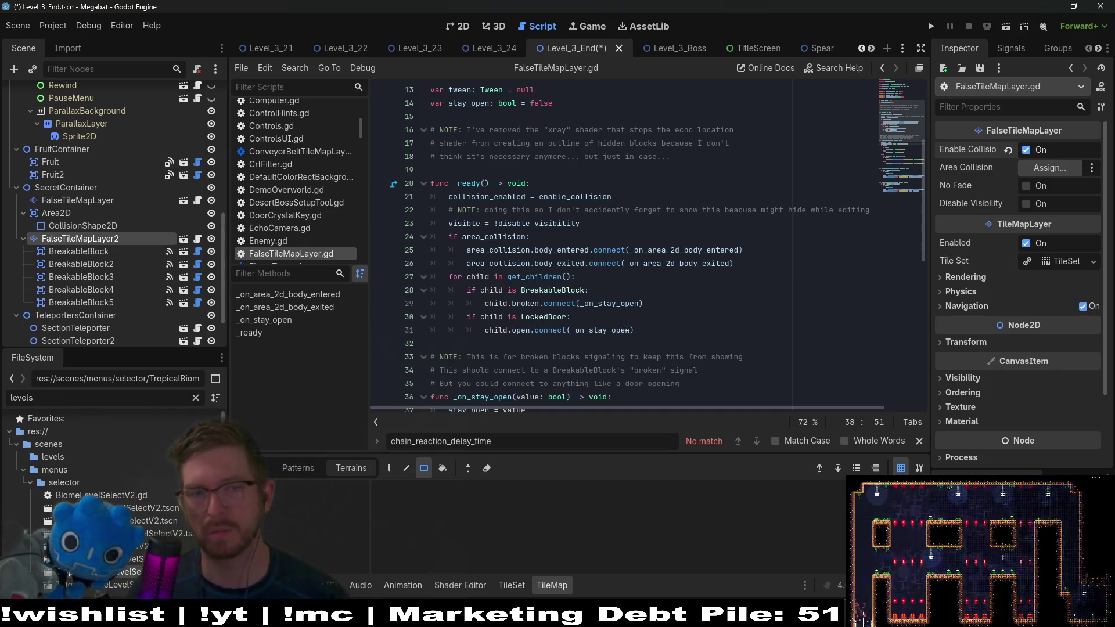
left_click(454, 32)
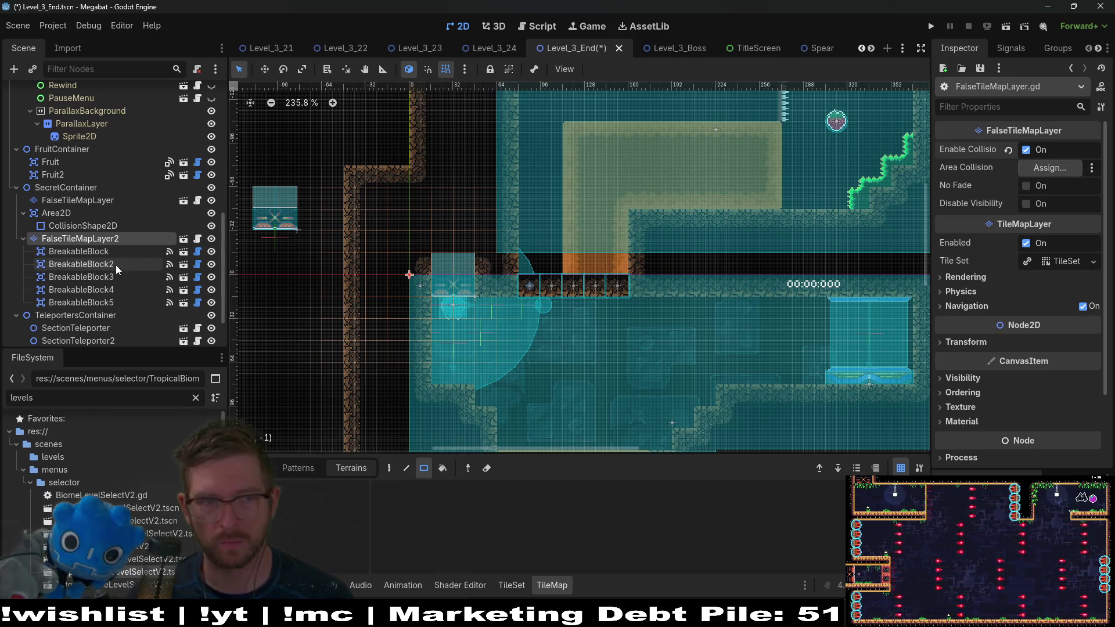
left_click(87, 251)
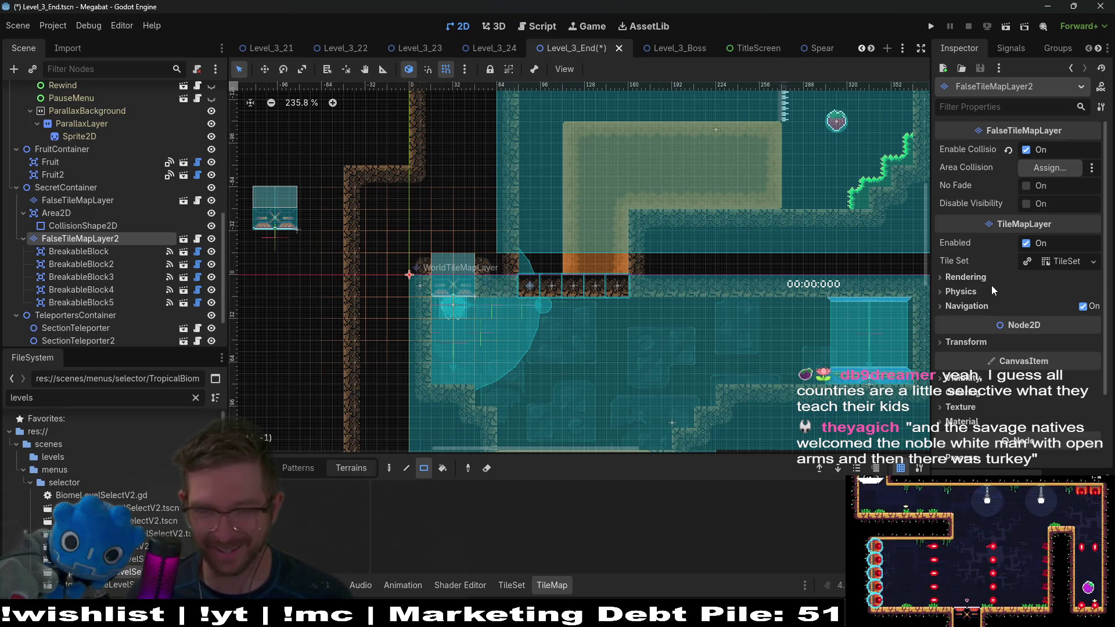
Step: Select FalseTileMapLayer2 and pick a false_desert tile in the TileMap panel
left_click(100, 249)
left_click(93, 239)
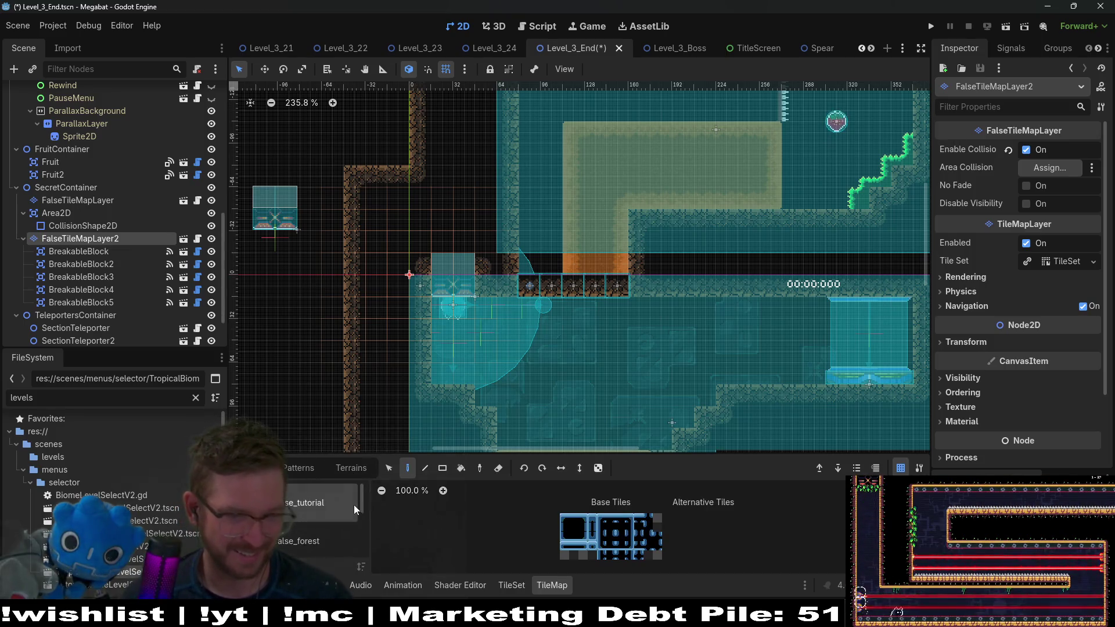
scroll(326, 545, "down", 3)
scroll(324, 542, "up", 1)
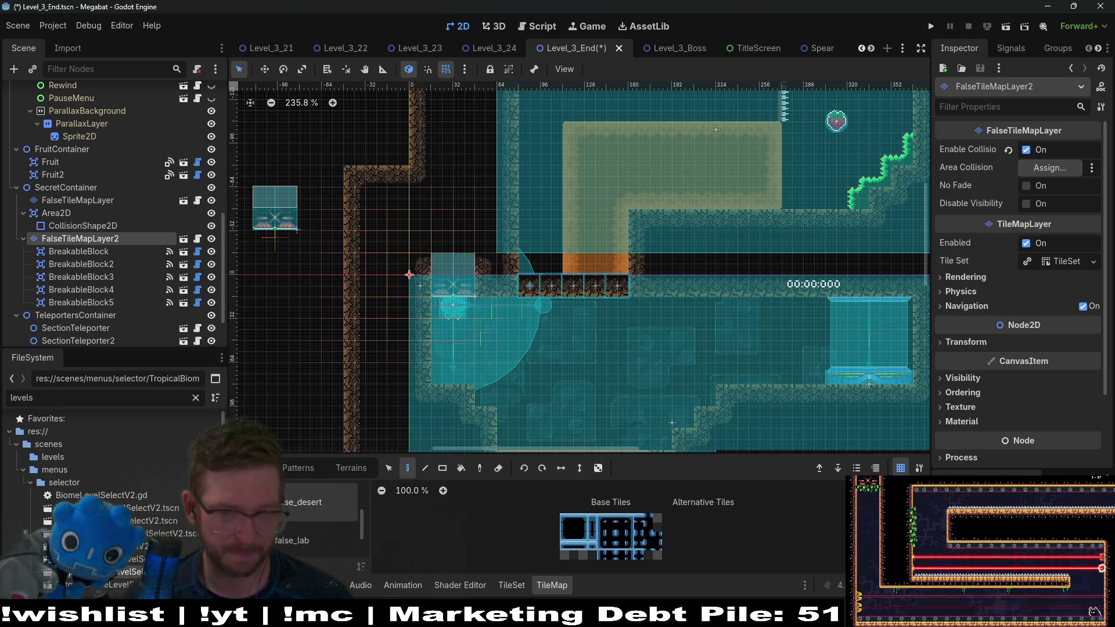
left_click(316, 502)
left_click(569, 524)
Step: Paint false_desert tiles along the row beside the blocks, up the tunnel, and left of them
scroll(545, 276, "up", 3)
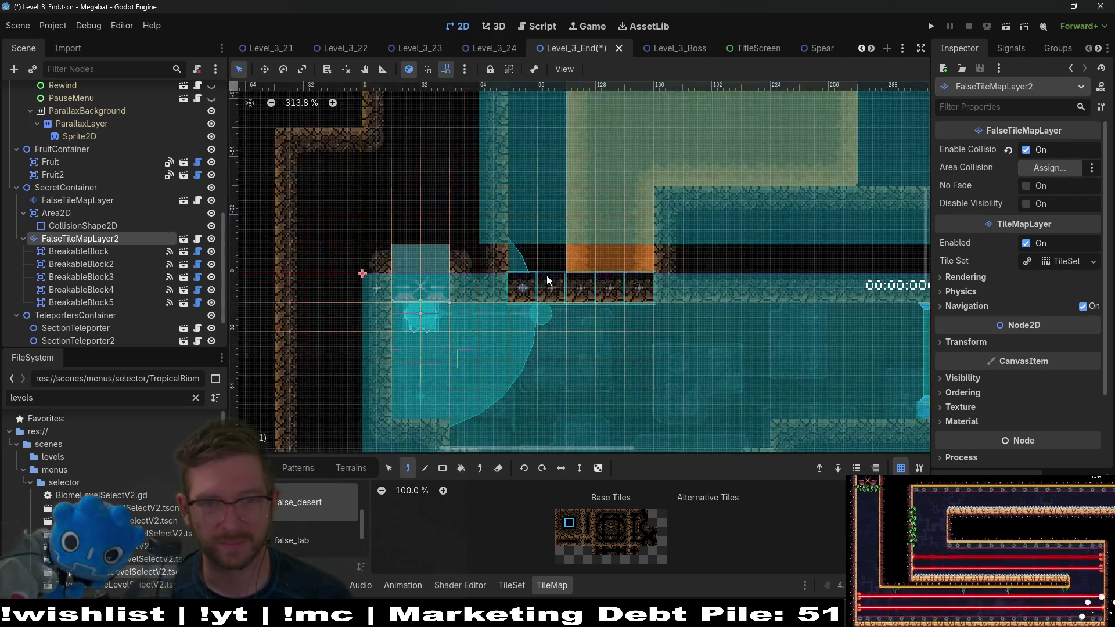
left_click_drag(501, 258, 610, 257)
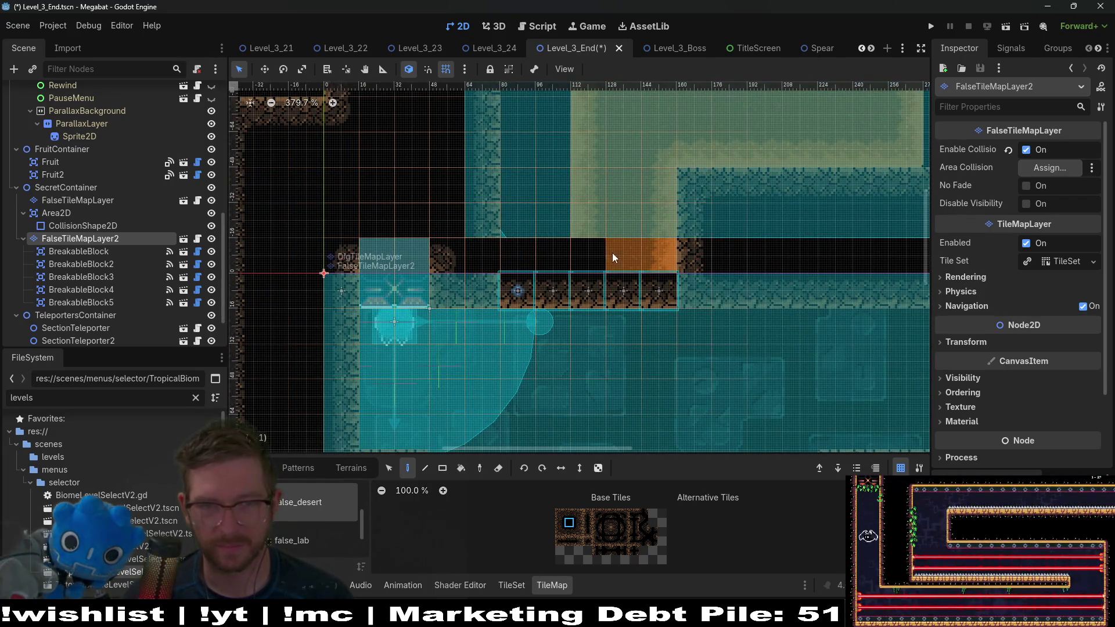
scroll(695, 241, "up", 2)
mouse_move(677, 248)
left_mouse_down()
mouse_move(527, 239)
mouse_move(525, 224)
mouse_move(665, 213)
left_mouse_up()
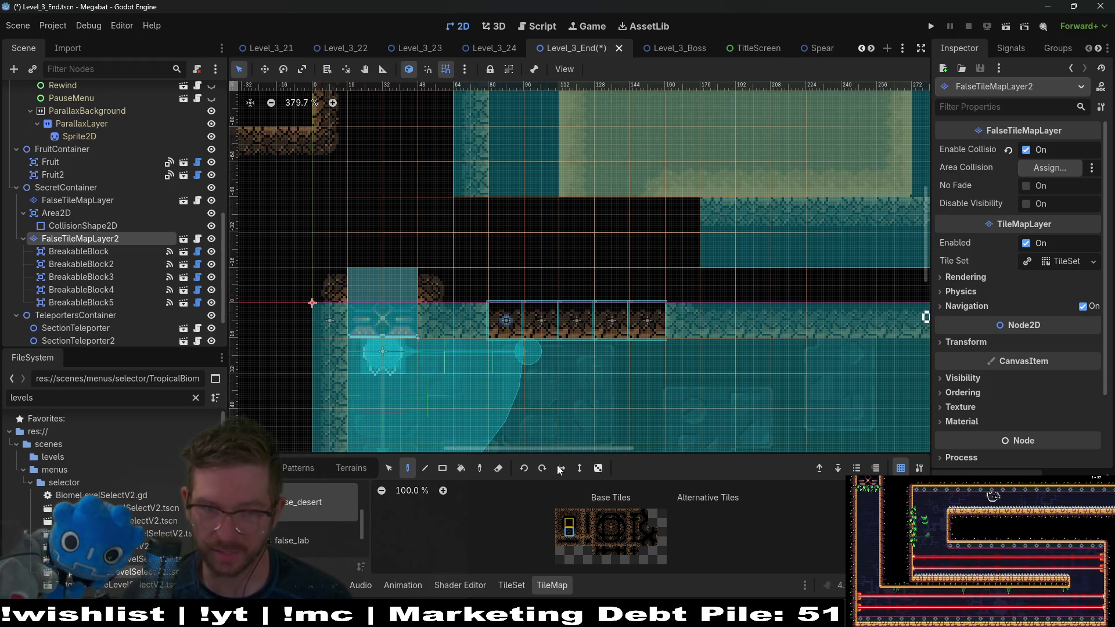
left_click(470, 320)
Step: Save Level_3_End and run the current scene
scroll(716, 283, "down", 1)
key("ctrl+s")
scroll(703, 302, "down", 6)
left_click(1003, 26)
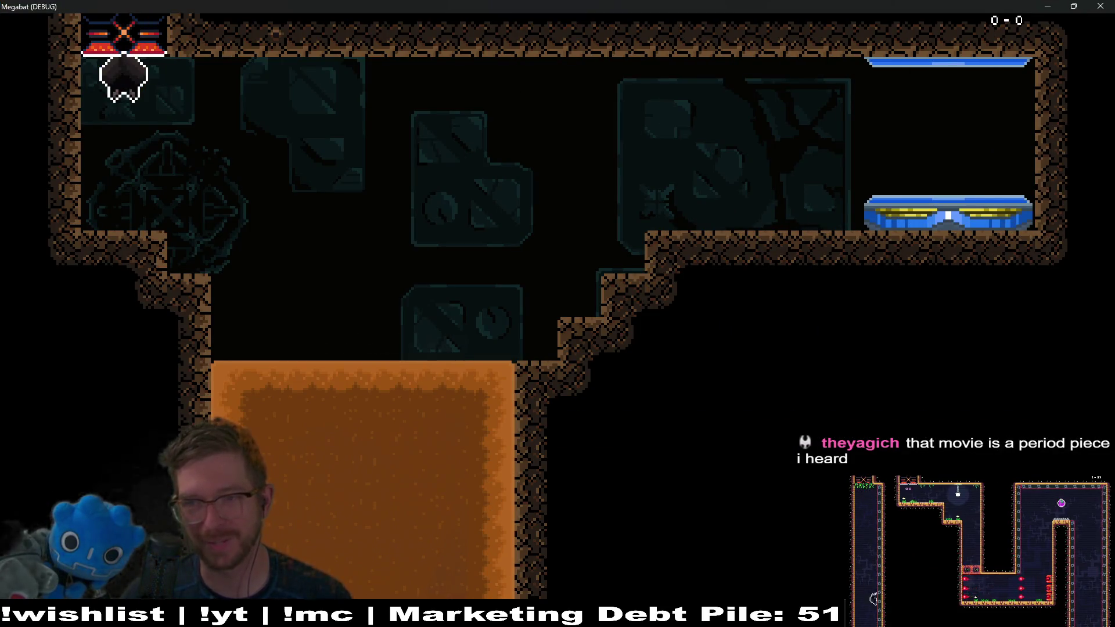
Step: Fly off the perch, climb through the ceiling gap and run over the spikes to the strawberry
key("Right")
key("space")
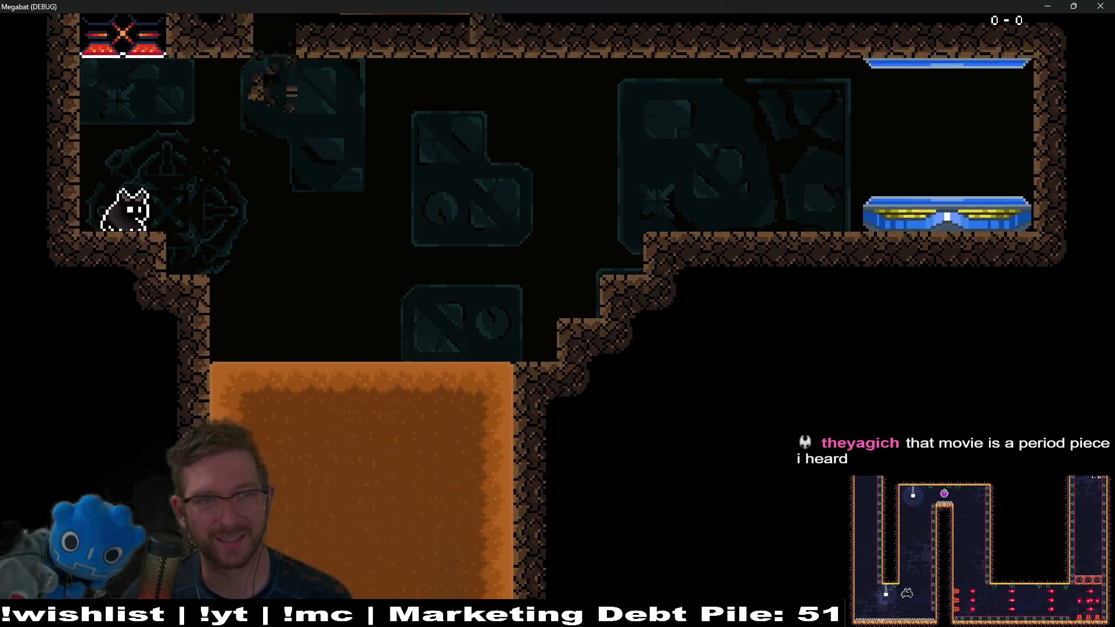
key("space")
key("Right")
key("space")
key("Right")
key("Right")
key("space")
Step: Dig down and then up through the orange blocks, then minimize the Megabat window
key("Down")
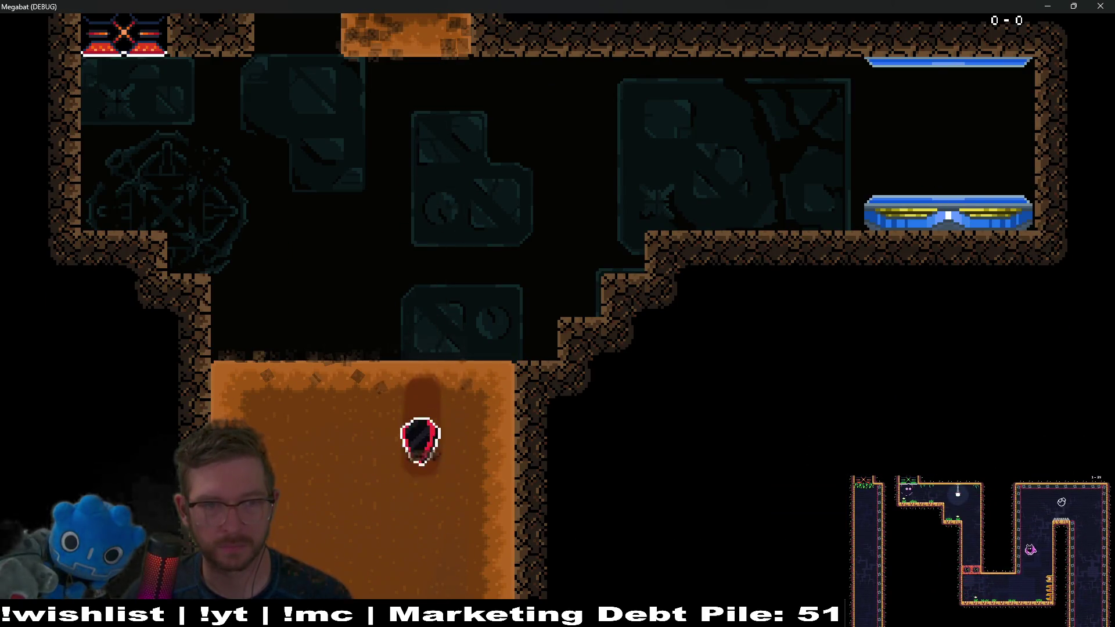
key("Right")
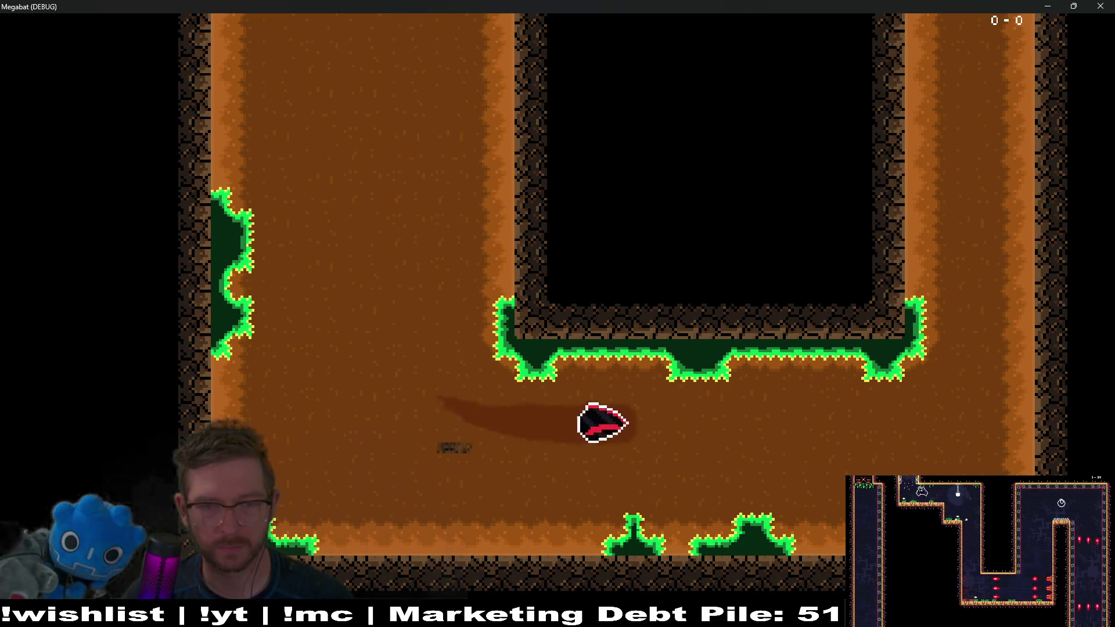
key("Up")
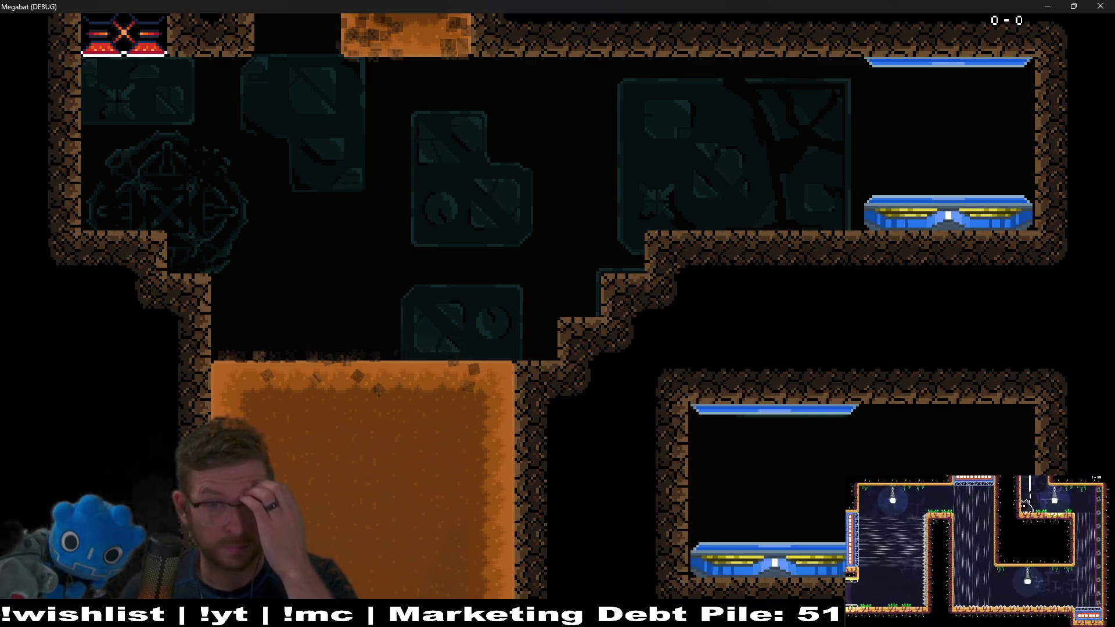
left_click(1048, 5)
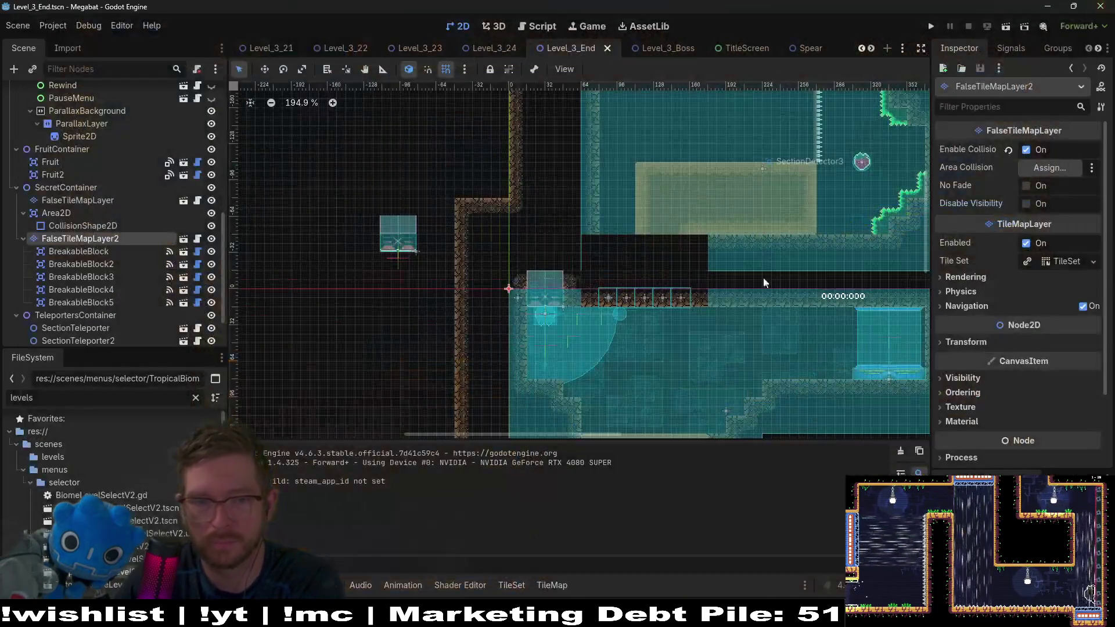
Step: Pan around the level below the secret area, then select WorldTileMapLayer in the Scene tree
scroll(659, 315, "down", 3)
scroll(659, 315, "right", 2)
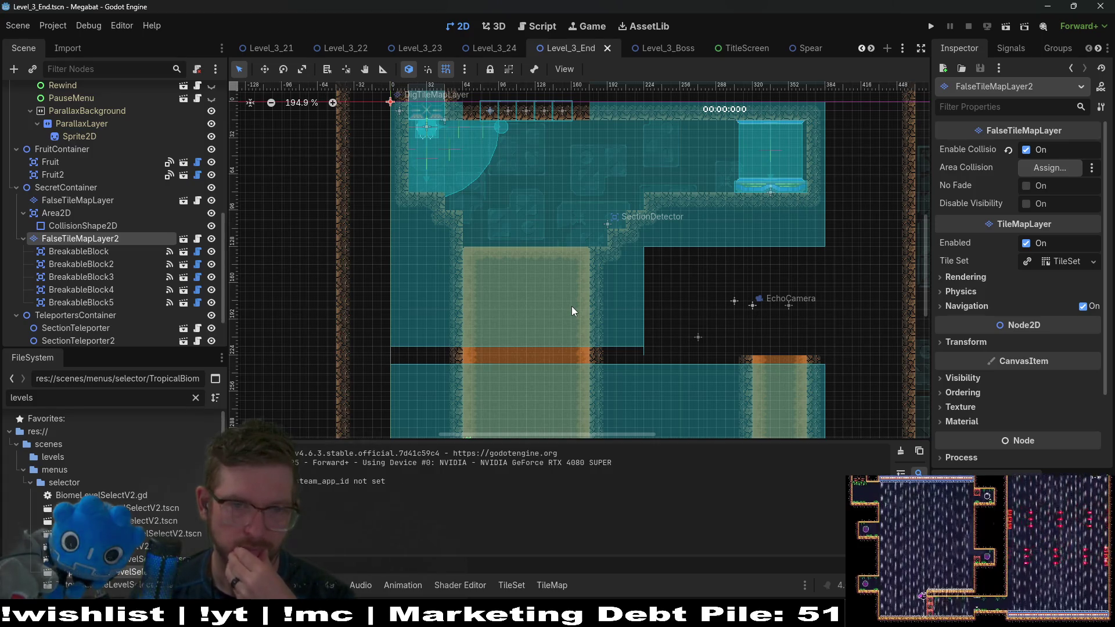
scroll(573, 306, "up", 3)
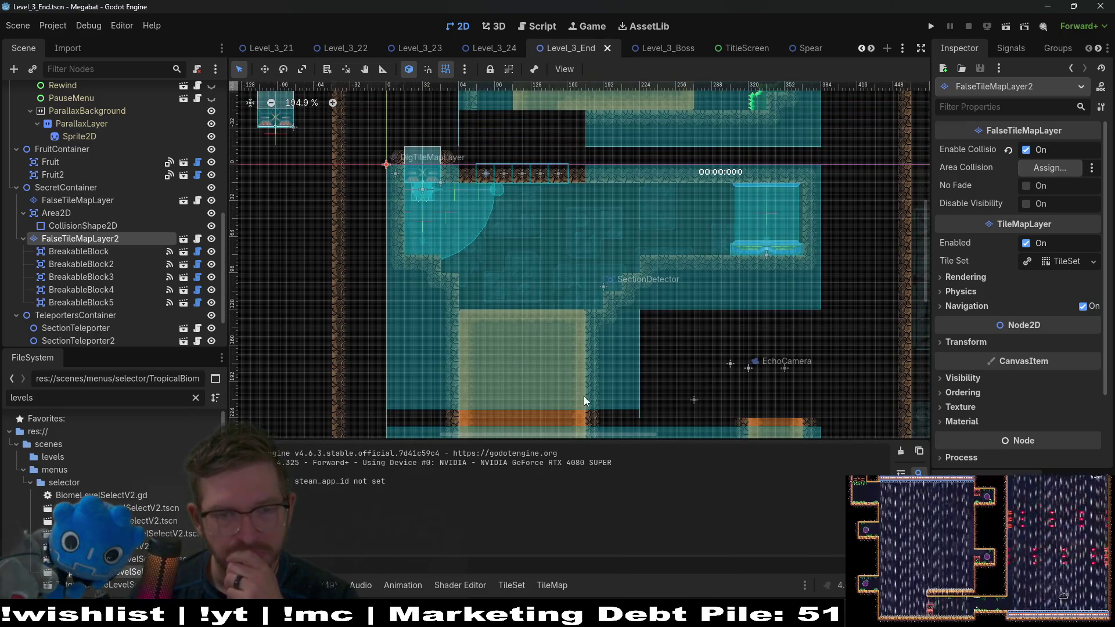
scroll(583, 397, "down", 8)
scroll(537, 271, "up", 8)
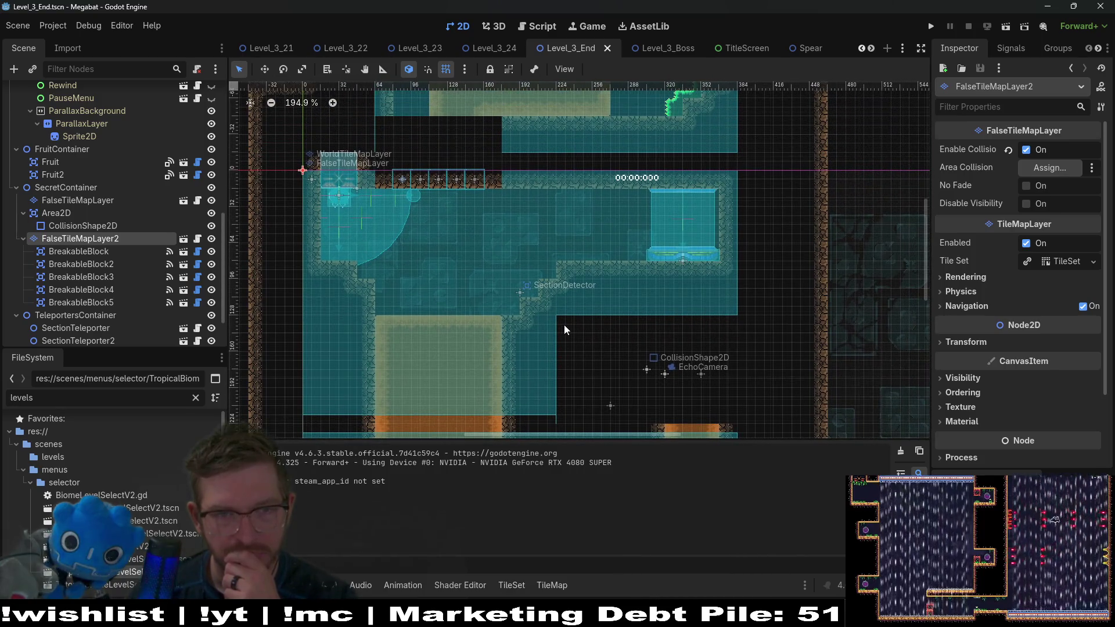
scroll(563, 327, "up", 8)
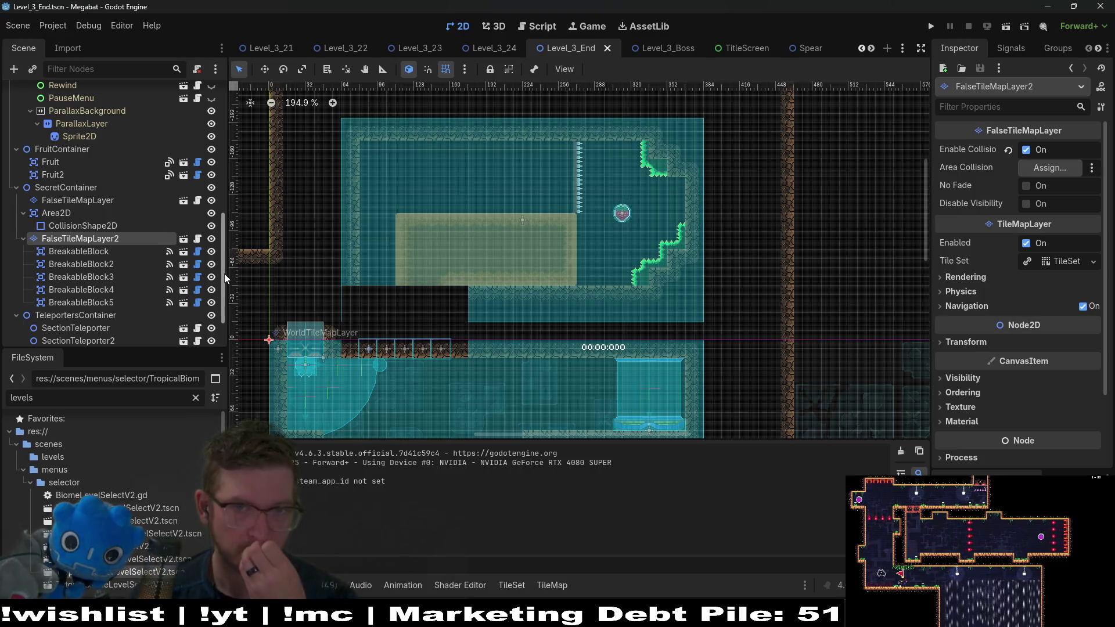
scroll(500, 309, "down", 2)
scroll(99, 245, "up", 5)
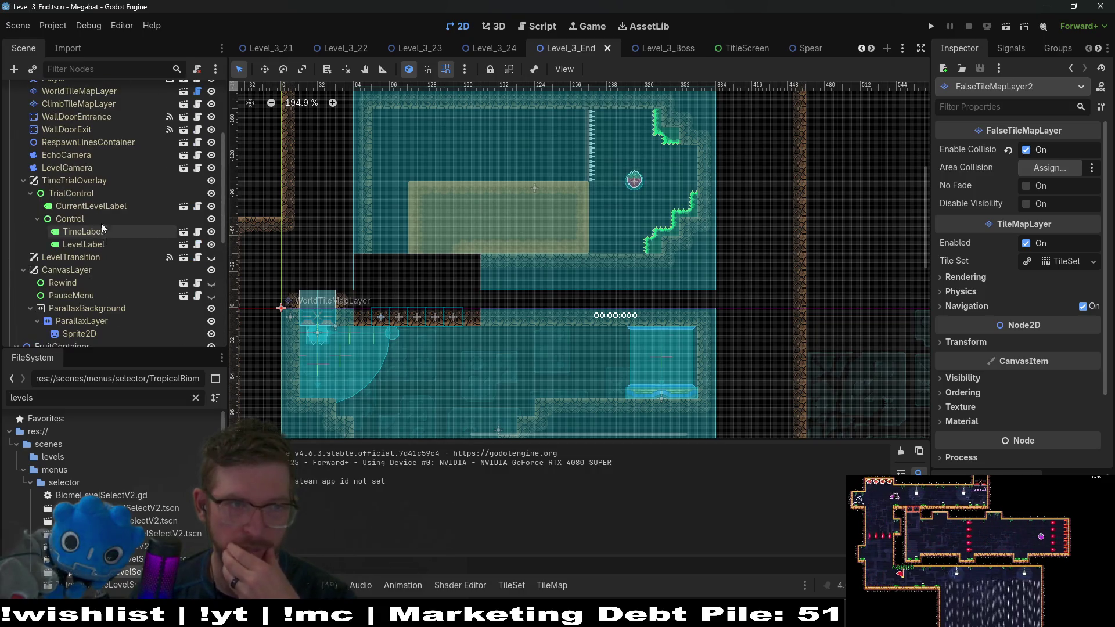
scroll(78, 163, "up", 3)
left_click(91, 186)
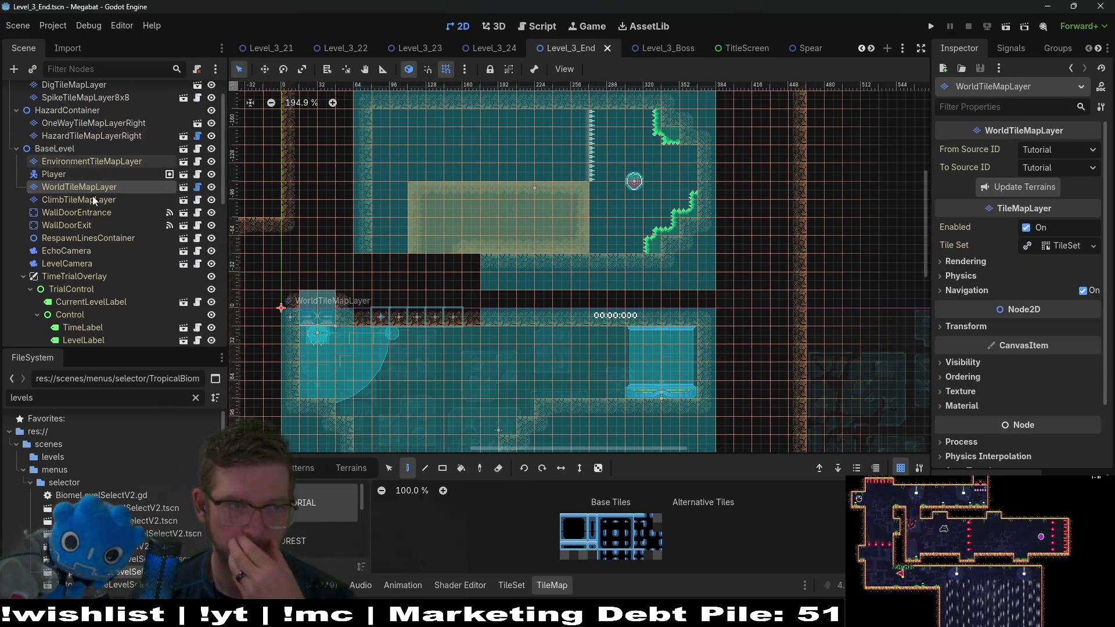
Step: Try painting a vine terrain strip on ClimbTileMapLayer, then undo it
left_click(91, 201)
left_click(351, 469)
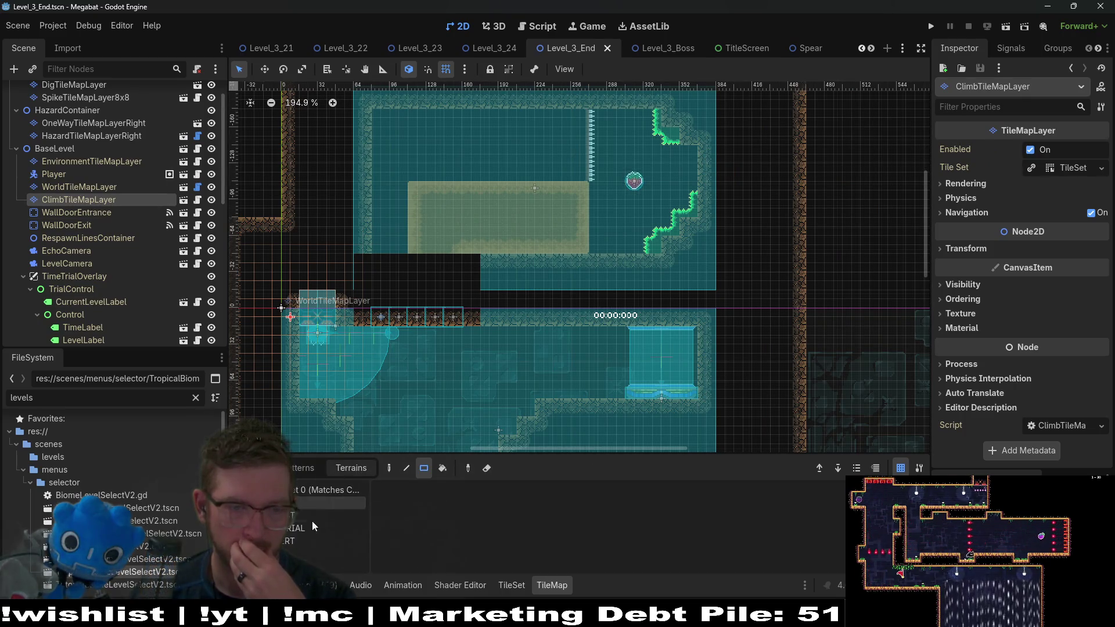
left_click(298, 541)
mouse_move(285, 326)
left_mouse_down()
mouse_move(335, 326)
mouse_move(313, 330)
left_mouse_up()
key("ctrl+z")
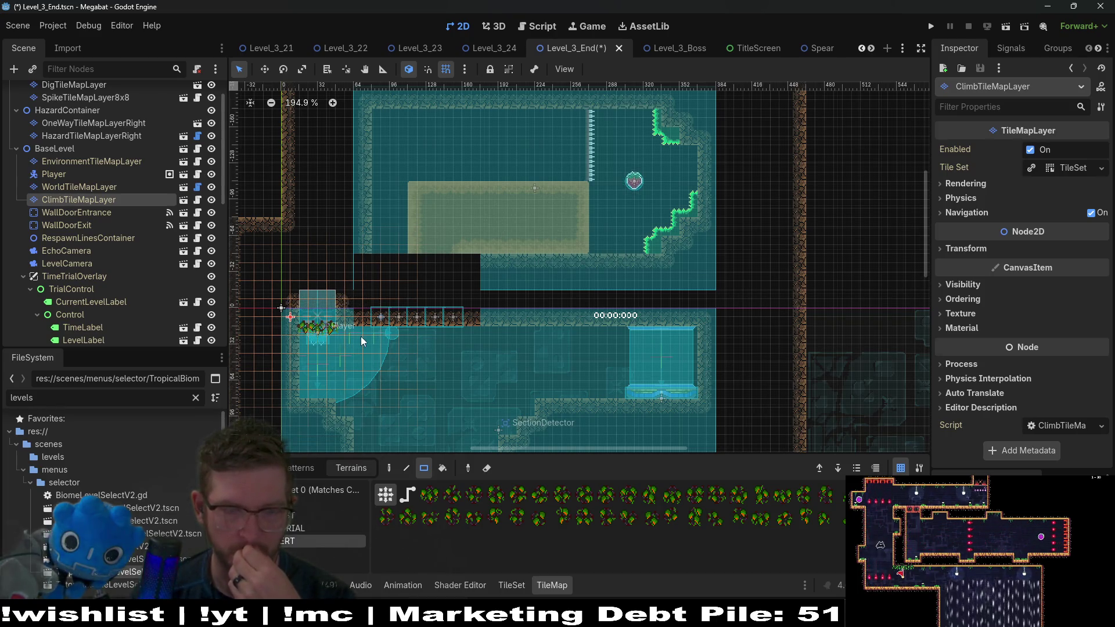
Step: Select EnvironmentTileMapLayer in the Scene dock for placing decorative scene tiles
scroll(422, 249, "down", 3)
scroll(422, 248, "down", 2)
scroll(127, 201, "up", 2)
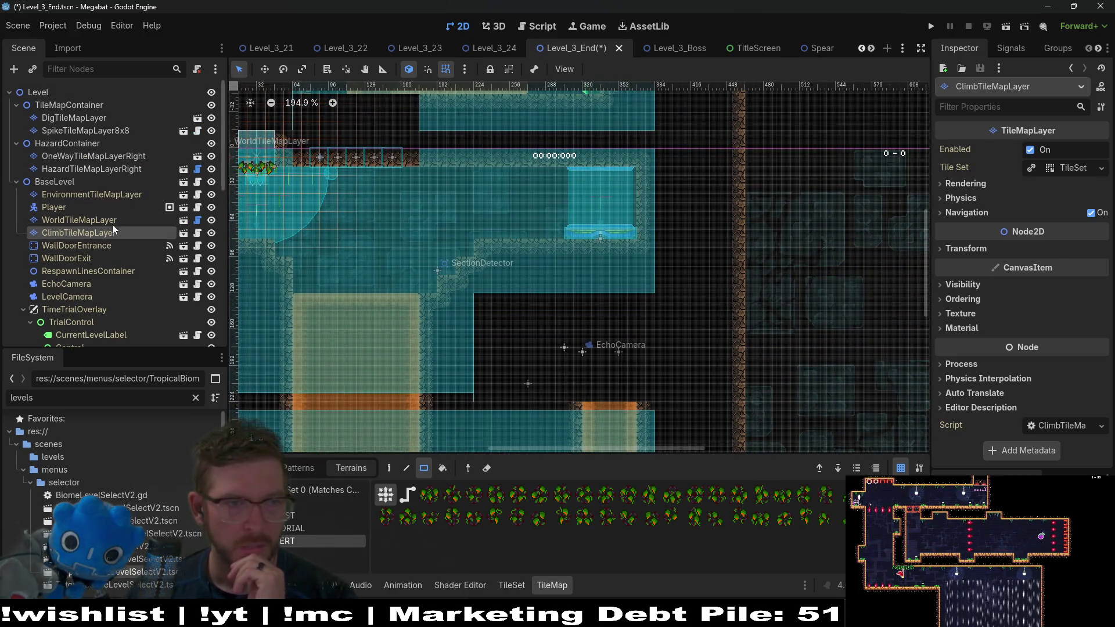
left_click(126, 203)
left_click(130, 194)
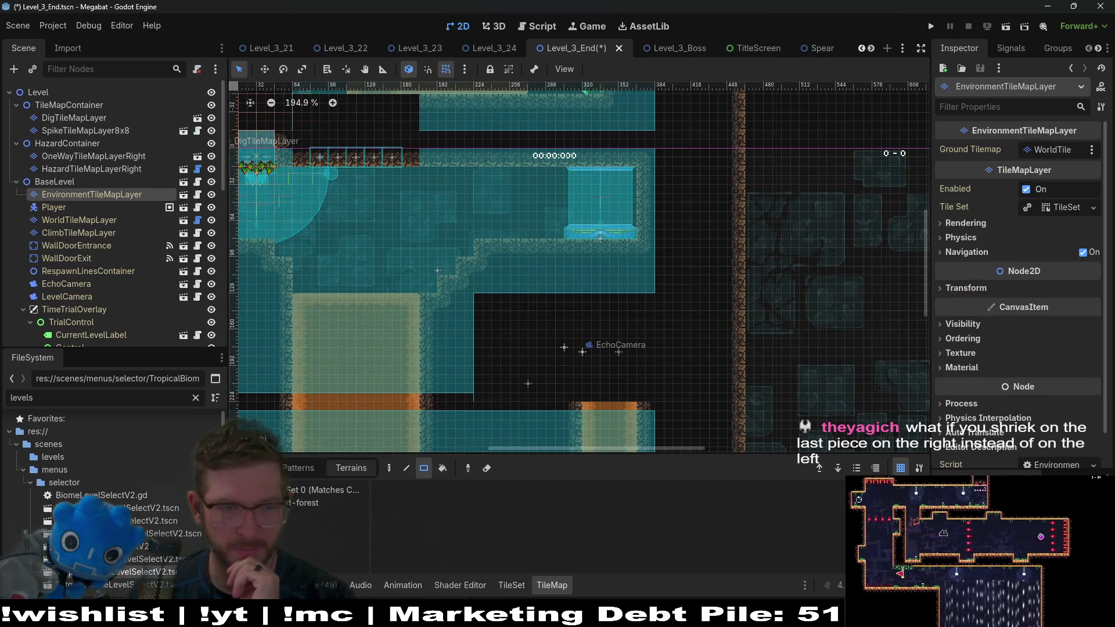
Step: On EnvironmentTileMapLayer, browse the CeilingOvergrowth and Overgrowth scene tiles
left_click(326, 504)
scroll(326, 518, "down", 1)
left_click(323, 527)
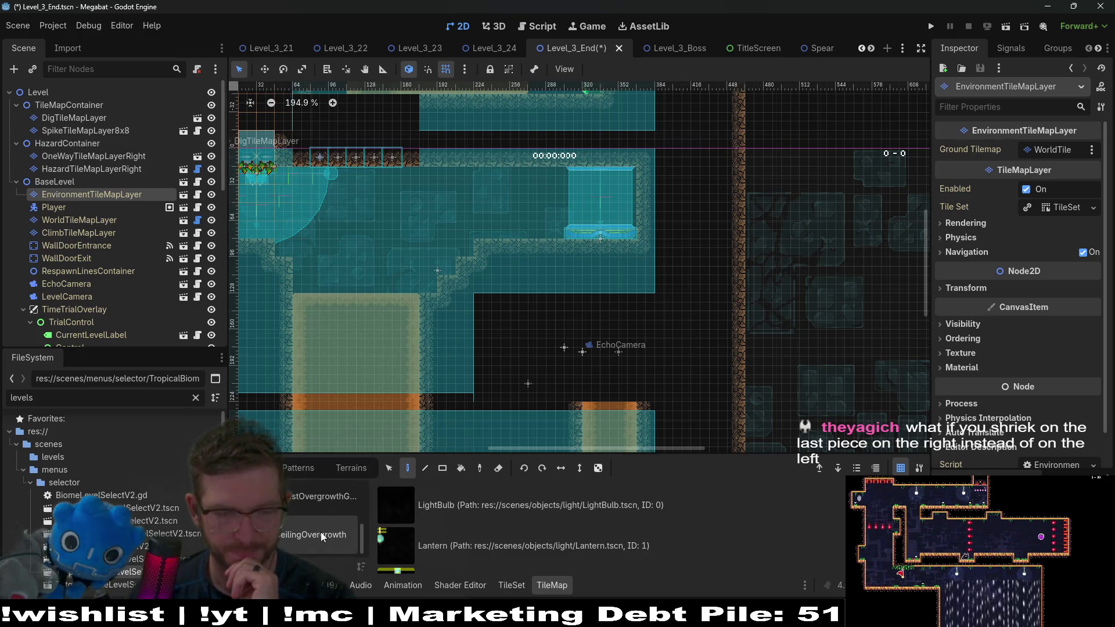
scroll(464, 536, "down", 2)
scroll(301, 526, "up", 2)
left_click(300, 526)
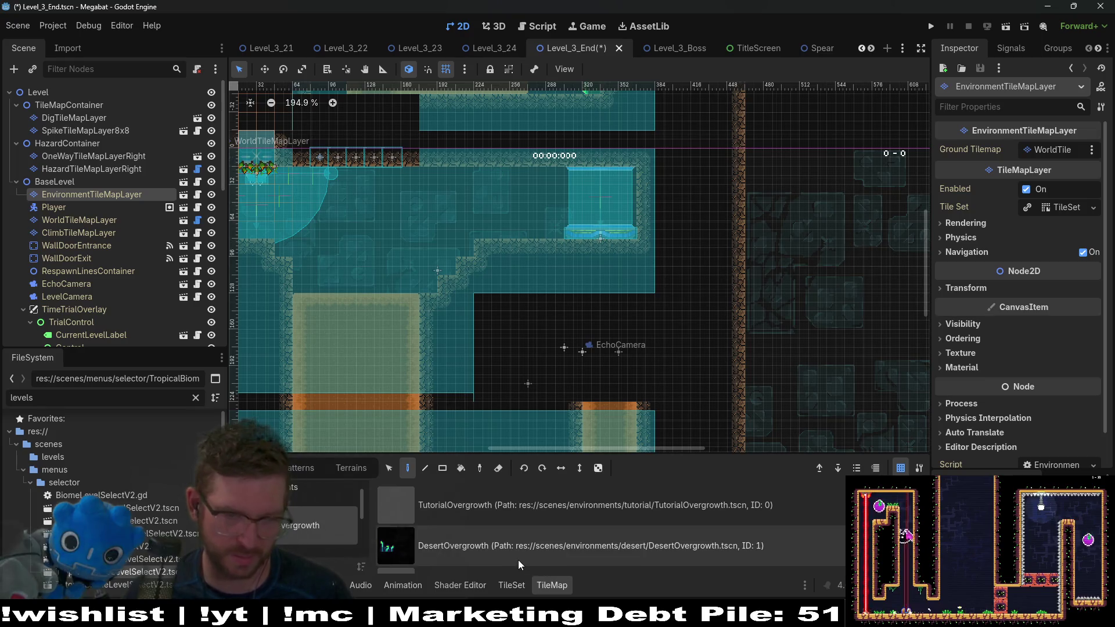
Step: Look over the Overgrowth tiles, then bring up the Lights collection with Lantern and Brazier
scroll(518, 560, "down", 2)
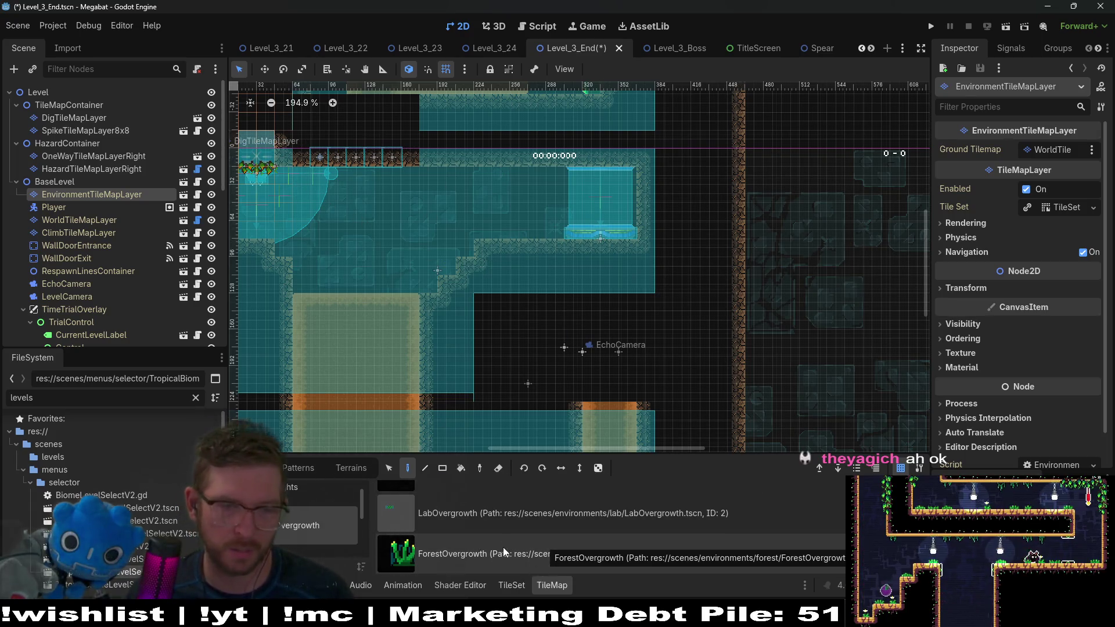
scroll(504, 545, "up", 3)
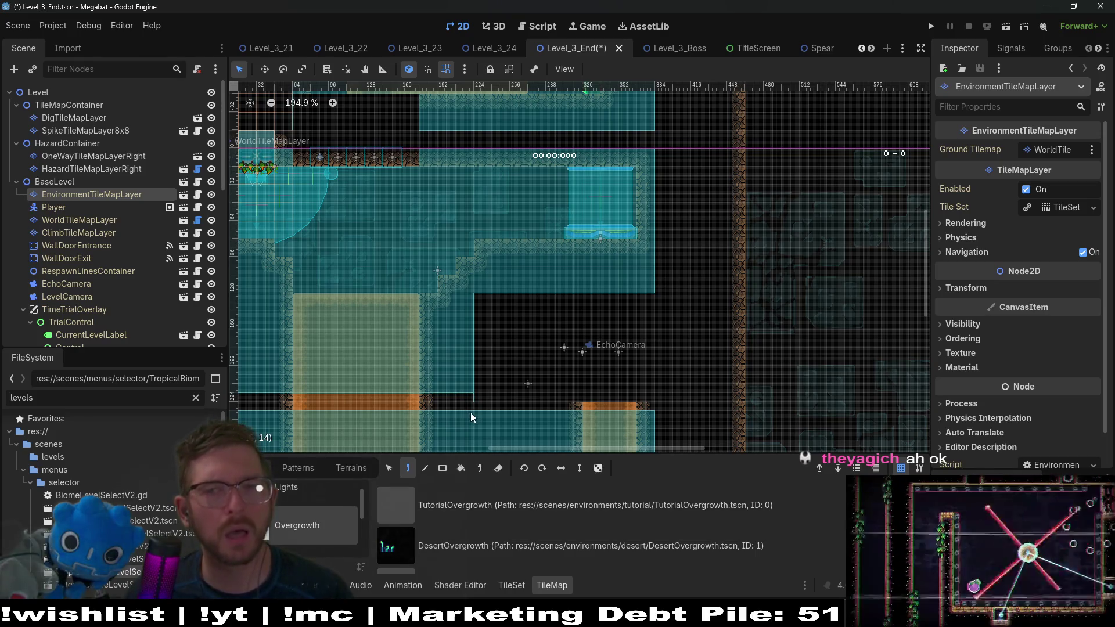
scroll(129, 276, "down", 10)
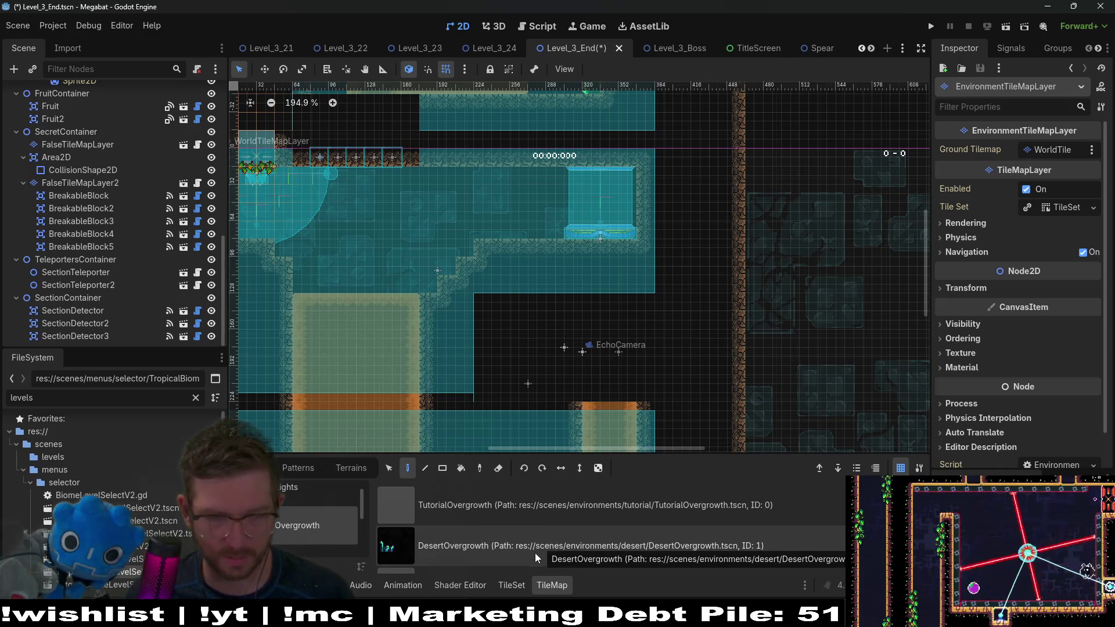
scroll(542, 528, "down", 2)
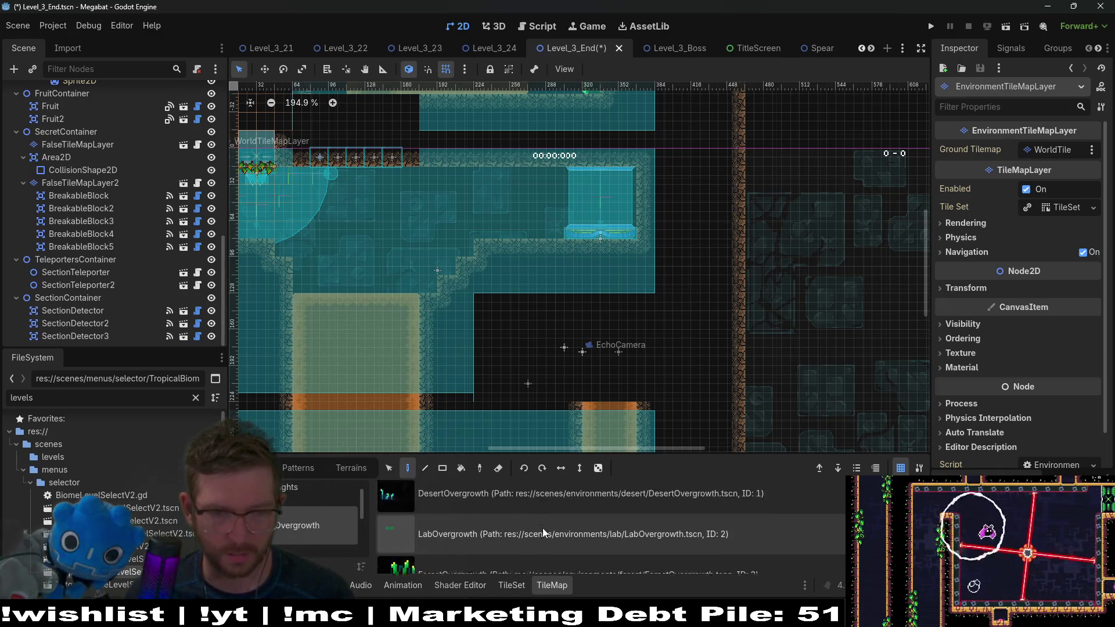
scroll(542, 527, "up", 1)
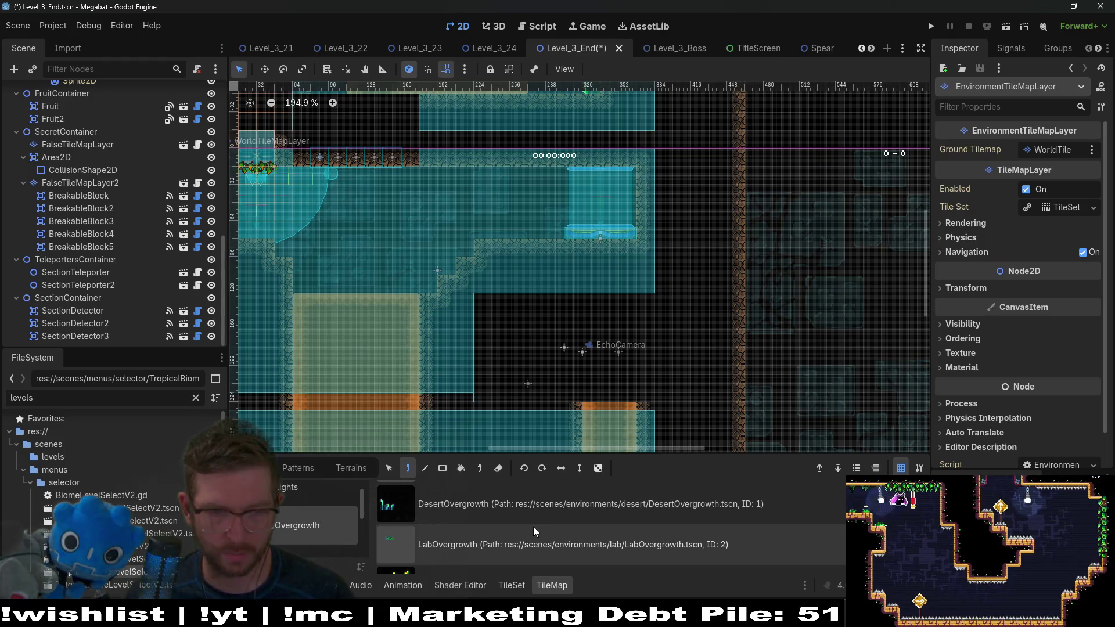
scroll(533, 527, "down", 2)
scroll(315, 521, "up", 1)
left_click(314, 511)
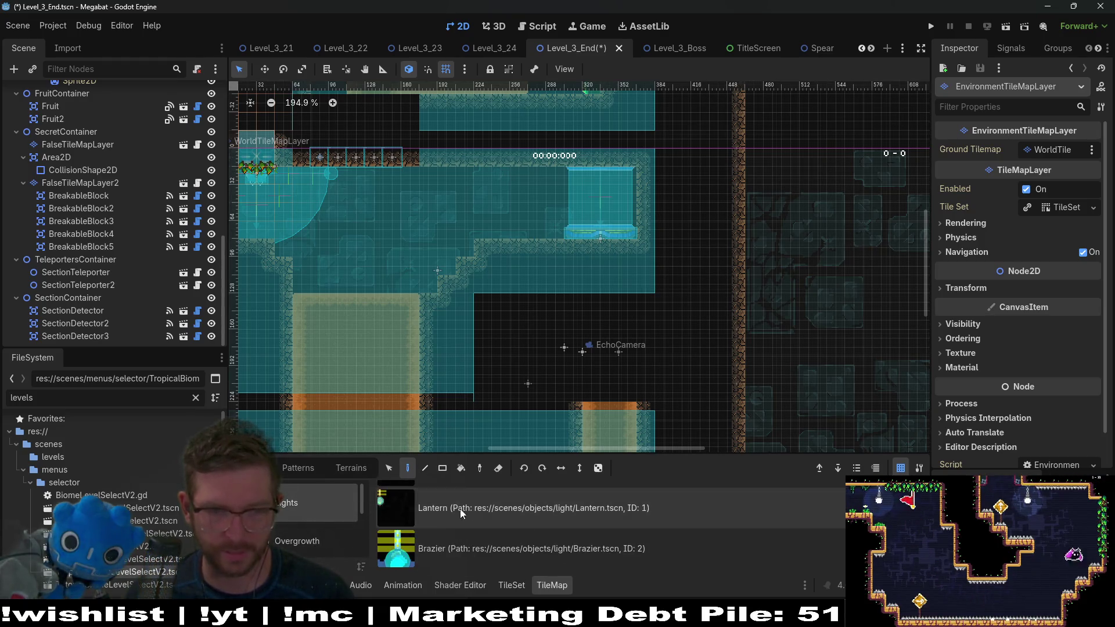
Step: Place two Brazier lights side by side in the secret area
left_click(410, 191)
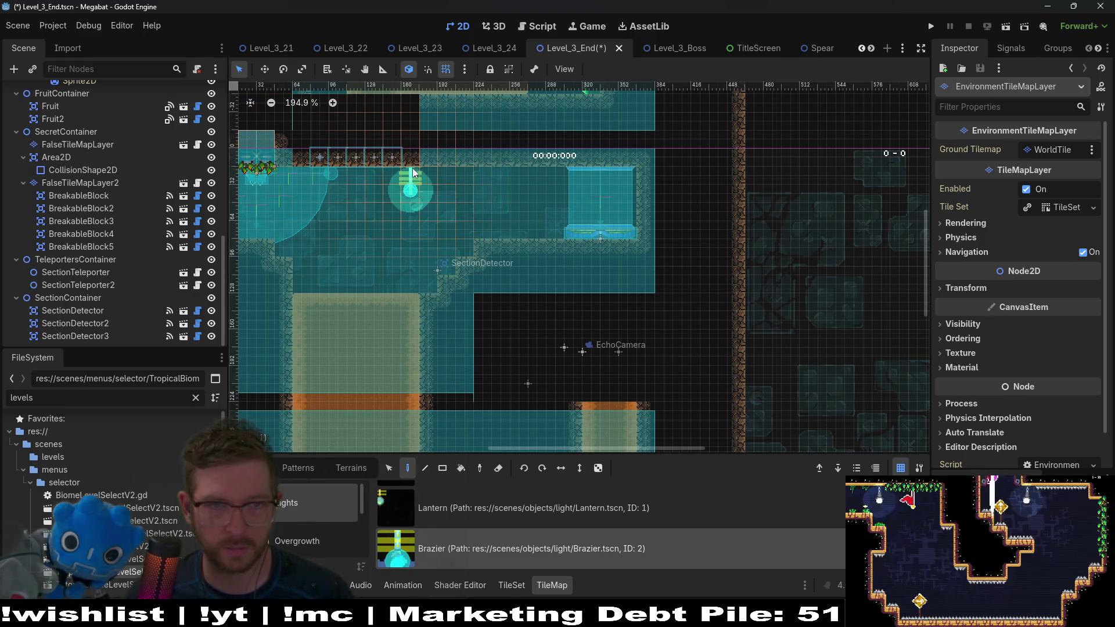
left_click(520, 178)
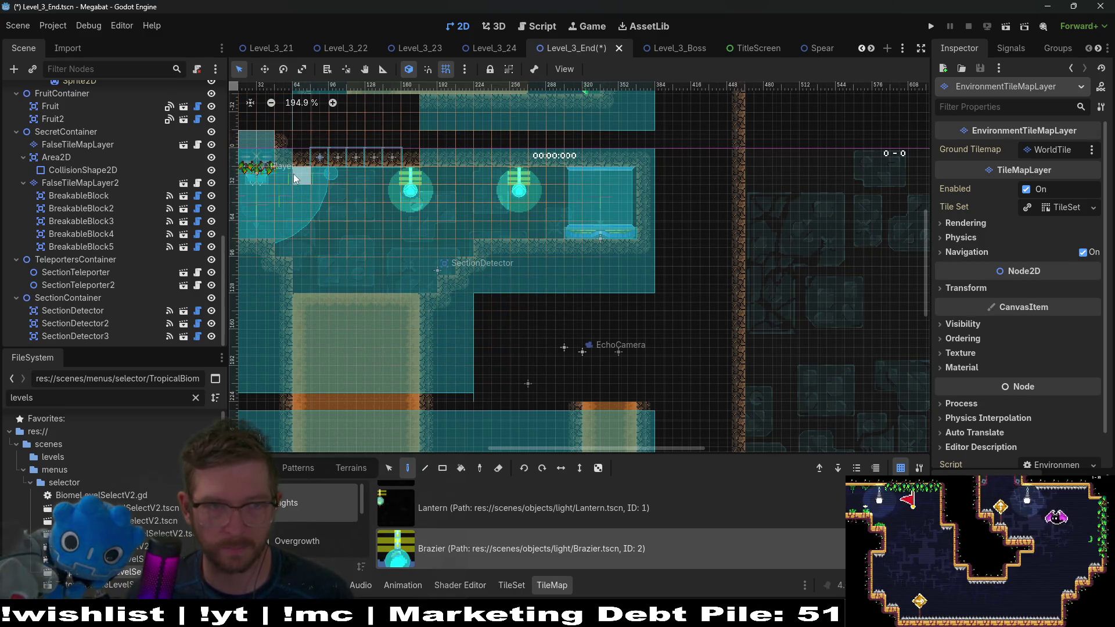
scroll(441, 302, "down", 5)
scroll(528, 262, "down", 5)
scroll(520, 172, "up", 8)
scroll(520, 172, "right", 3)
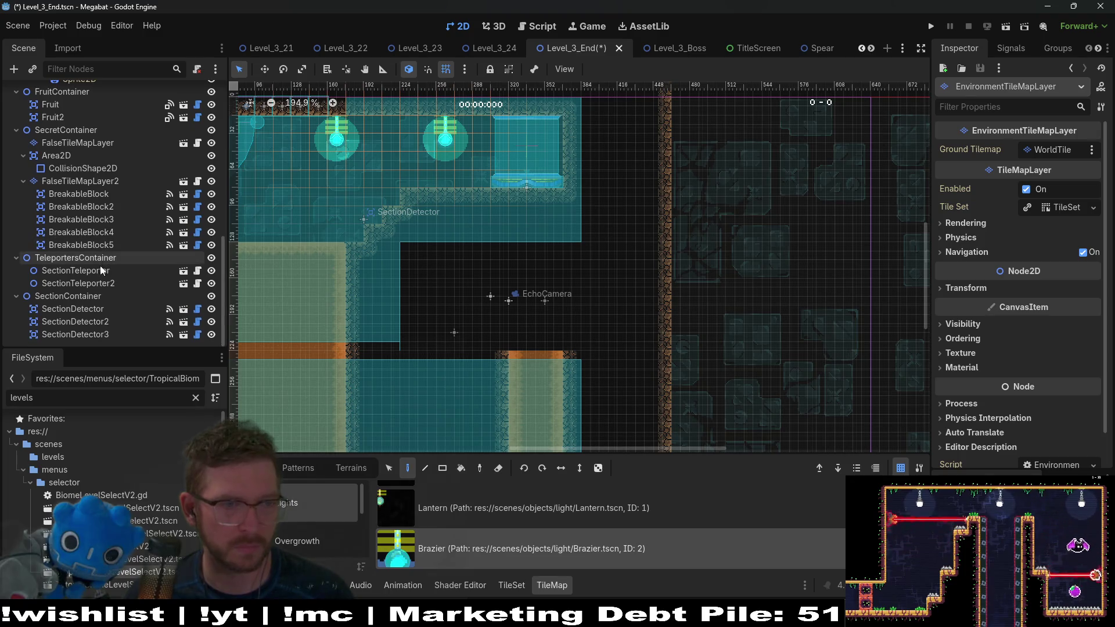
scroll(121, 253, "up", 3)
scroll(122, 256, "up", 2)
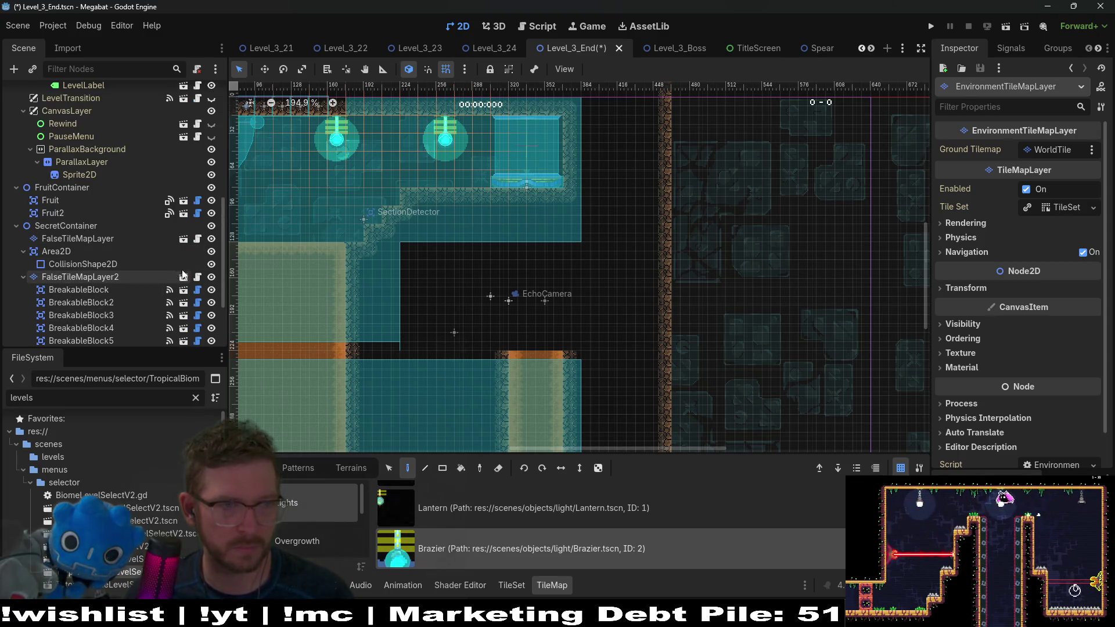
Step: Hide SecretContainer's false tiles, erase the extra brazier in the room above, and select WorldTileMapLayer
left_click(210, 226)
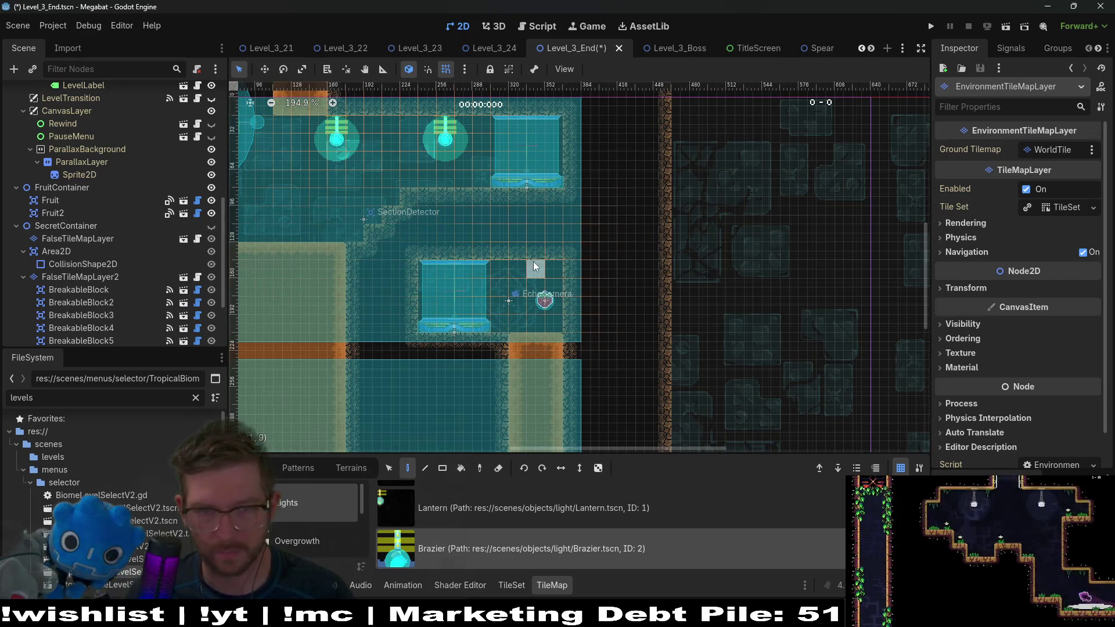
mouse_move(442, 191)
left_mouse_down()
mouse_move(396, 295)
mouse_move(552, 265)
left_mouse_up()
scroll(566, 197, "up", 4)
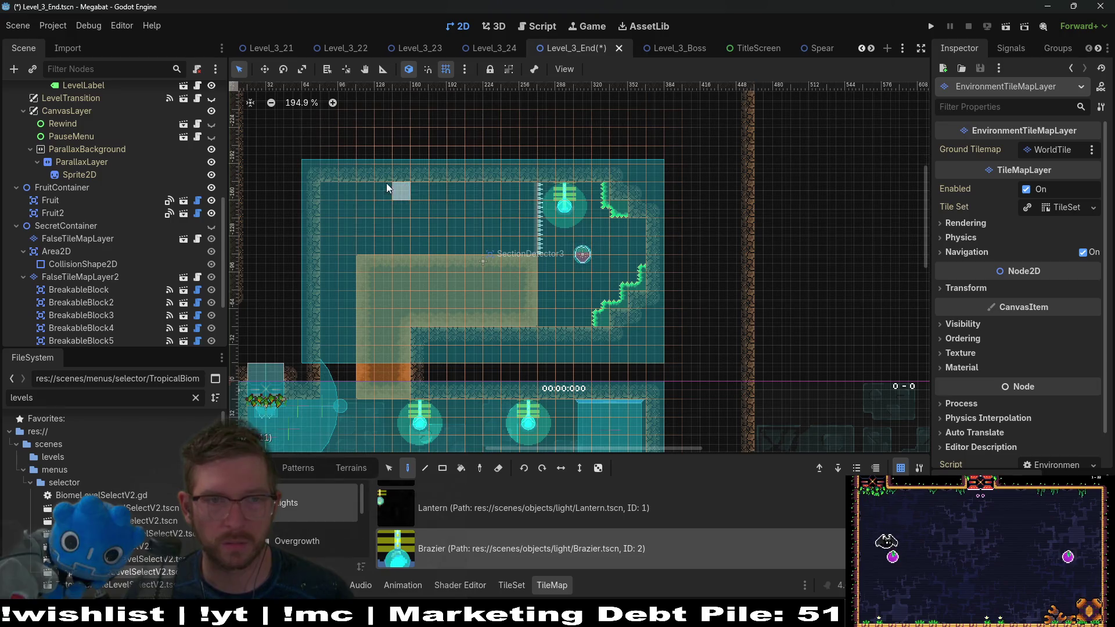
right_click(567, 183)
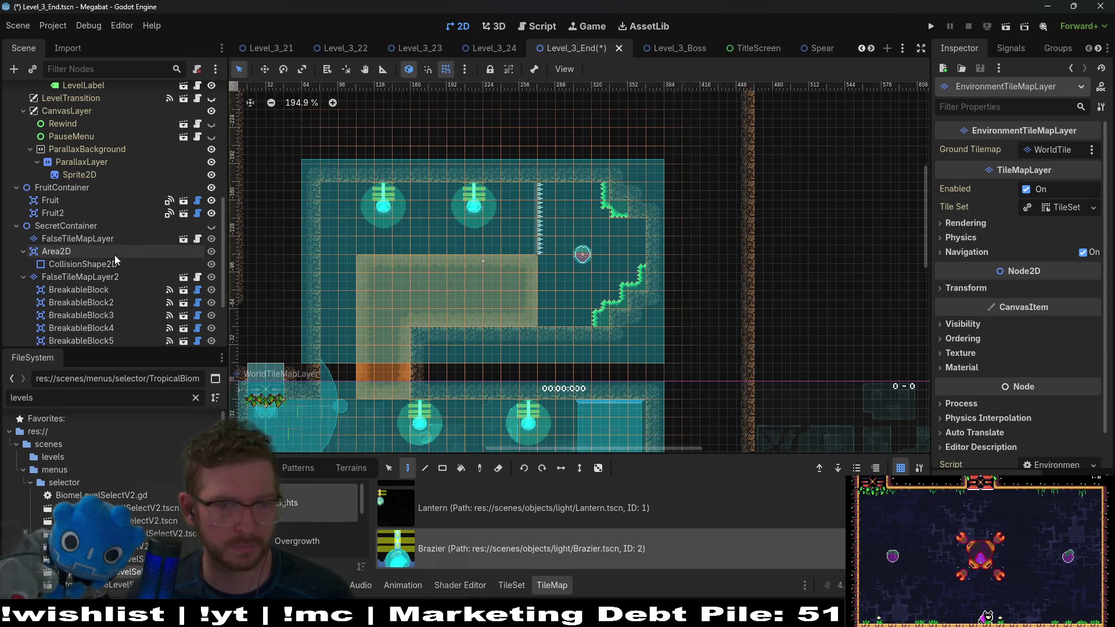
scroll(116, 255, "up", 5)
scroll(117, 255, "up", 3)
left_click(110, 187)
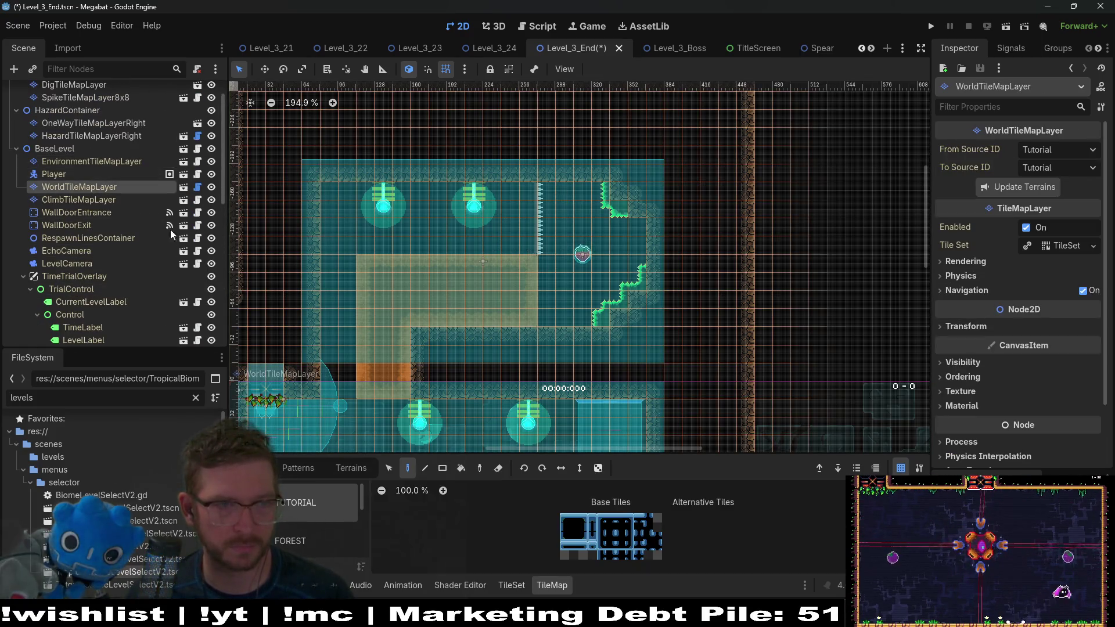
Step: Pick a WorldTileMapLayer terrain from the Terrains tab and inspect the rooms around the secret area
left_click(350, 468)
left_click(285, 516)
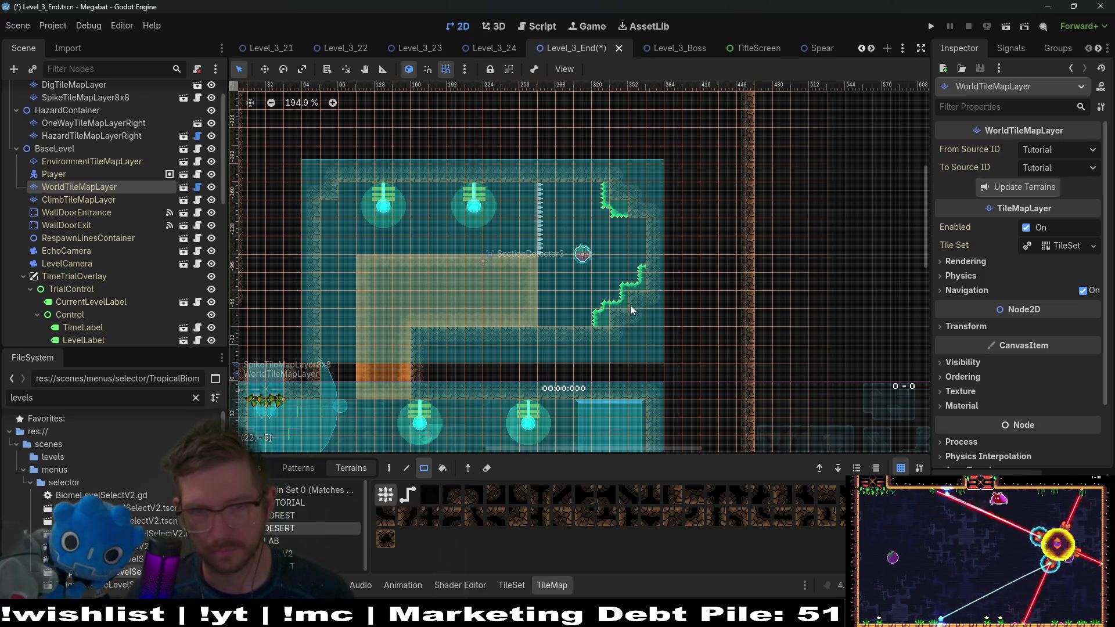
left_click_drag(666, 276, 711, 202)
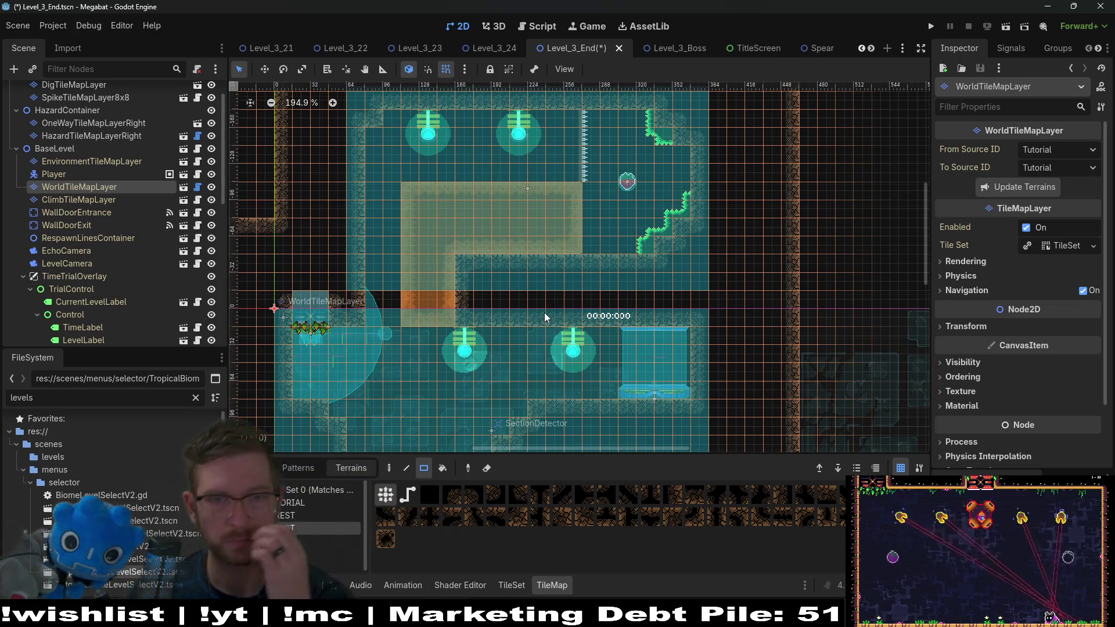
left_click_drag(531, 337, 575, 259)
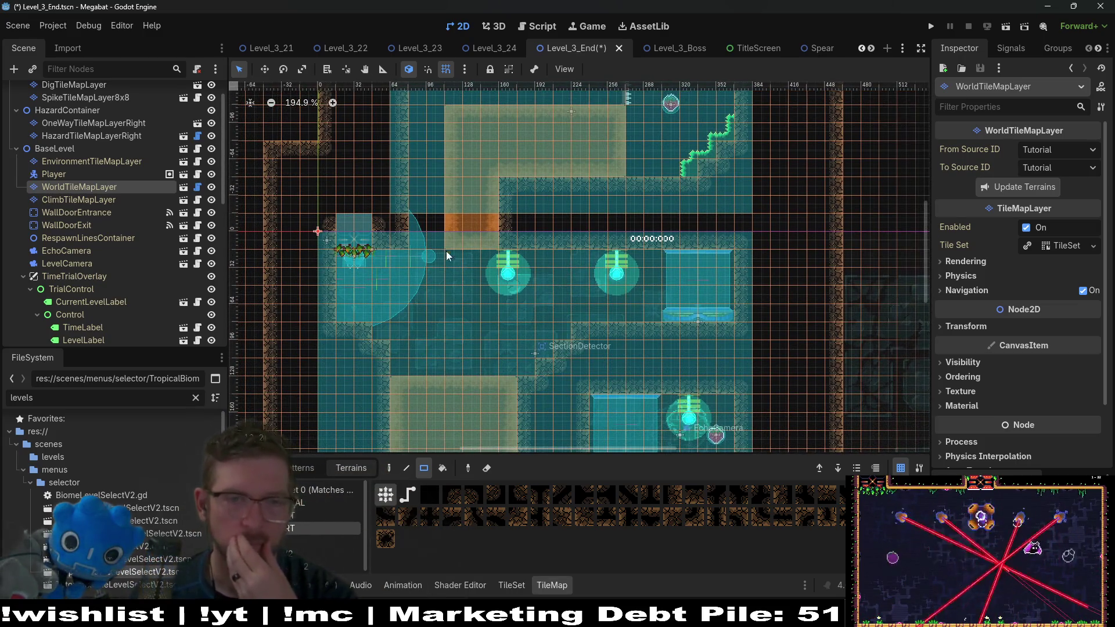
scroll(456, 250, "up", 3)
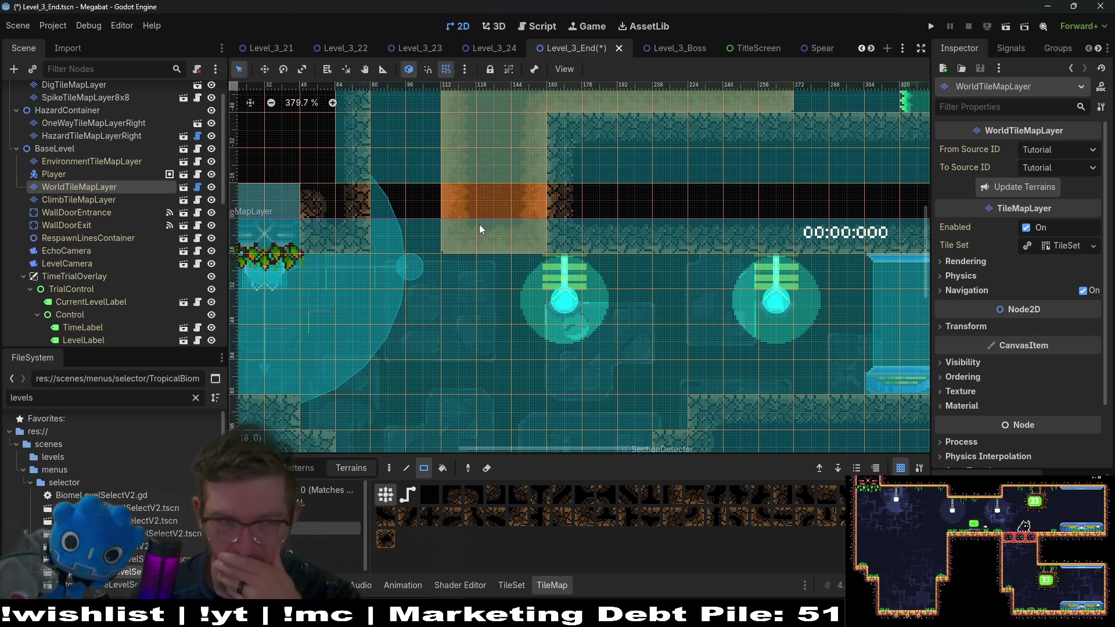
scroll(147, 291, "down", 5)
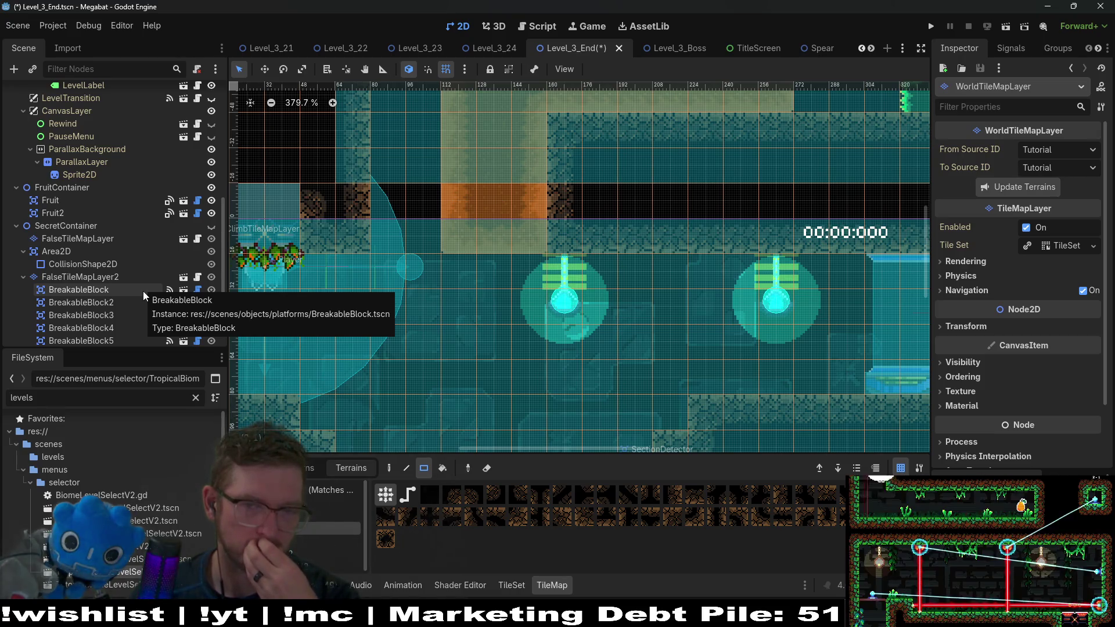
scroll(600, 308, "down", 5)
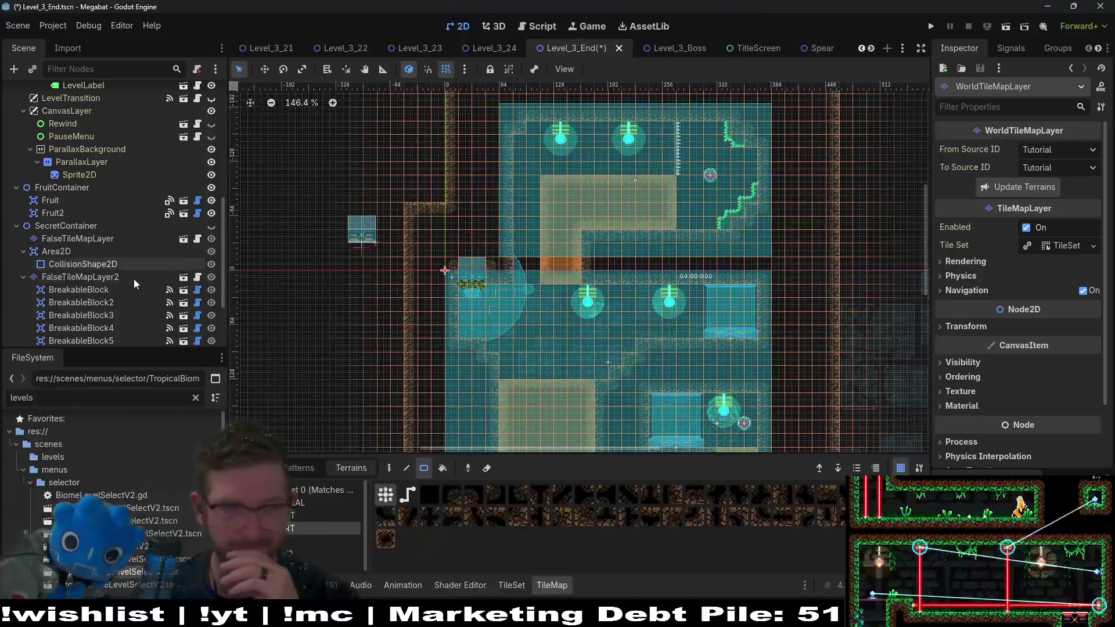
Step: Select FalseTileMapLayer under SecretContainer, then switch over to the task board notes
scroll(137, 276, "up", 6)
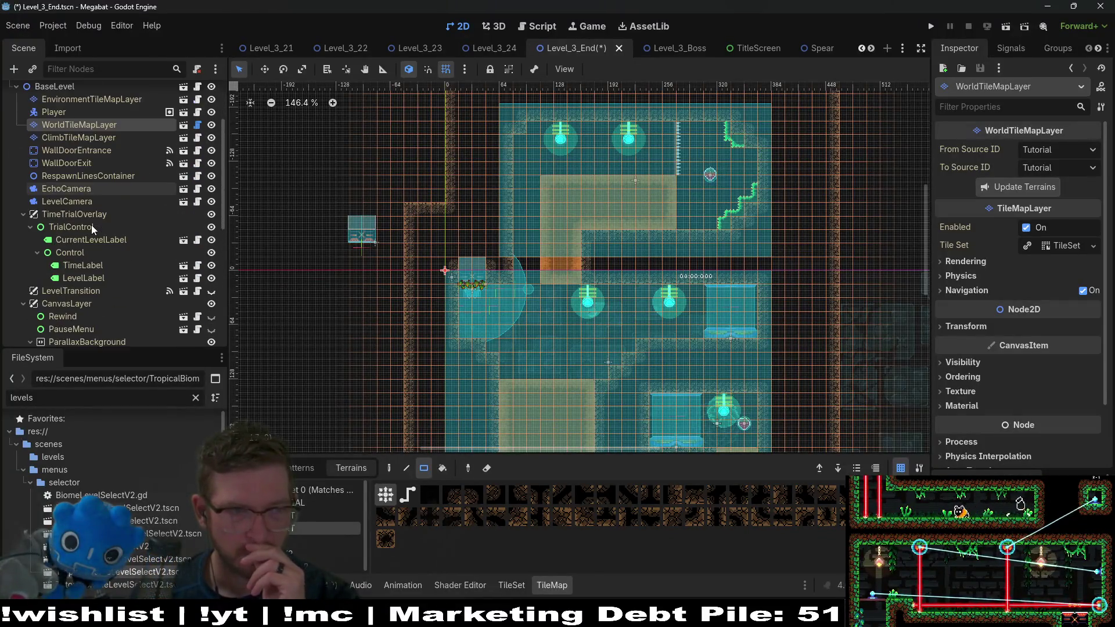
scroll(92, 224, "down", 6)
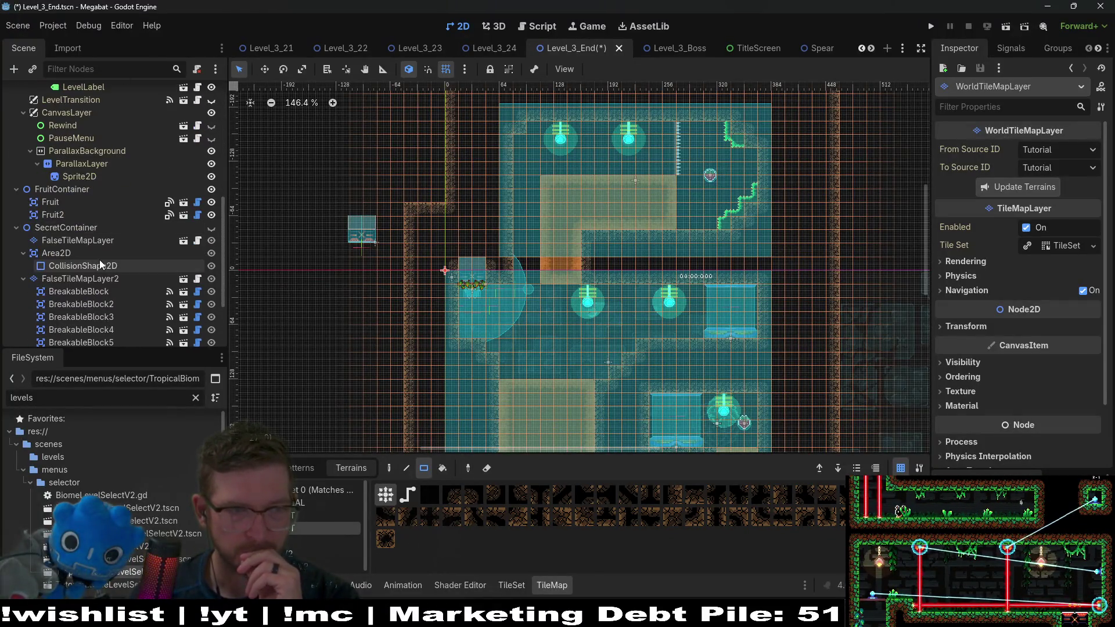
scroll(98, 259, "down", 3)
left_click(94, 144)
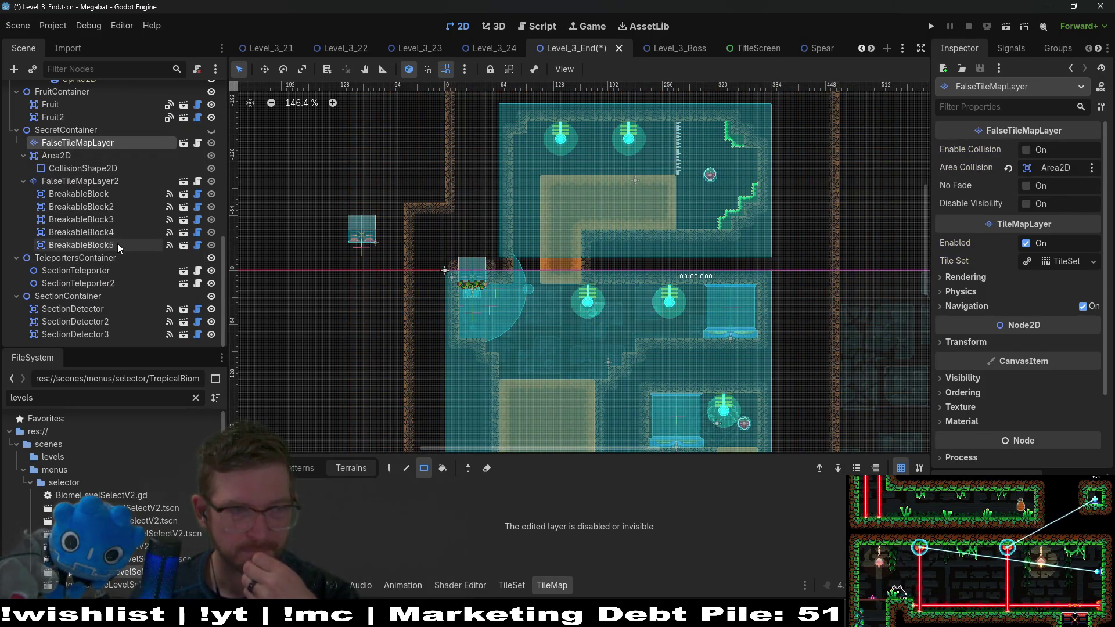
scroll(117, 243, "up", 7)
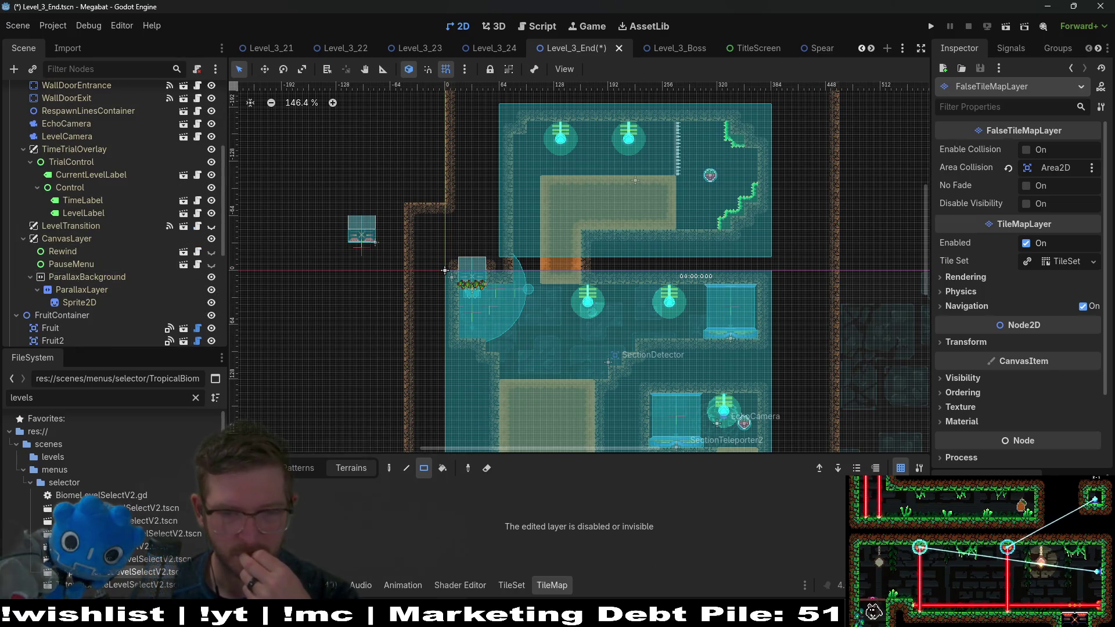
key("alt+Tab")
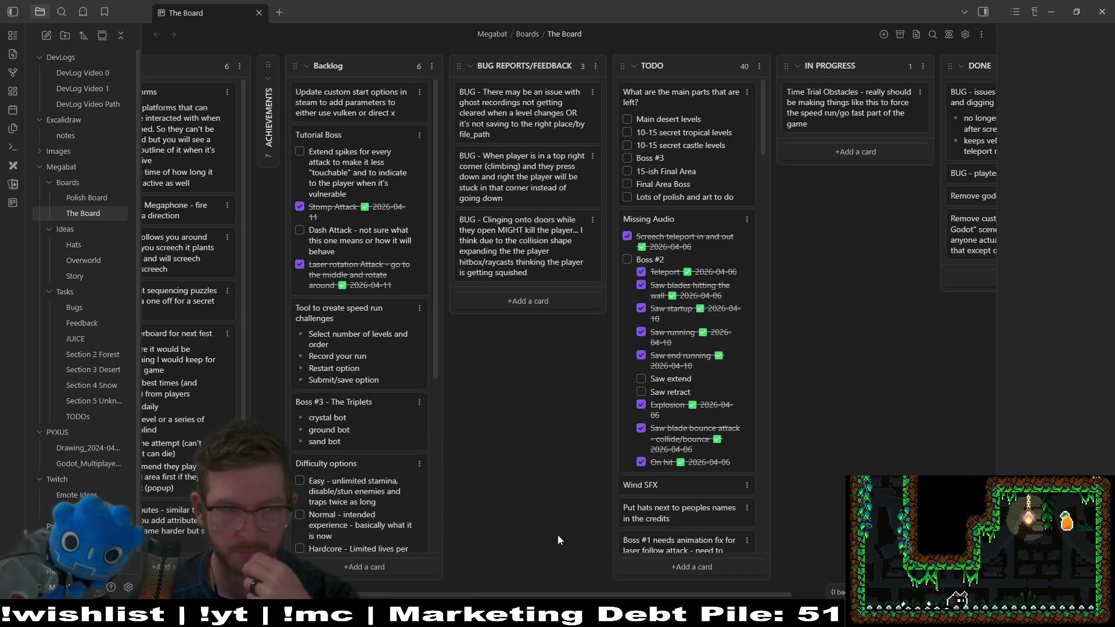
Step: Add a Polish Board TODO card 'Falling sand particles when sand is above', then minimise
left_click(83, 198)
left_click(348, 471)
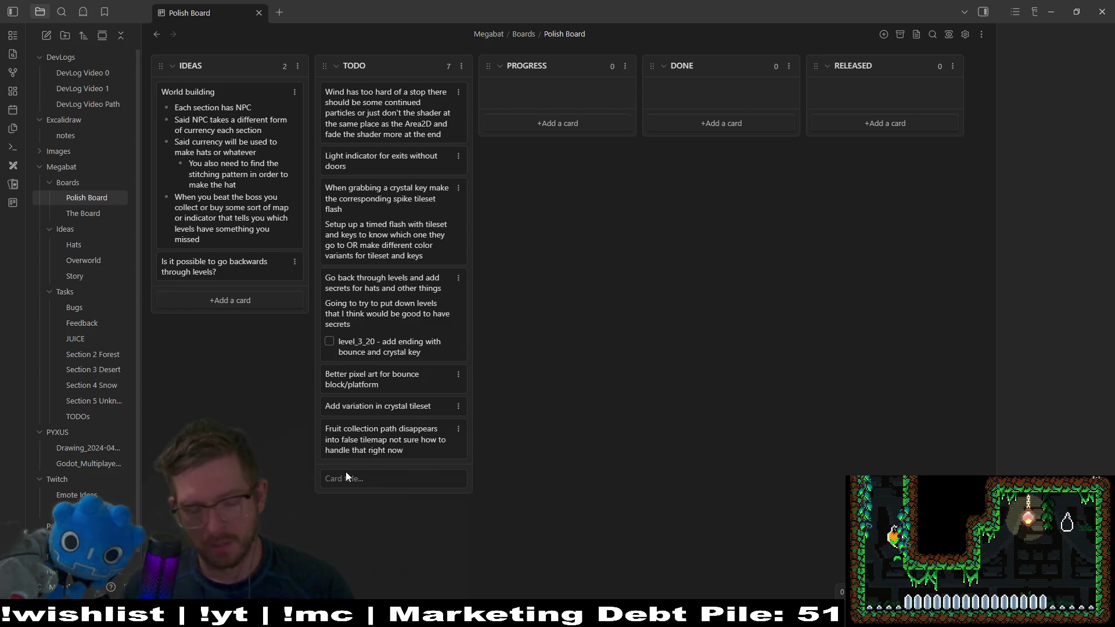
type("Falling sand particles ")
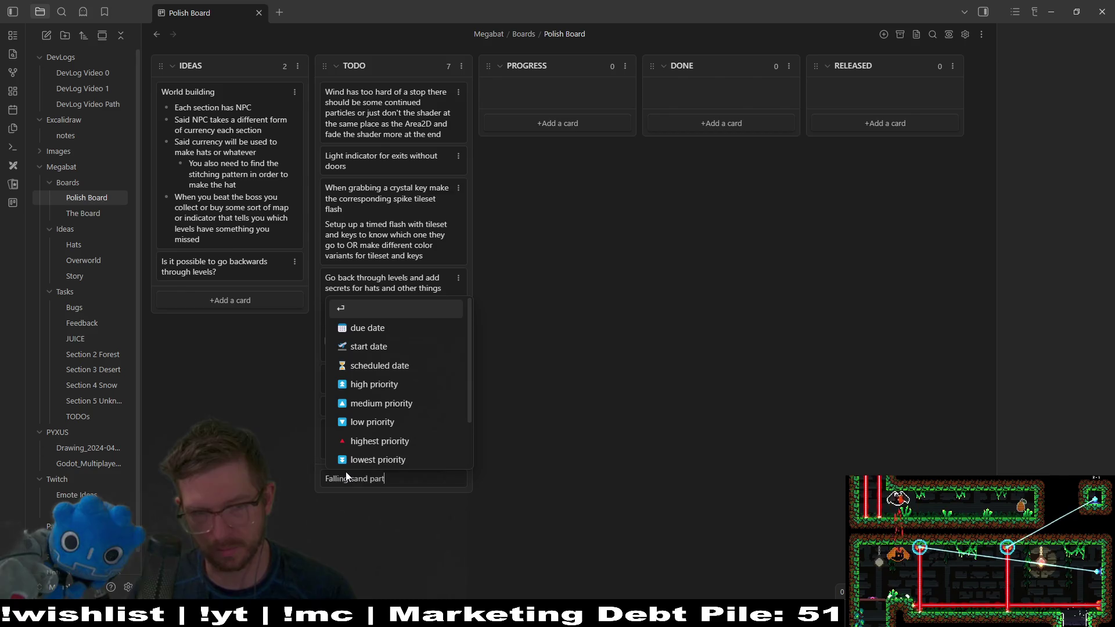
type("when sad")
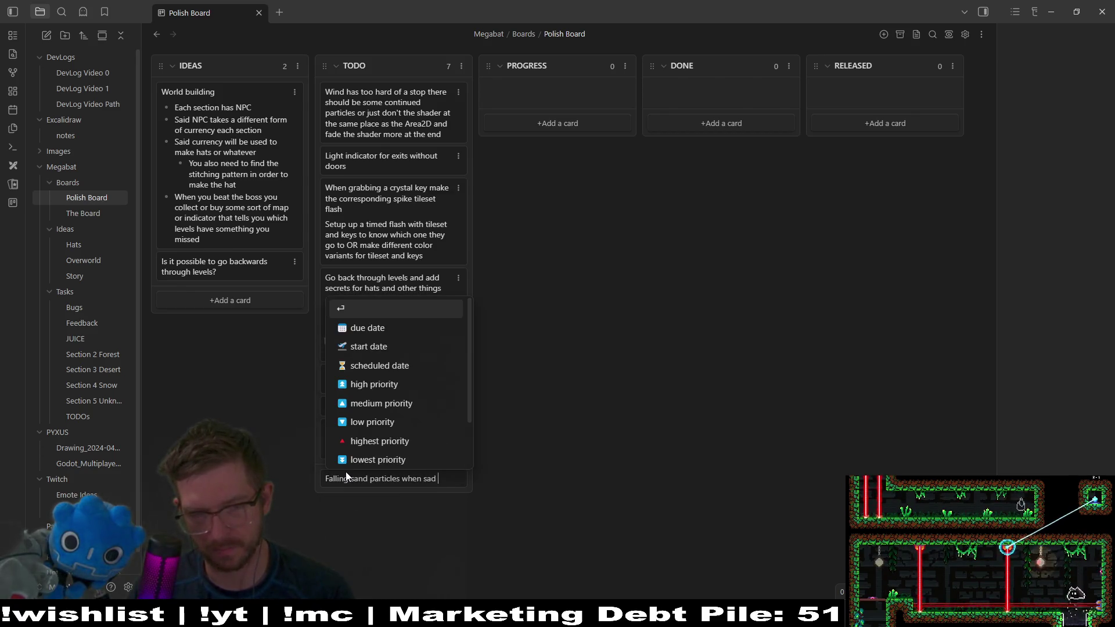
key("BackSpace")
key("BackSpace")
key("BackSpace")
key("BackSpace")
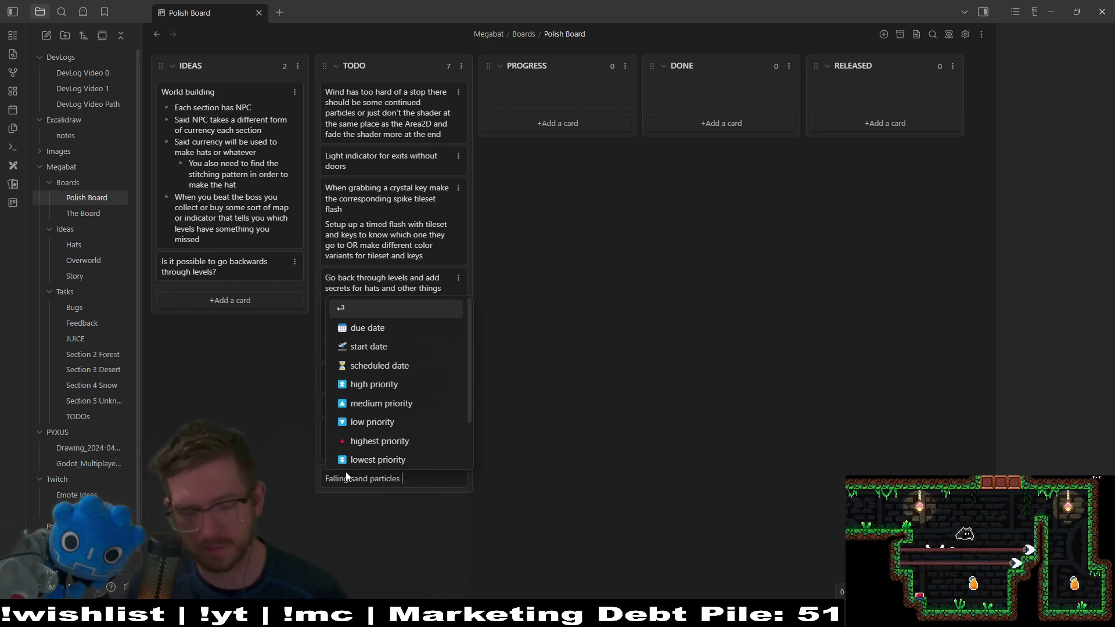
type("when sand is above")
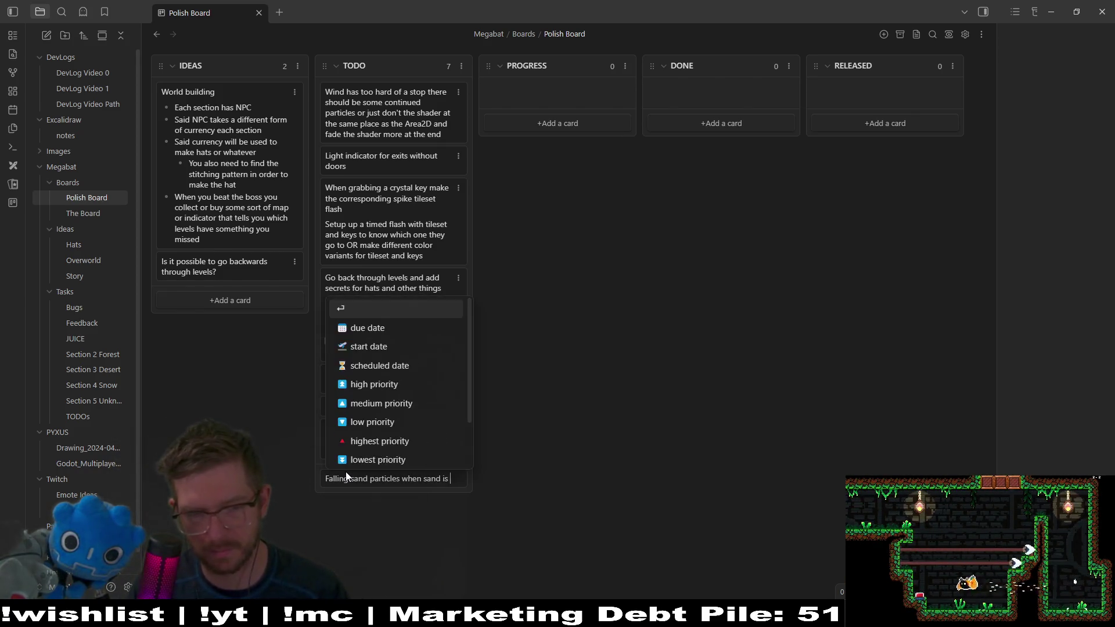
key("Return")
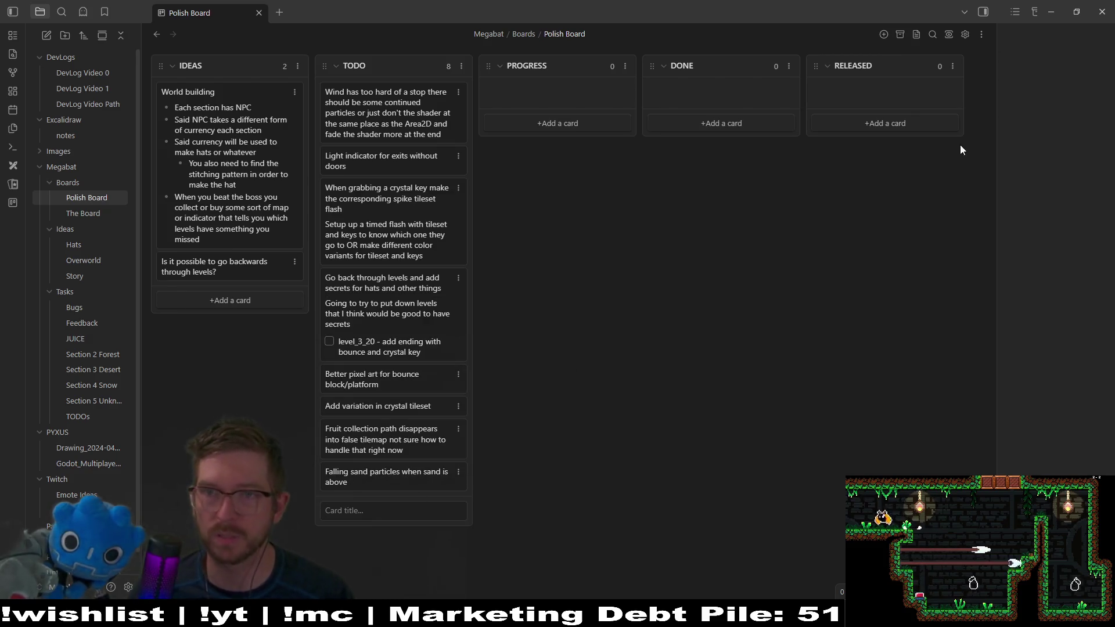
left_click(1057, 7)
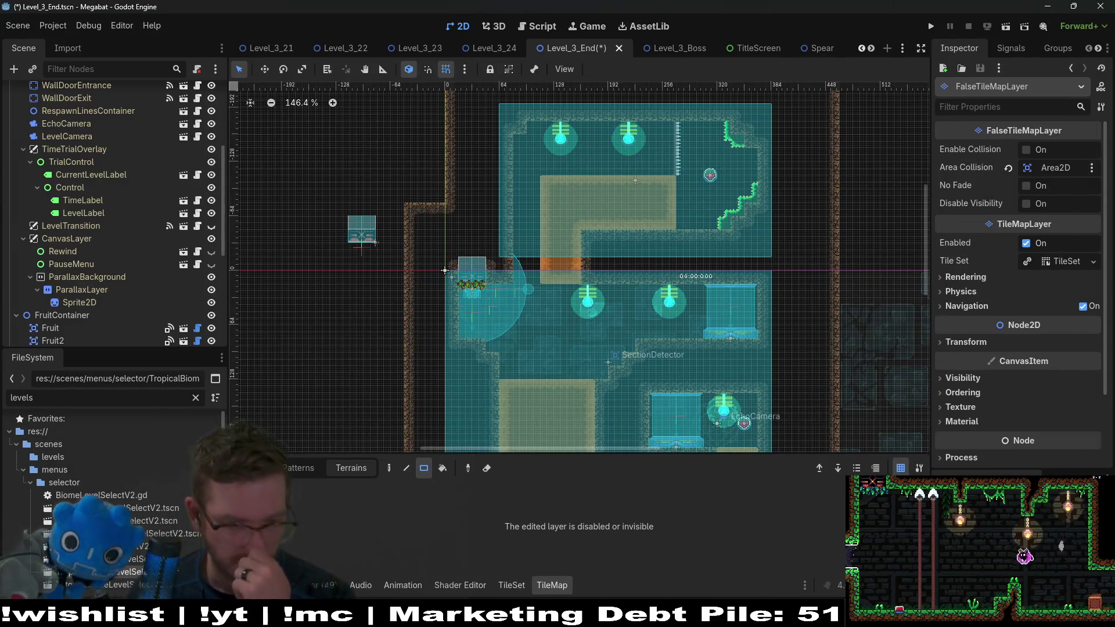
Step: Extend the card with '. On some sort of "random" incremental timer' and minimise Obsidian
left_click(541, 586)
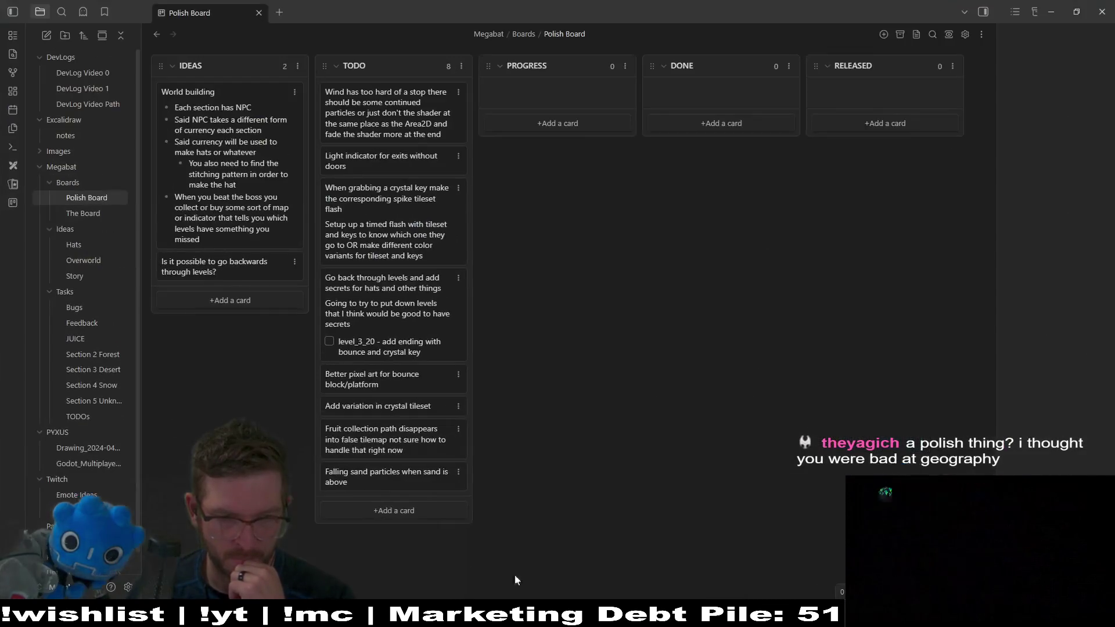
double_click(380, 483)
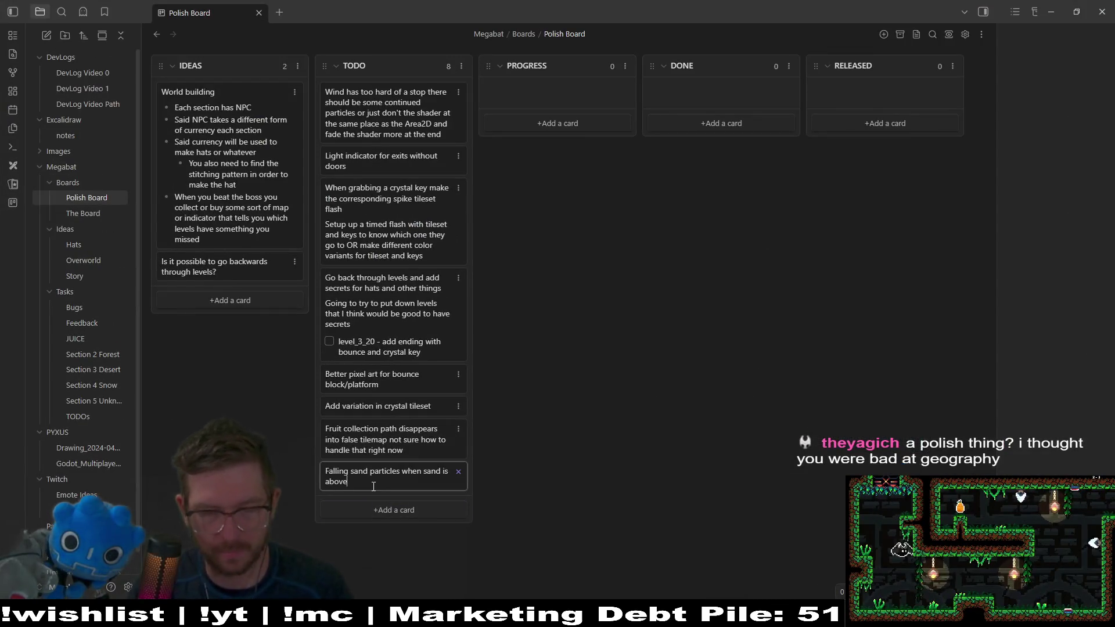
type(". On some sort of ")
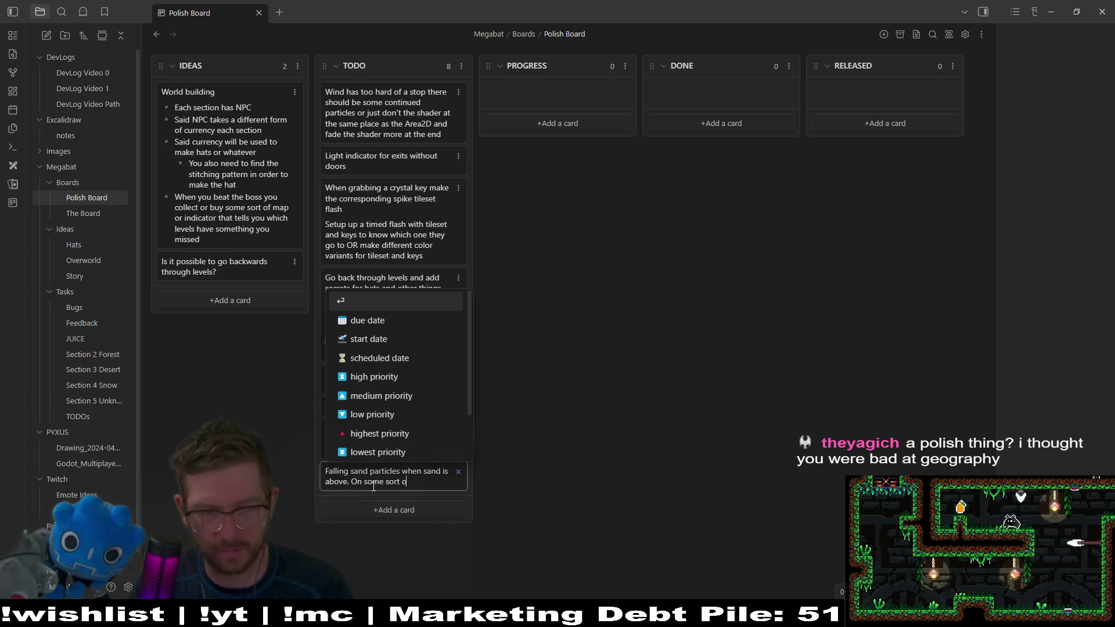
type("r")
key("BackSpace")
type("\"random\"")
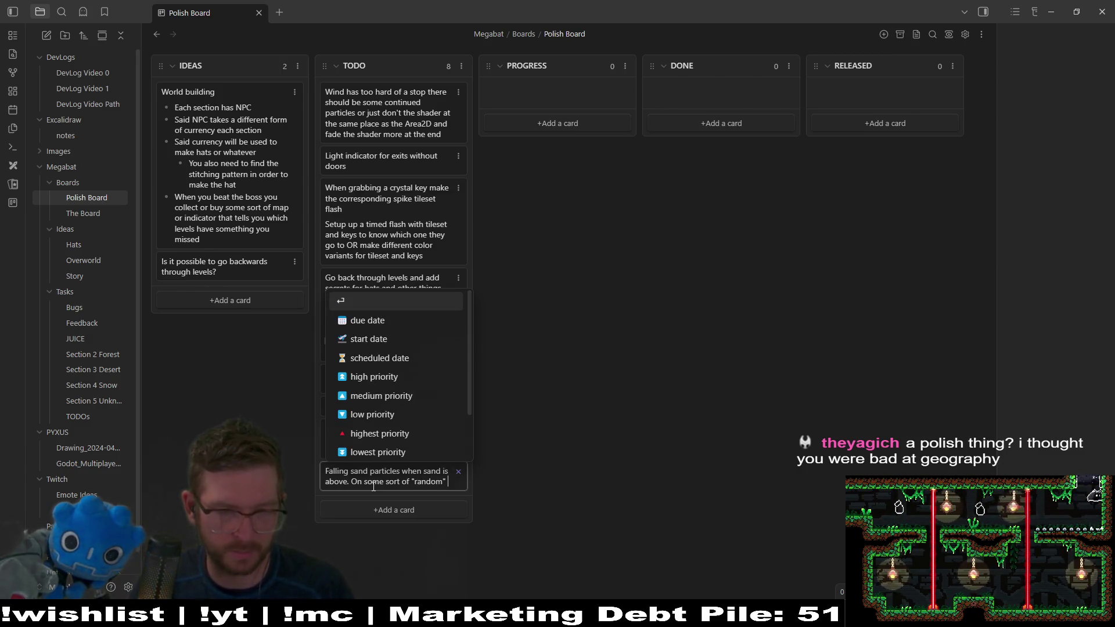
type(" incremental timer")
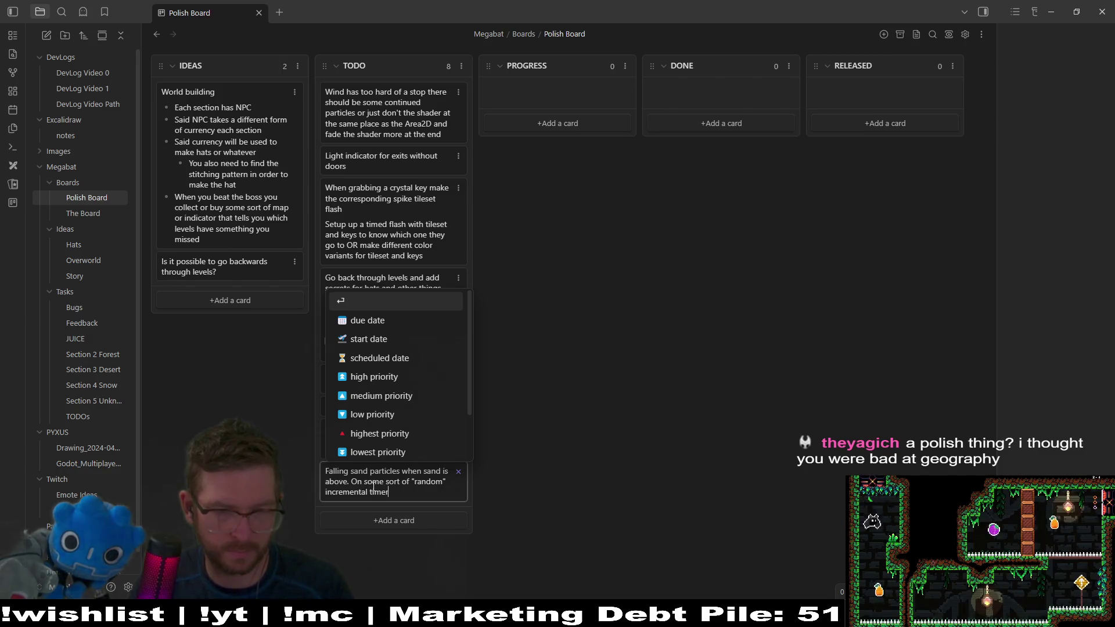
key("Return")
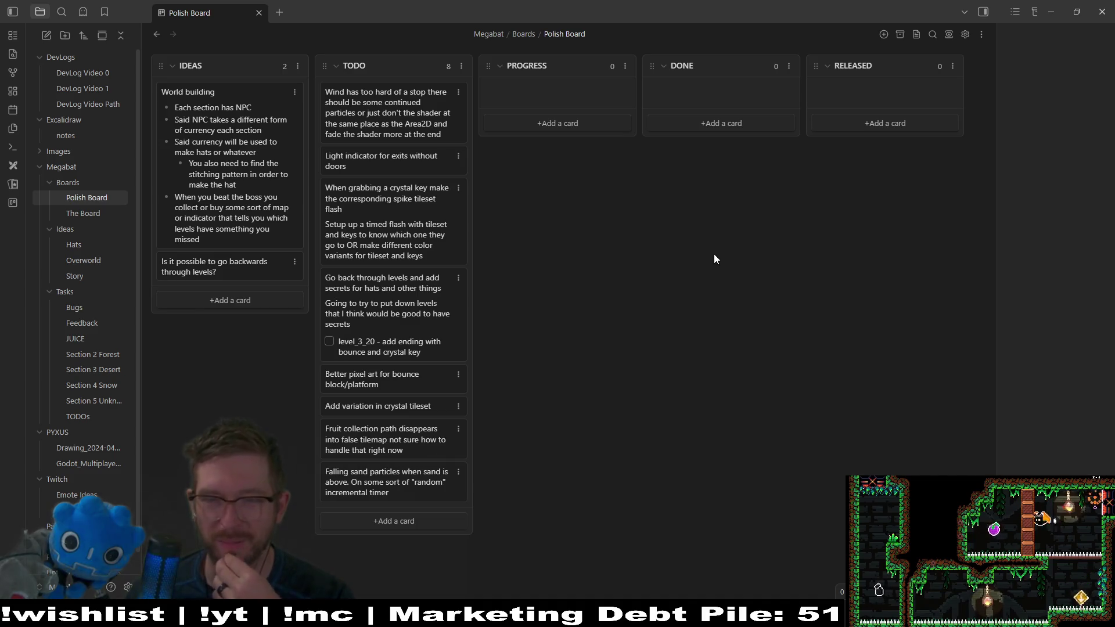
left_click(1057, 9)
Step: Zoom around Level_3_End and select SectionTeleporter2 to inspect its properties
scroll(628, 244, "down", 2)
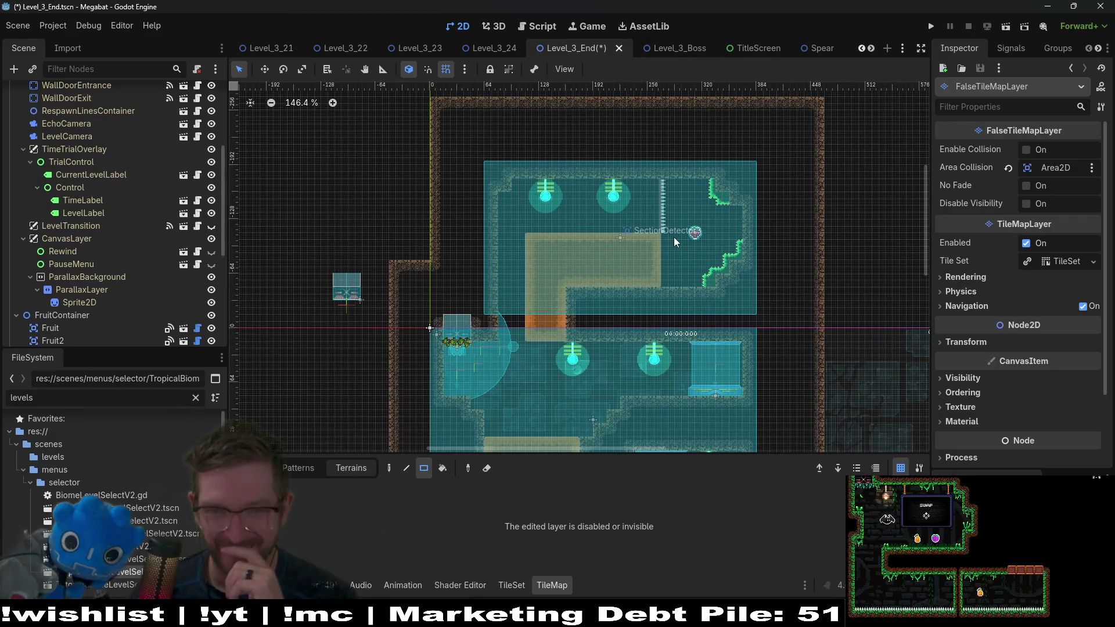
scroll(673, 237, "up", 4)
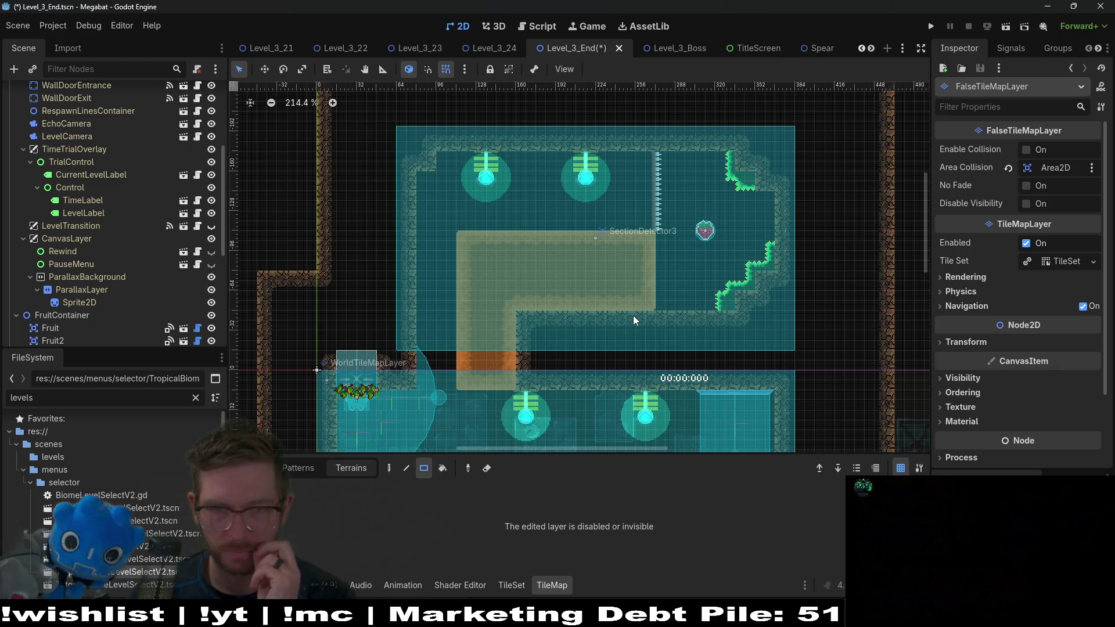
scroll(705, 194, "down", 3)
scroll(542, 150, "up", 2)
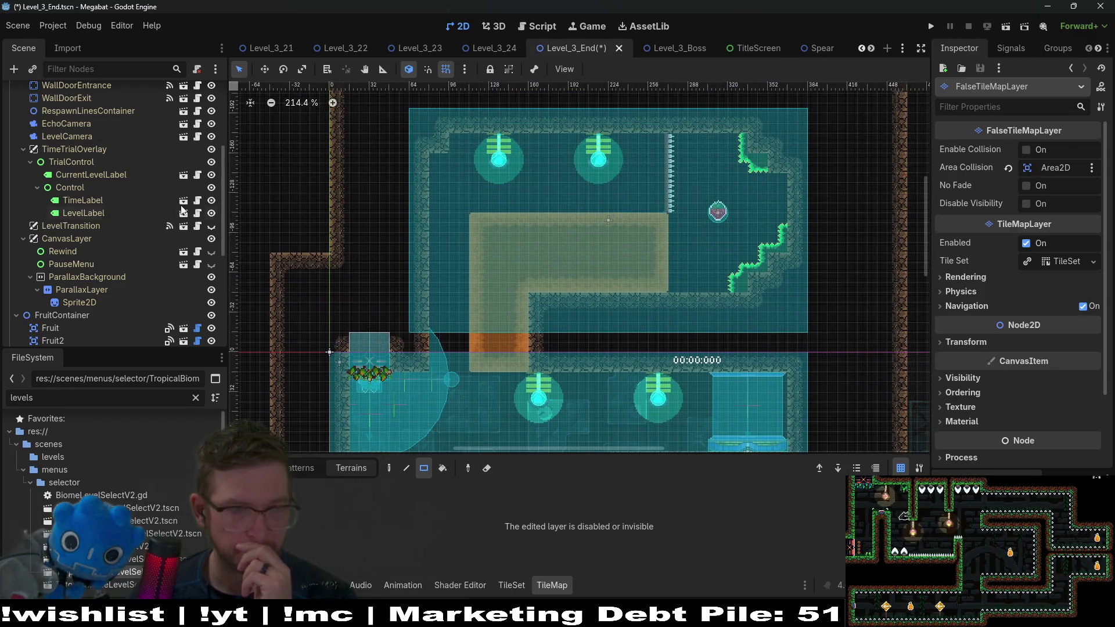
scroll(145, 193, "up", 5)
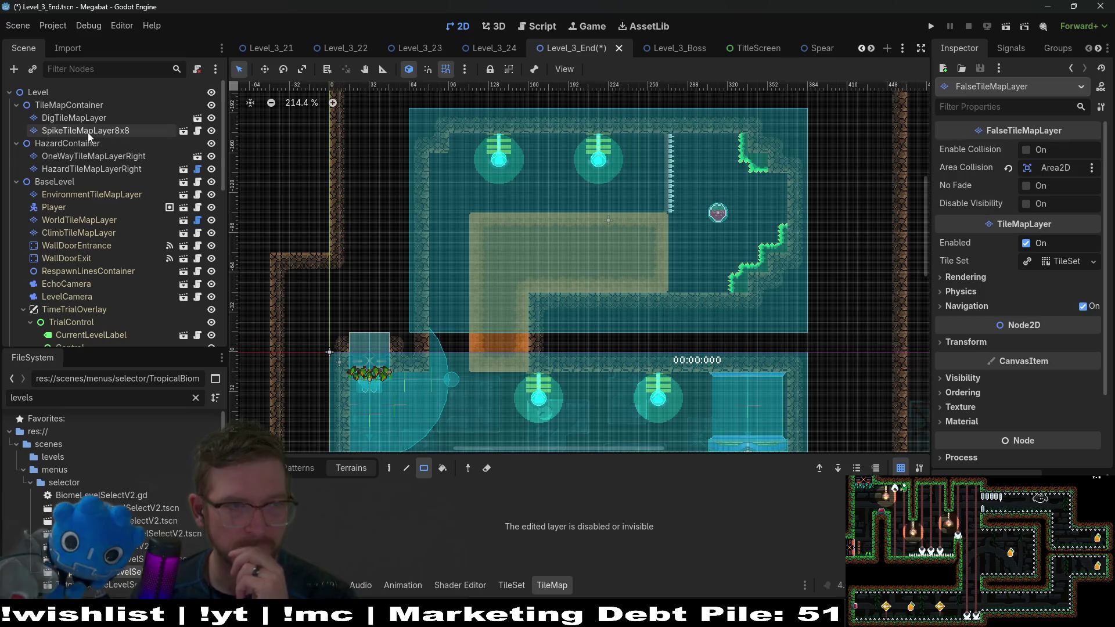
scroll(110, 235, "down", 5)
scroll(111, 235, "down", 10)
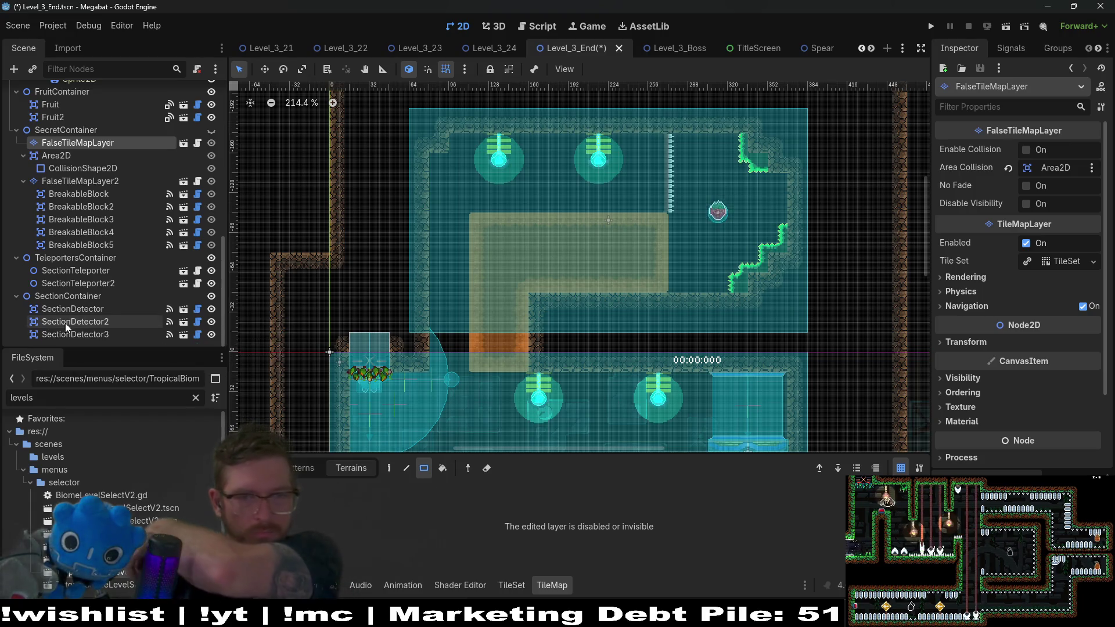
left_click(85, 284)
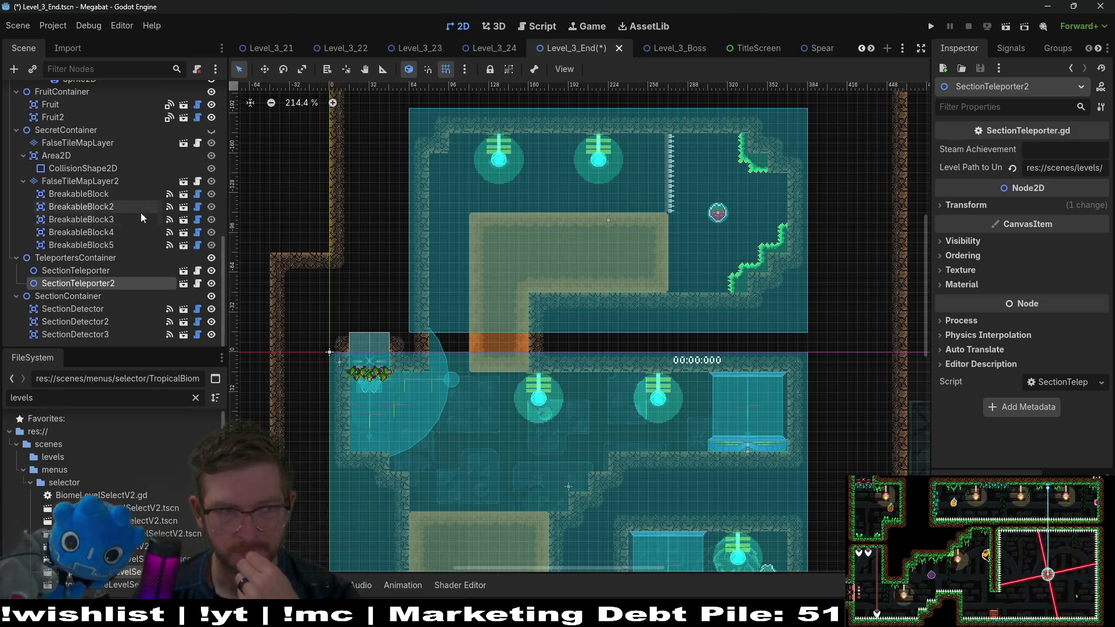
scroll(116, 209, "up", 6)
Step: Select EnvironmentTileMapLayer and choose DesertOvergrowth from the overgrowth scene collection
left_click(64, 182)
left_click(70, 195)
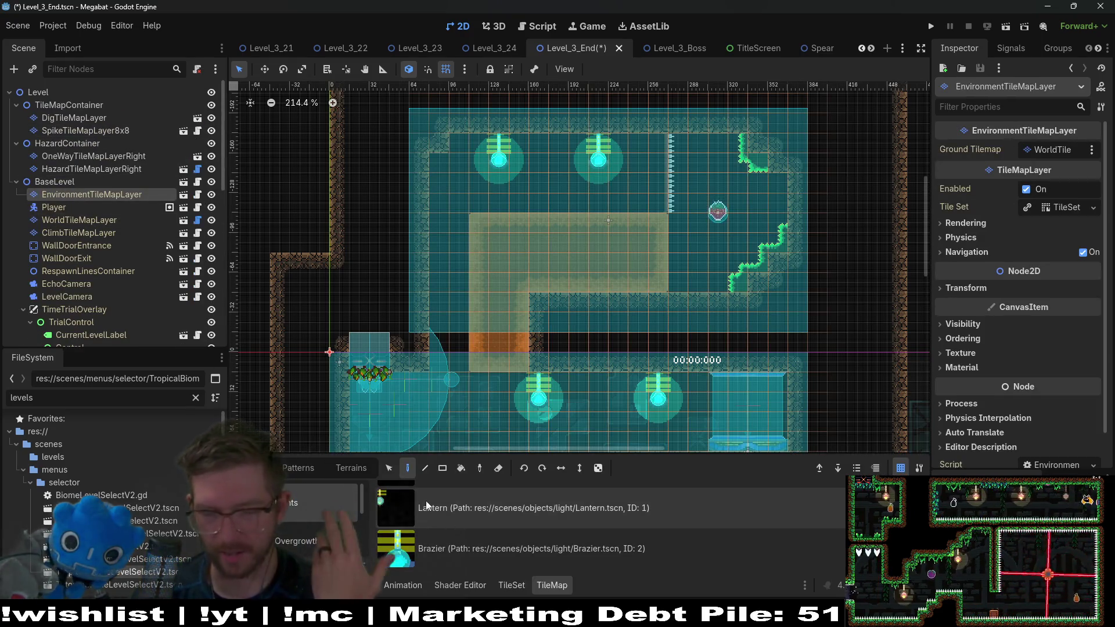
scroll(324, 523, "down", 2)
scroll(323, 520, "up", 1)
left_click(322, 511)
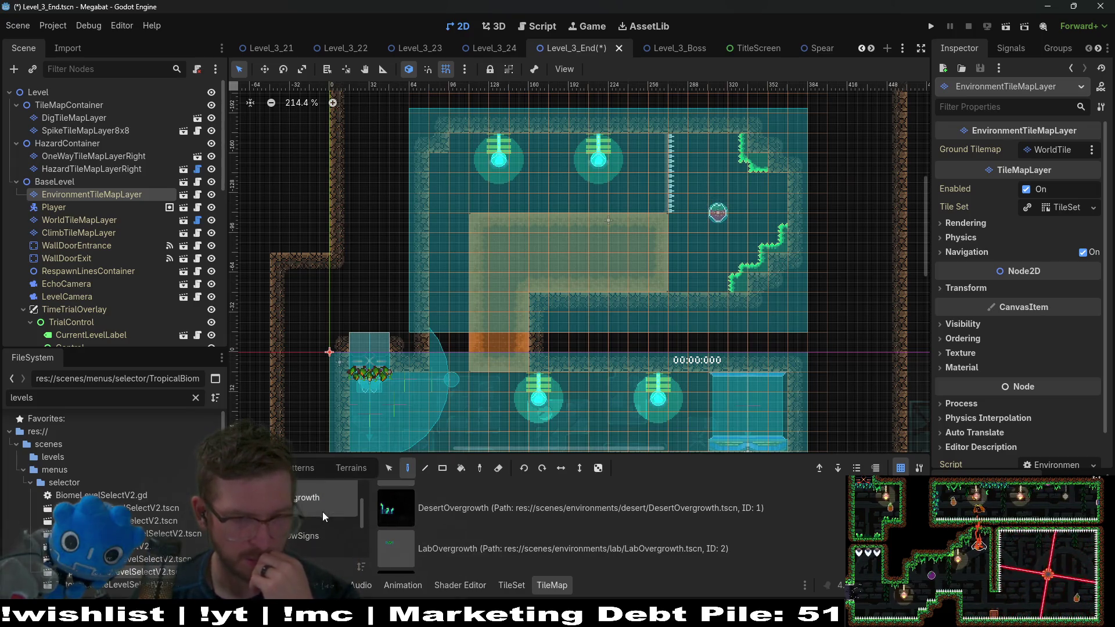
scroll(481, 534, "up", 3)
left_click(460, 510)
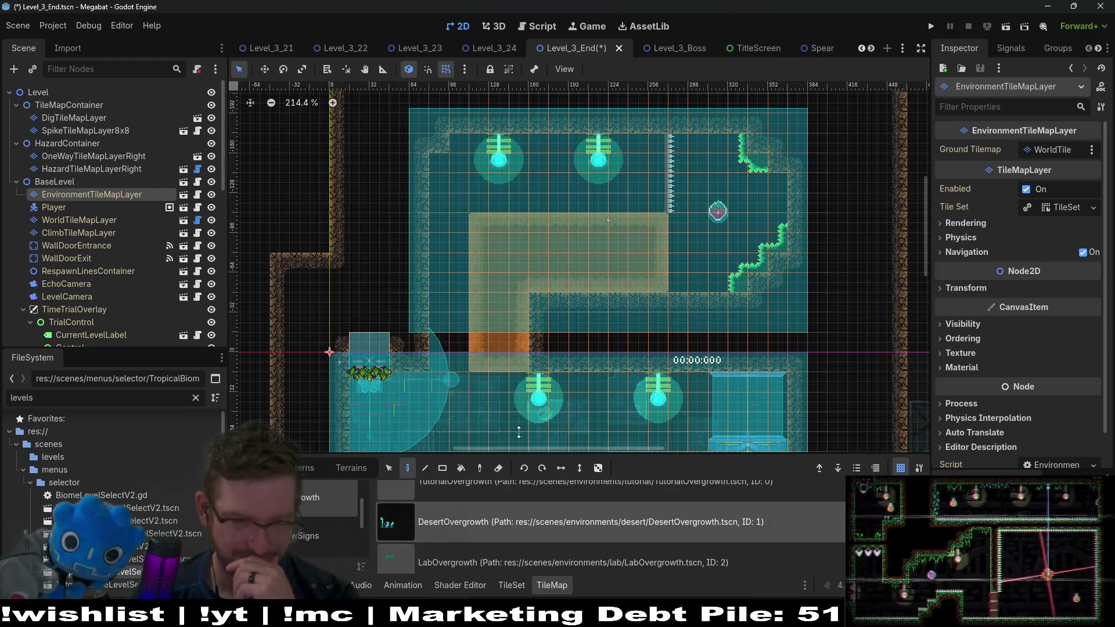
Step: Scatter DesertOvergrowth plants across the room floor and lower floor, repositioning one misplaced plant
left_click(709, 291)
left_click(687, 284)
scroll(695, 312, "up", 1)
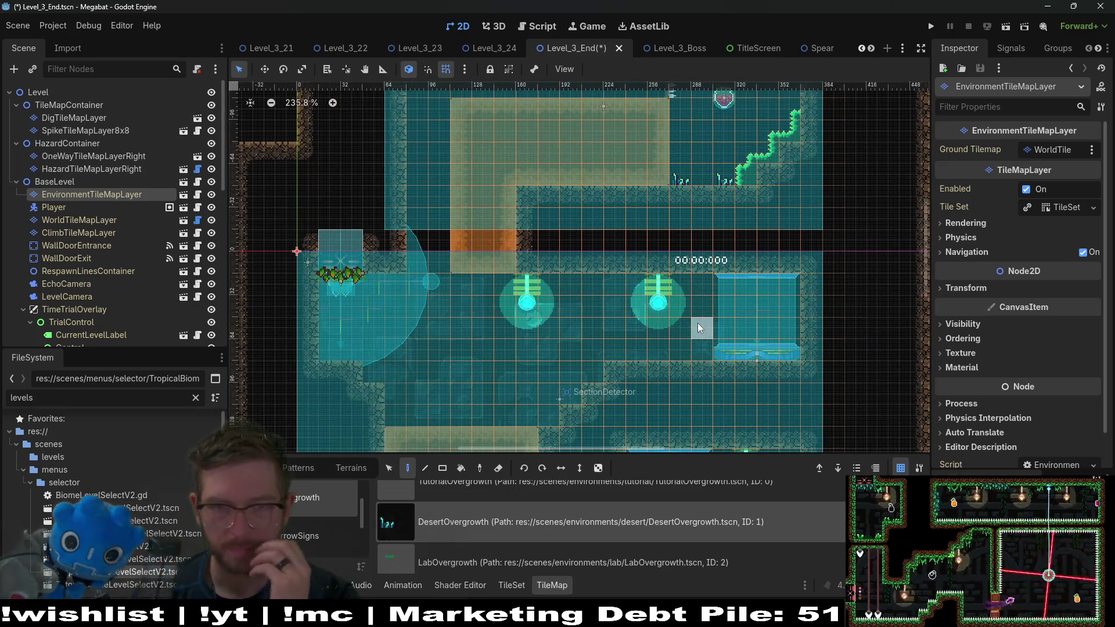
scroll(698, 322, "down", 2)
left_click(715, 284)
left_click(772, 291)
left_click(804, 305)
left_click(650, 290)
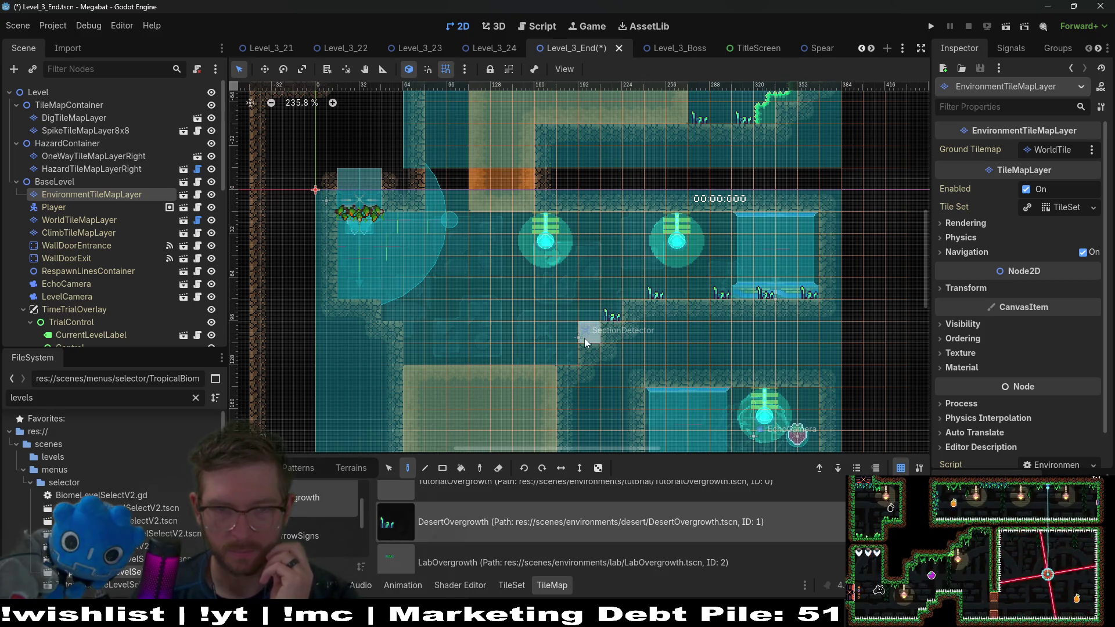
left_click(568, 361)
left_click(373, 316)
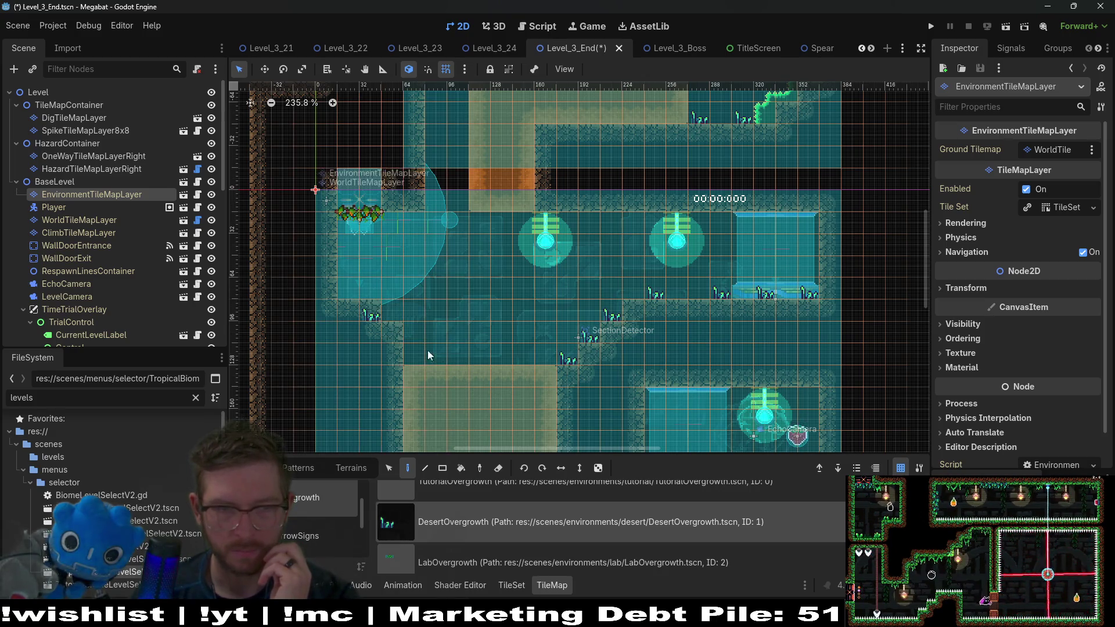
right_click(379, 315)
left_click(388, 315)
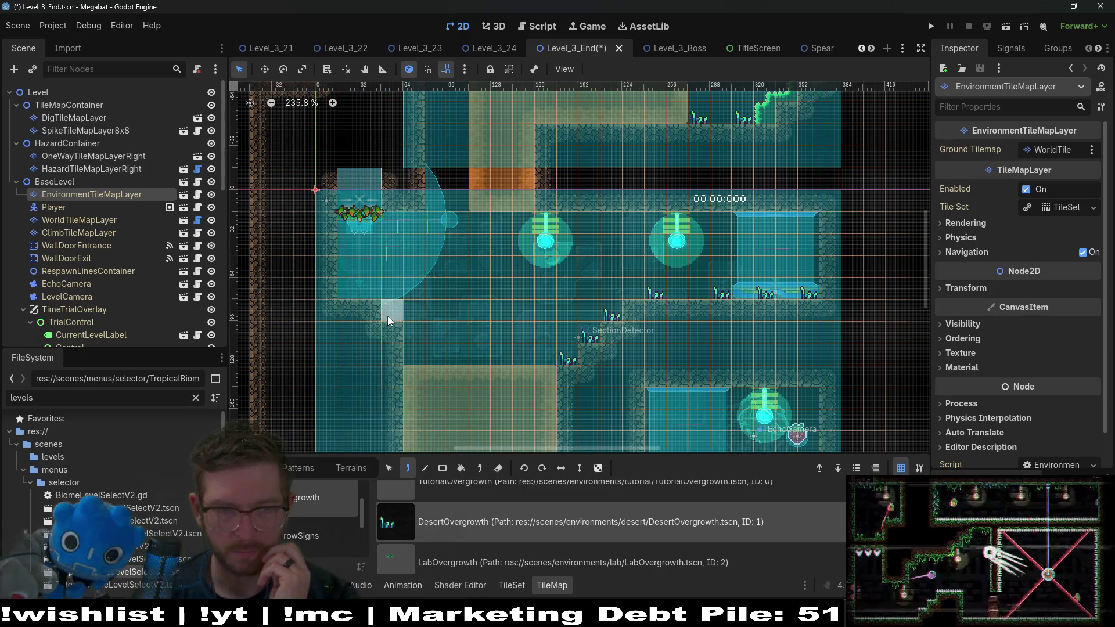
left_click(346, 293)
Step: Add DesertOvergrowth plants along the ledge by SectionTeleporter2, erasing one unwanted plant
scroll(539, 325, "down", 10)
scroll(540, 325, "right", 5)
left_click(521, 231)
left_click(576, 231)
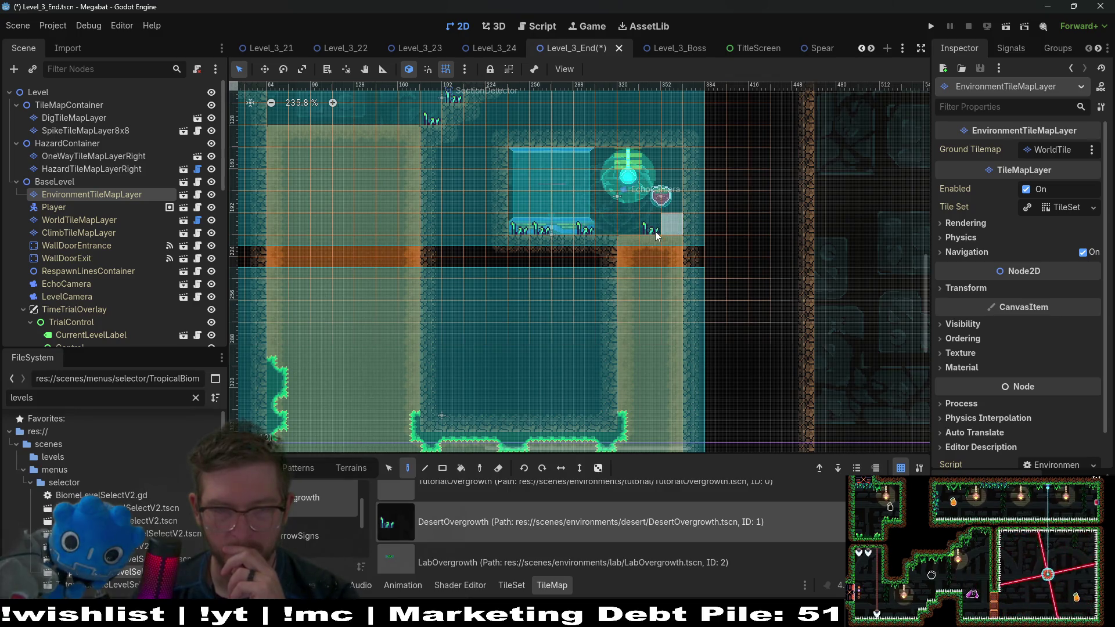
left_click(606, 229)
right_click(647, 231)
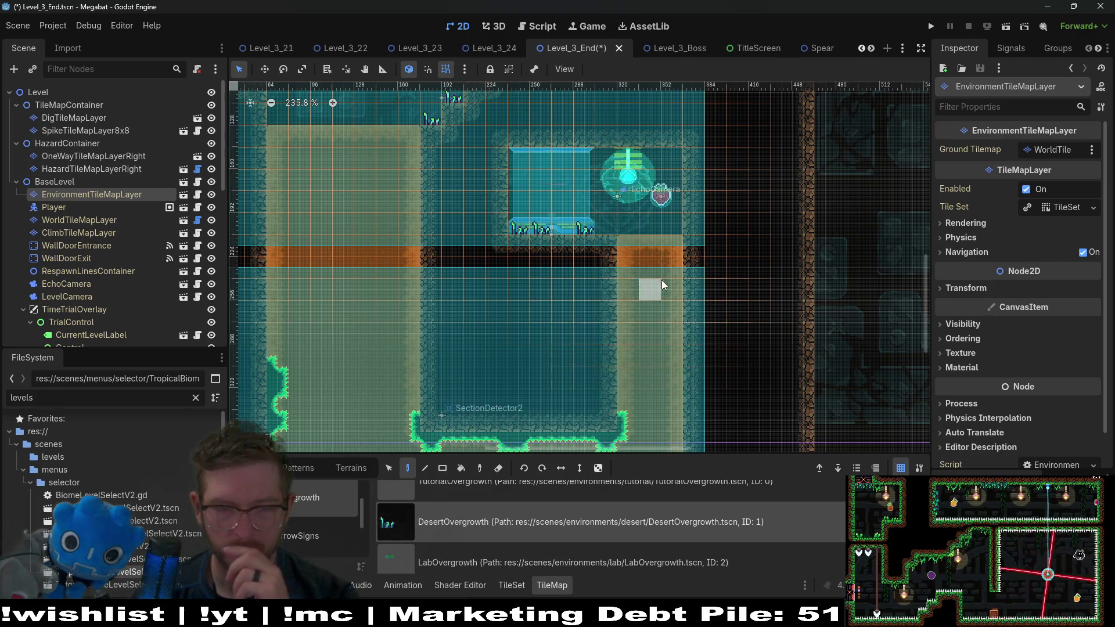
scroll(660, 280, "down", 5)
scroll(599, 281, "up", 5)
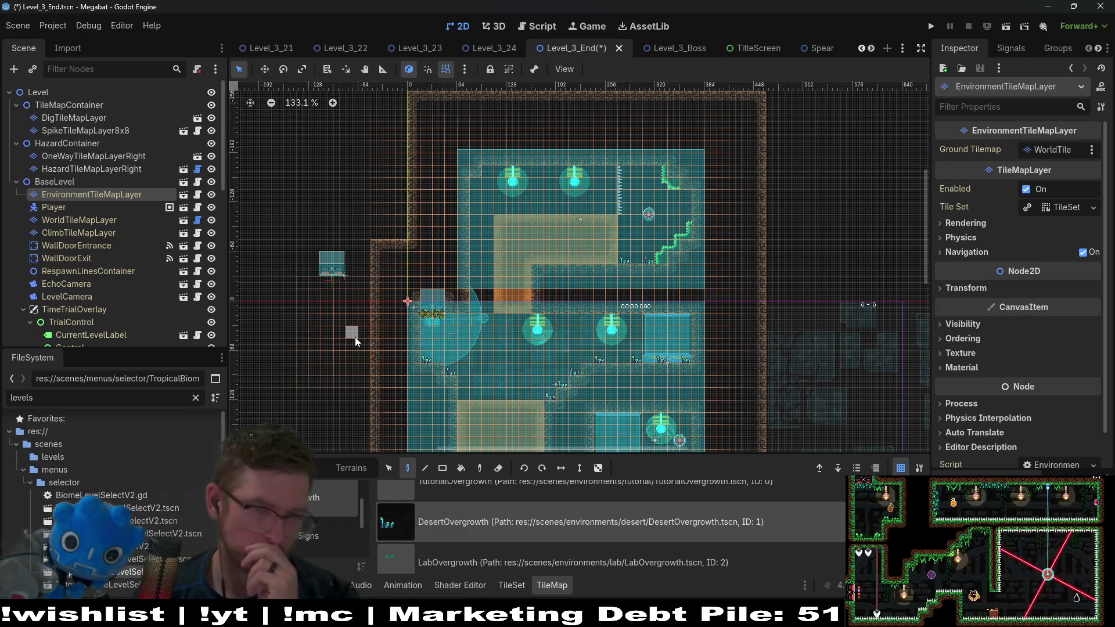
Step: Paint DesertForegroundVineSmall tiles along the lower secret room's ceiling
scroll(332, 525, "down", 2)
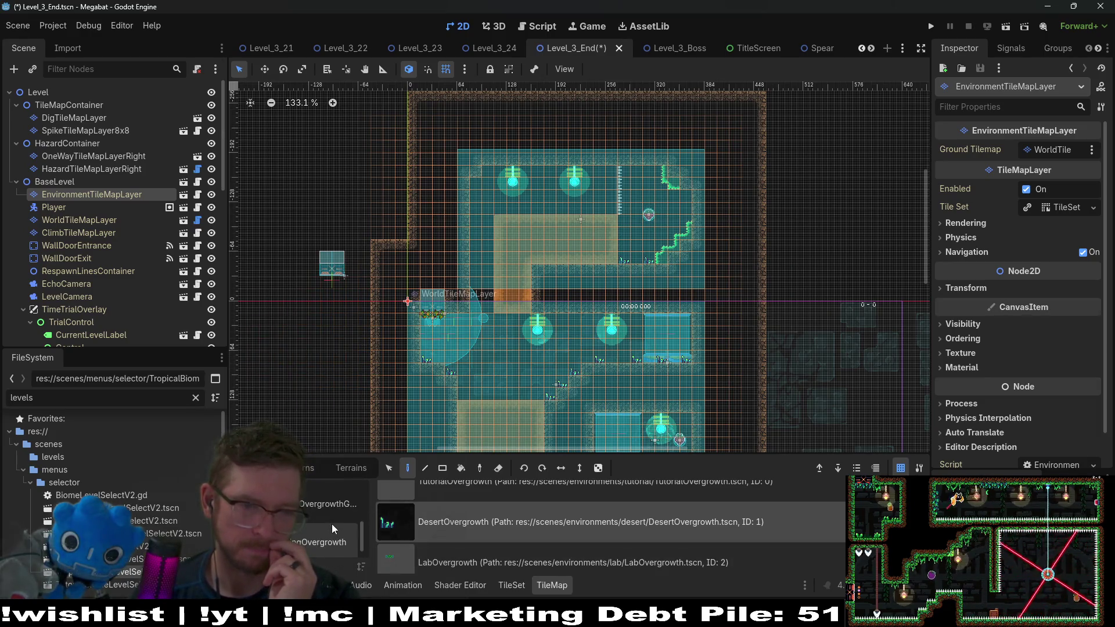
left_click(316, 524)
scroll(461, 517, "down", 4)
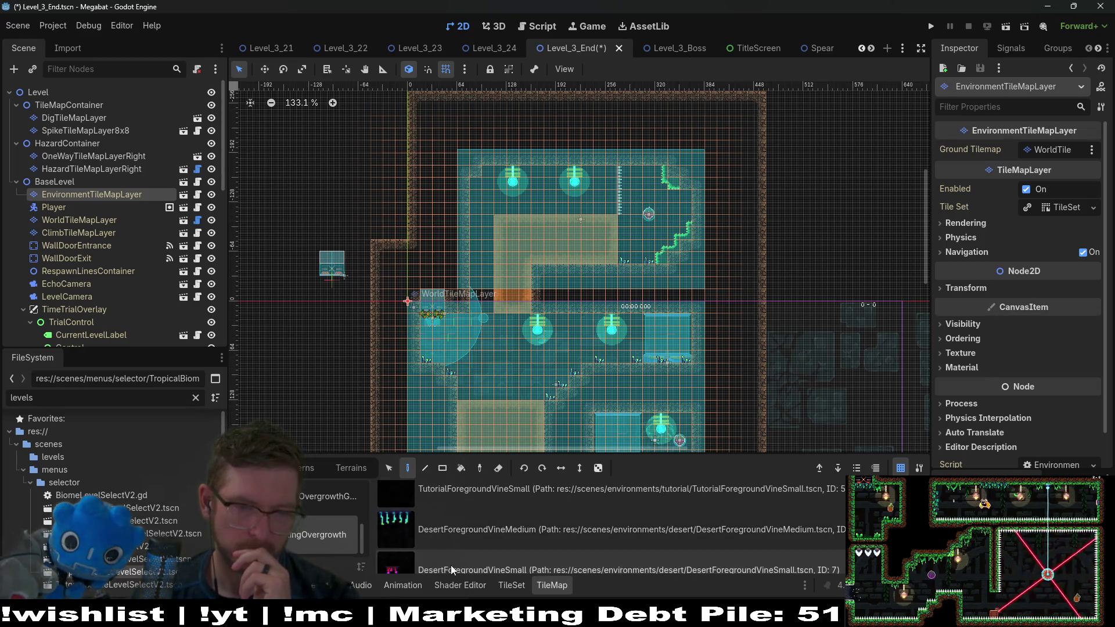
left_click(464, 530)
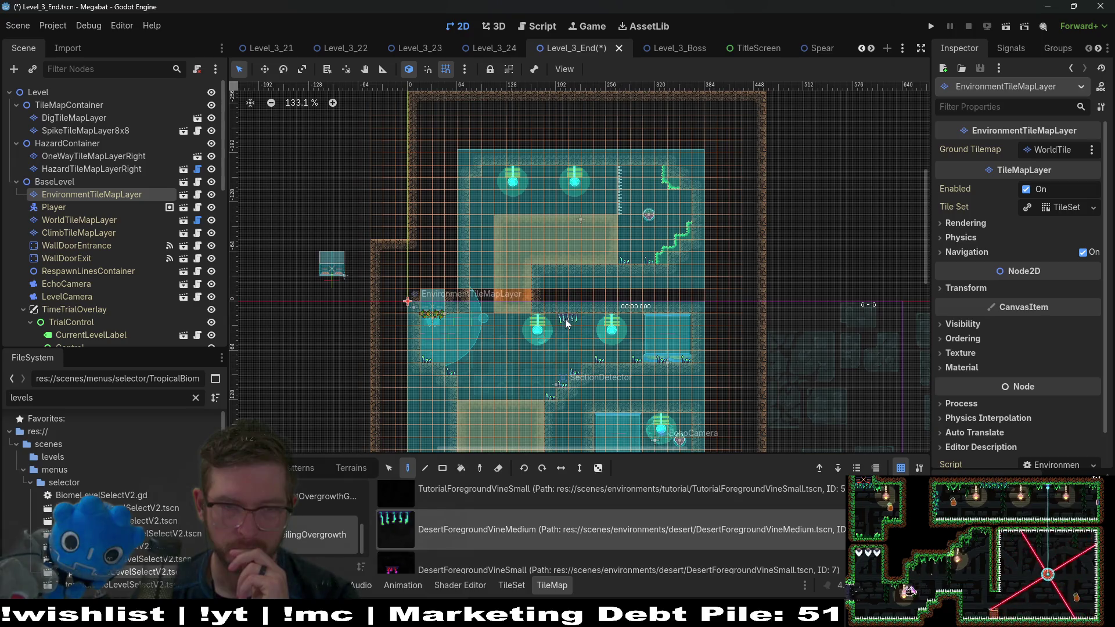
left_click(523, 566)
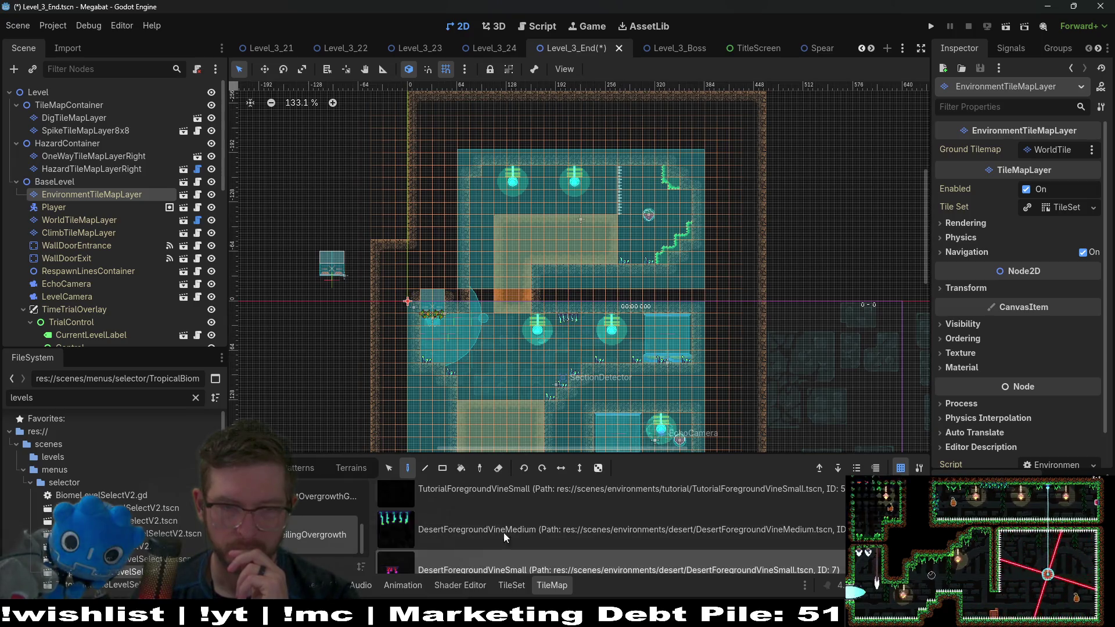
left_click(600, 325)
left_click(637, 325)
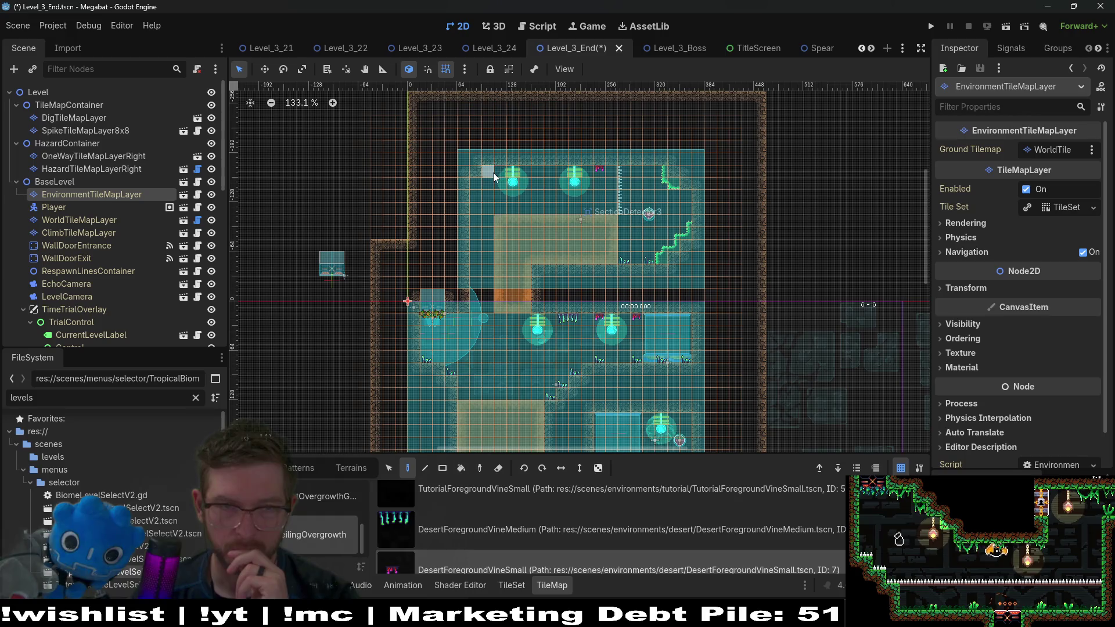
Step: Add vine tiles along the upper room's ceiling, then run the scene to test it
left_click(479, 183)
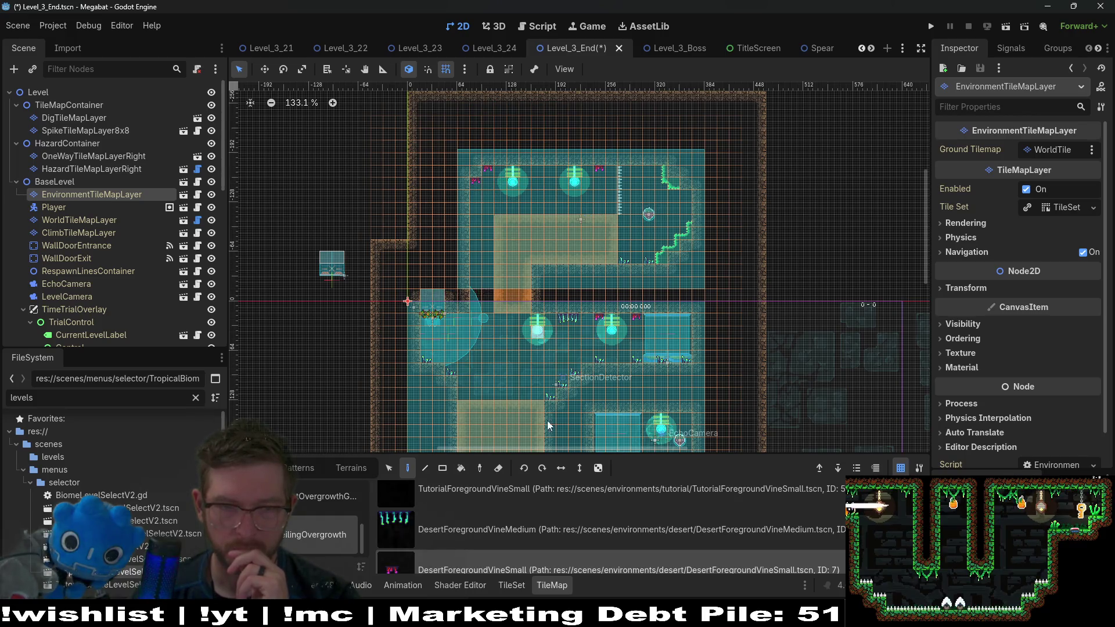
left_click(534, 540)
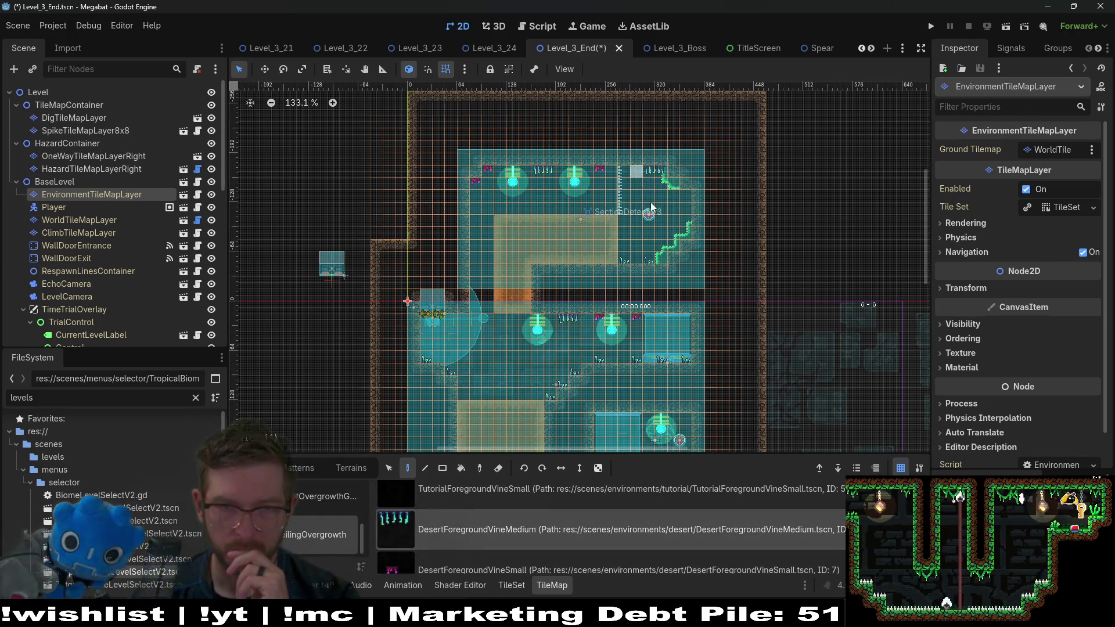
scroll(641, 235, "down", 5)
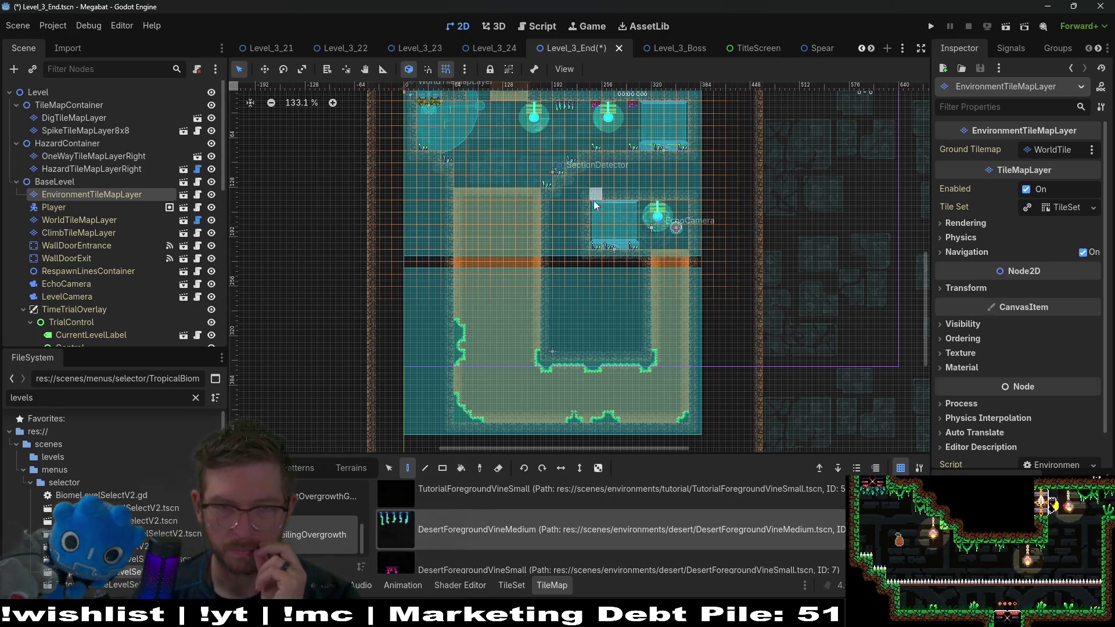
key("Down")
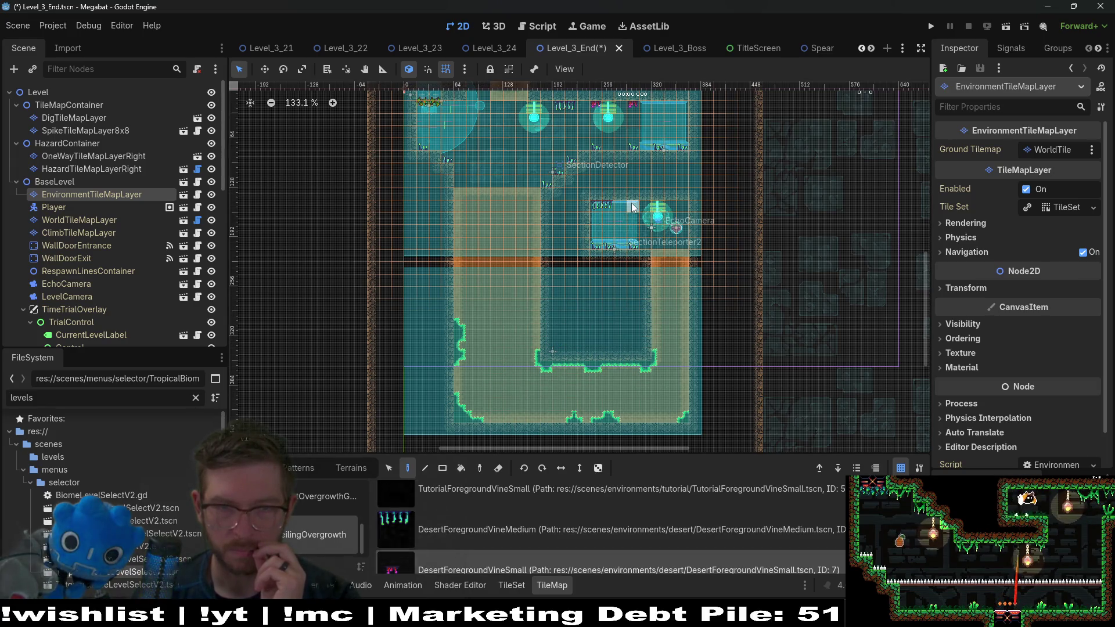
scroll(617, 201, "up", 3)
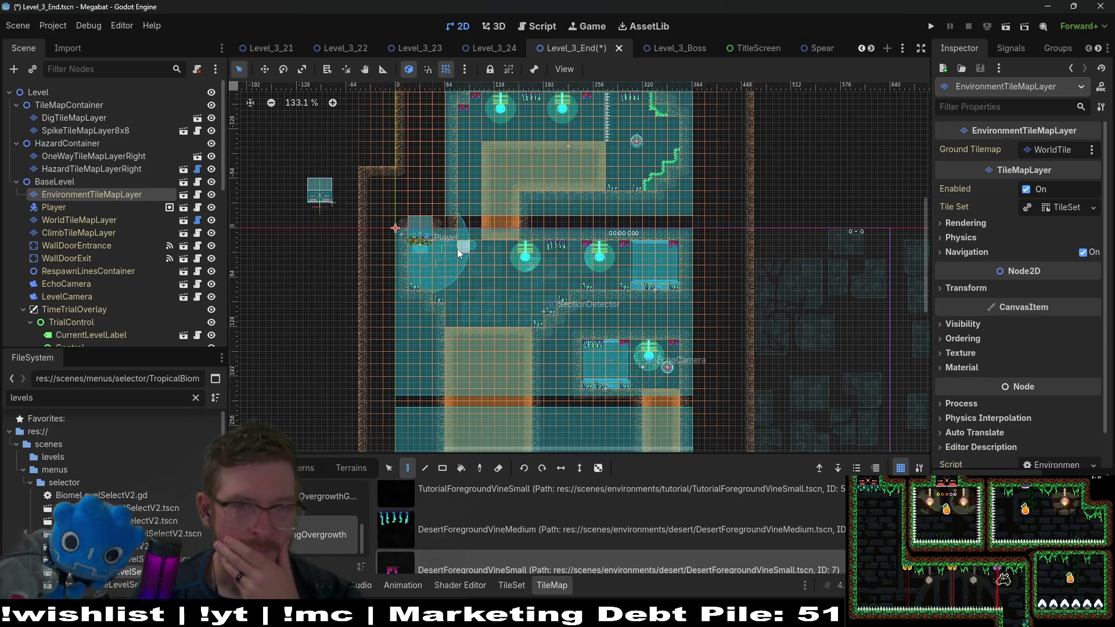
left_click(1005, 29)
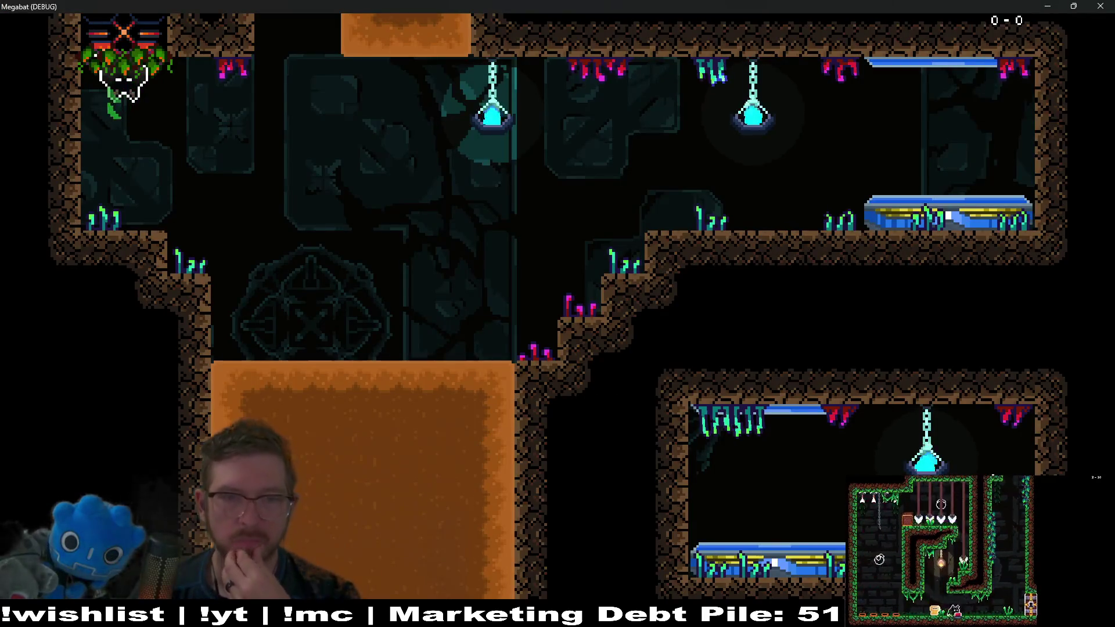
Step: Hide the SecretContainer's false tiles and run the Level_3_End scene again
left_click(1100, 6)
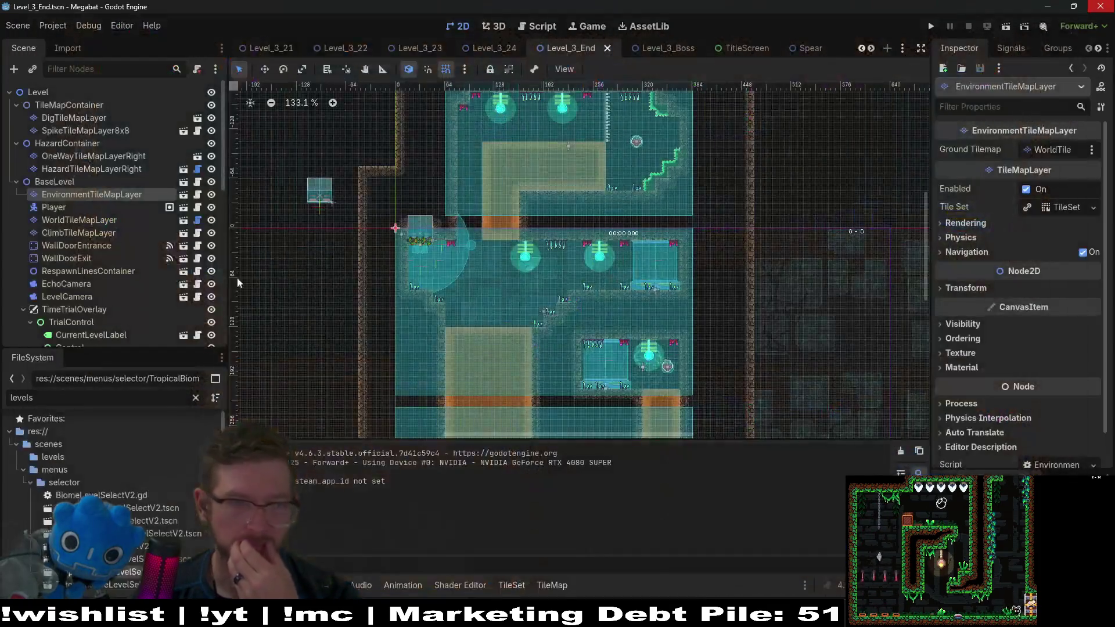
scroll(182, 302, "down", 5)
scroll(183, 305, "down", 3)
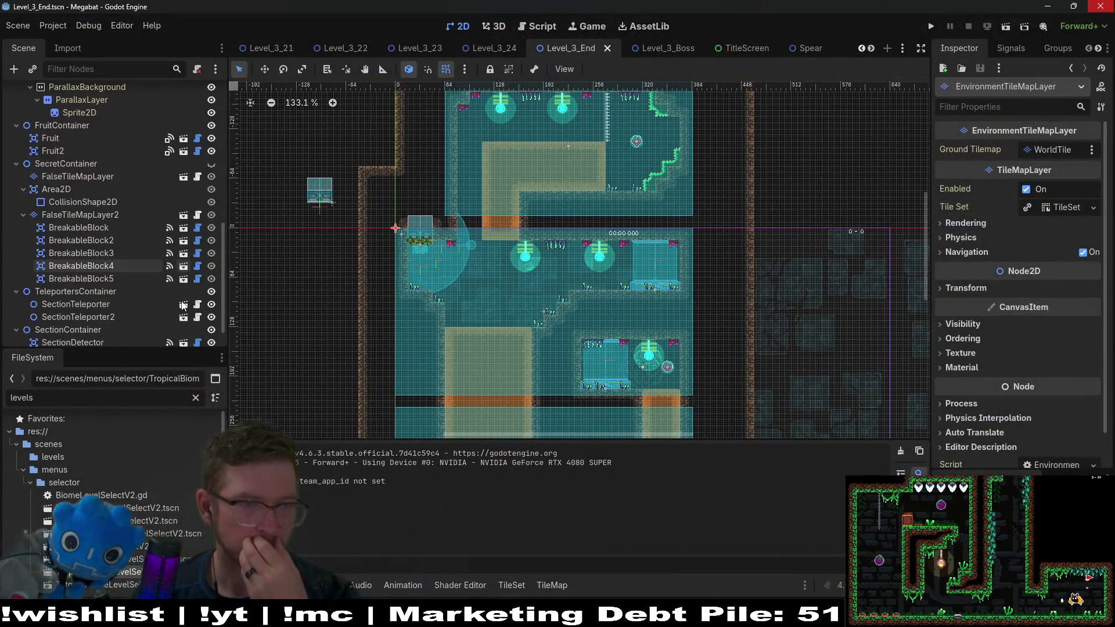
left_click(206, 163)
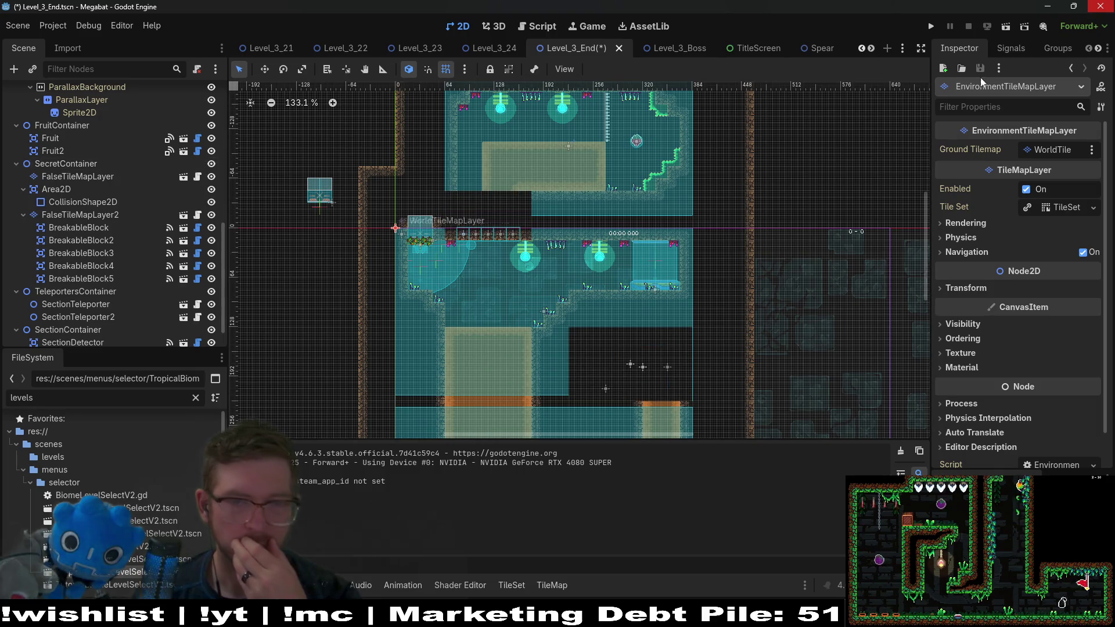
left_click(1005, 26)
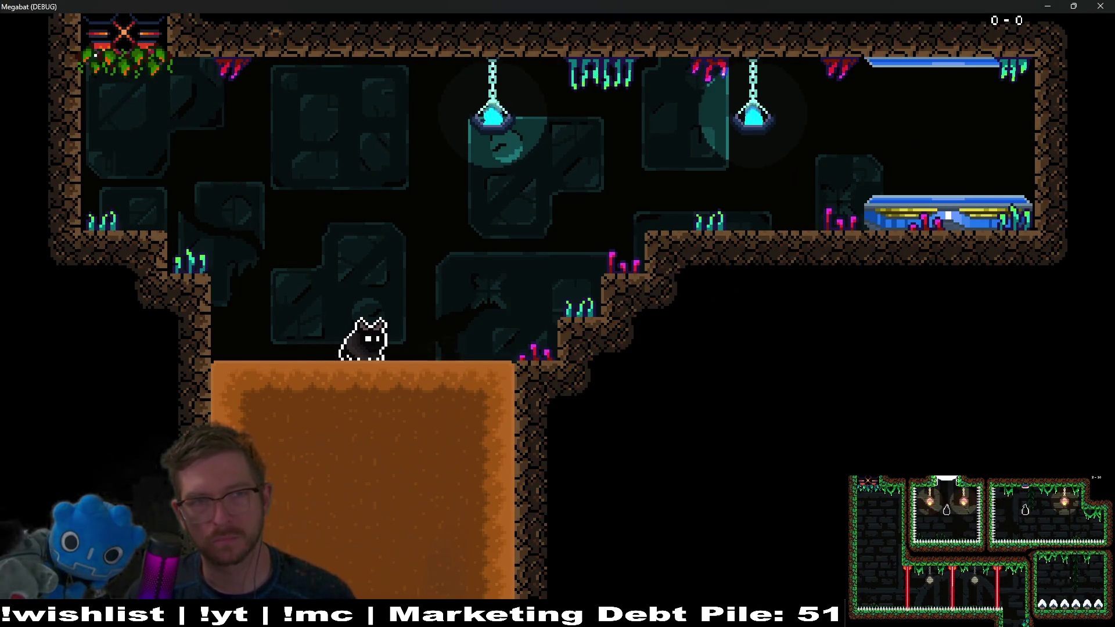
Step: Fly the bat up to the ceiling, grab the strawberry and dash into the room above
key("space")
key("Left")
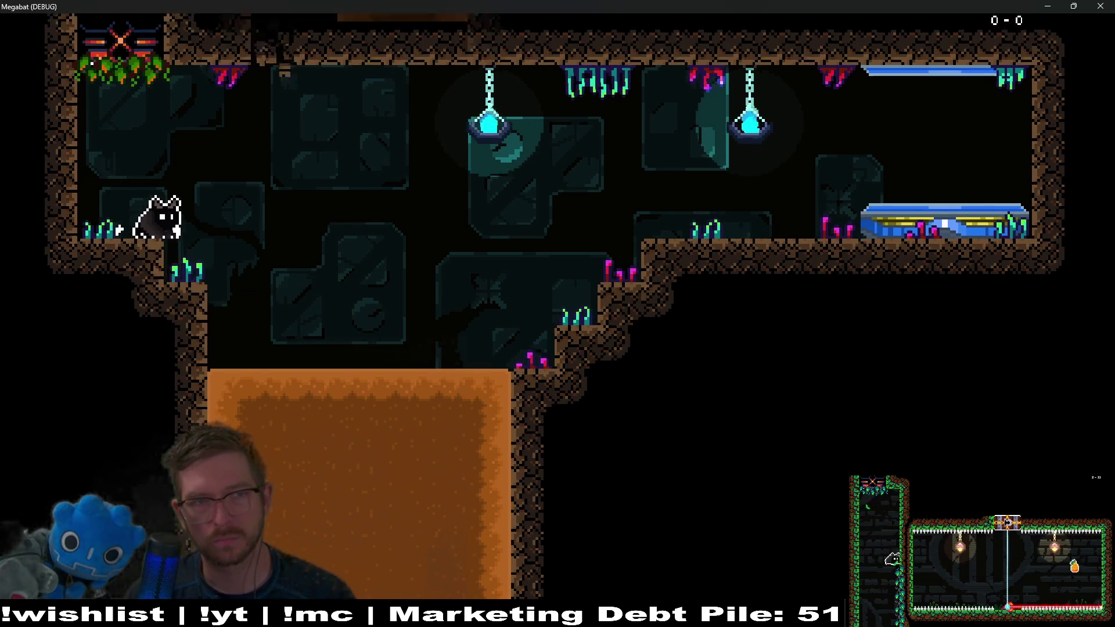
key("space")
key("Right")
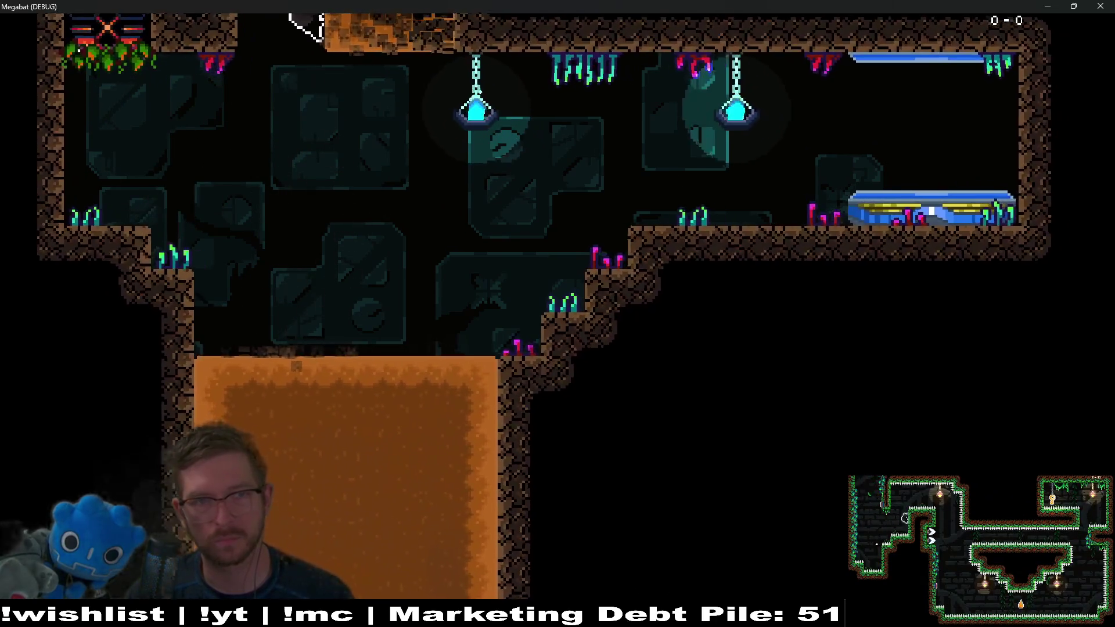
key("Right")
key("space")
key("Left")
key("space")
Step: Dive through the orange block, carry the key up the shaft, then close and save Level_3_End
key("Down")
key("Right")
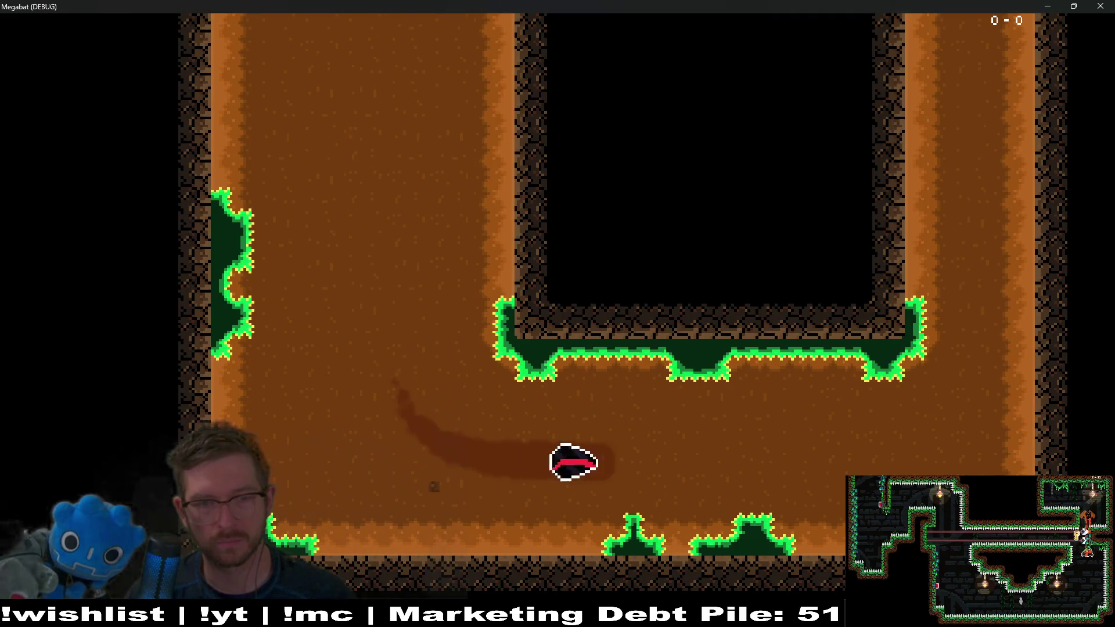
key("Up")
key("Left")
key("Up")
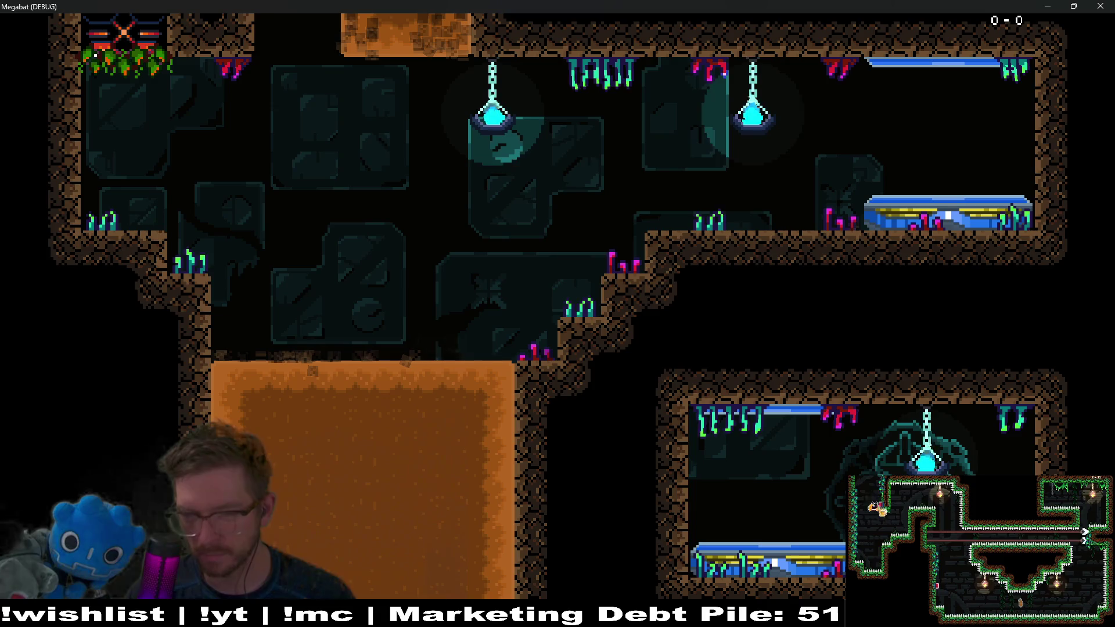
key("Left")
key("Up")
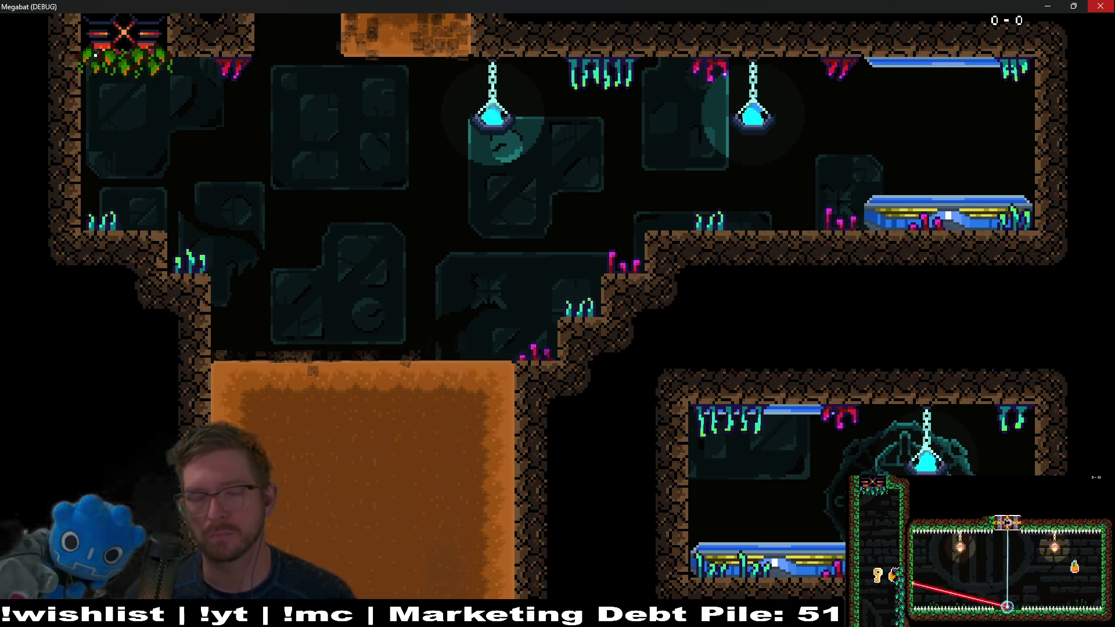
left_click(1100, 6)
key("ctrl+s")
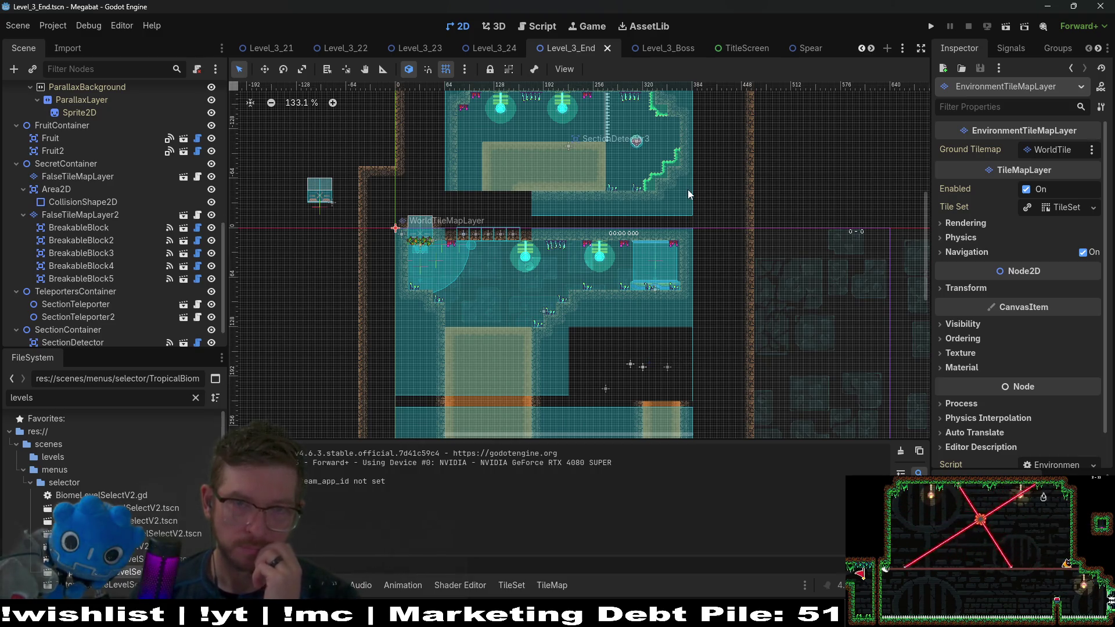
Step: Launch the project and load level 3-27 from the first profile's pink dome world
scroll(697, 194, "down", 6)
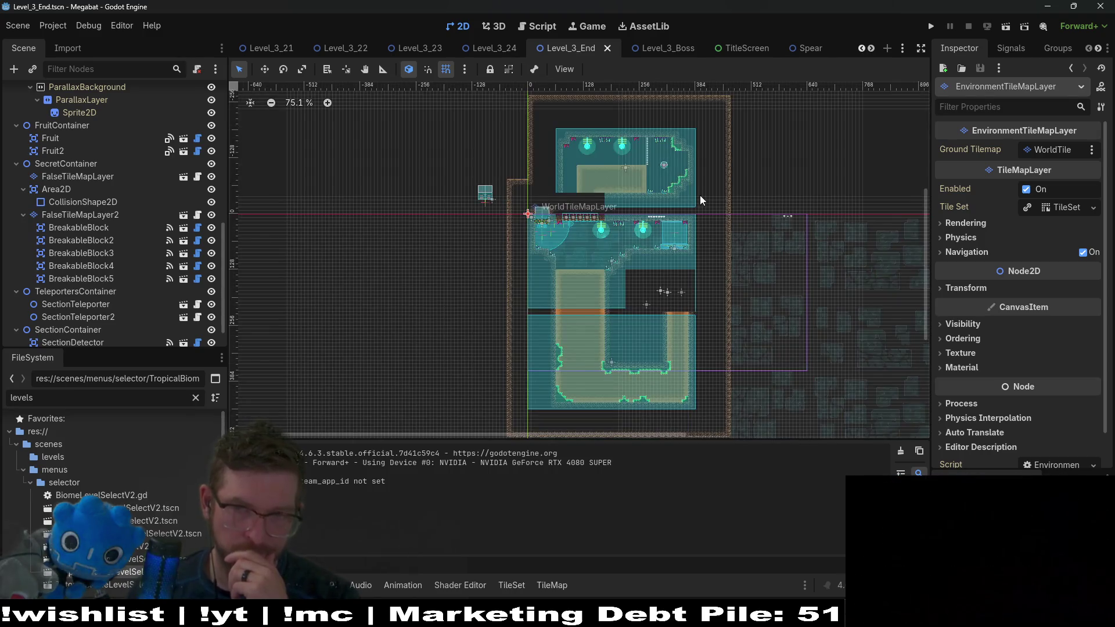
left_click(931, 28)
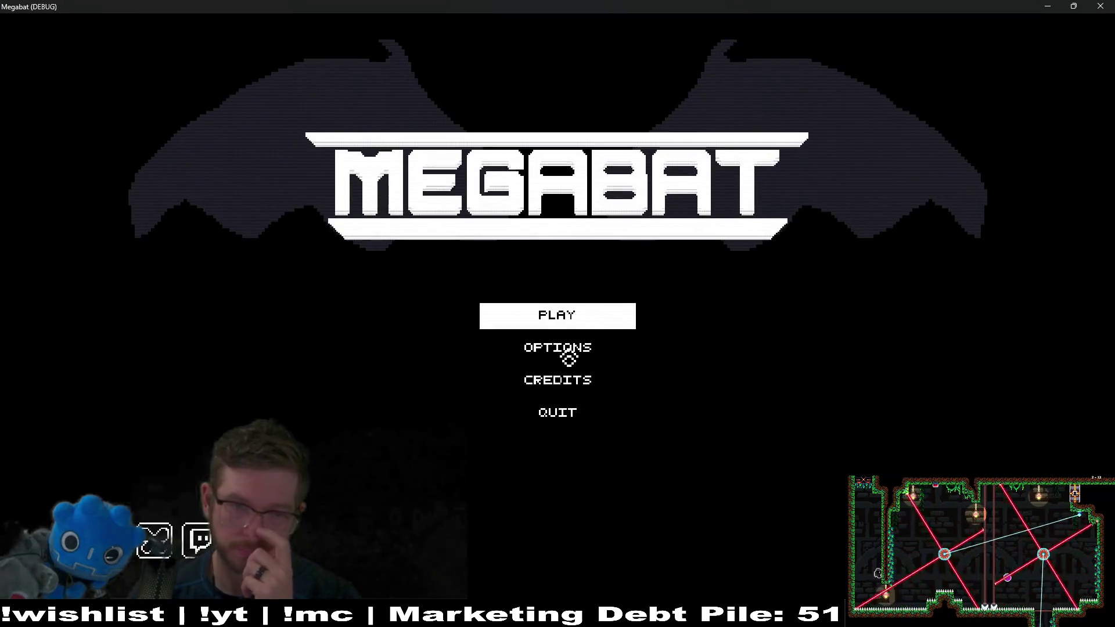
left_click(561, 324)
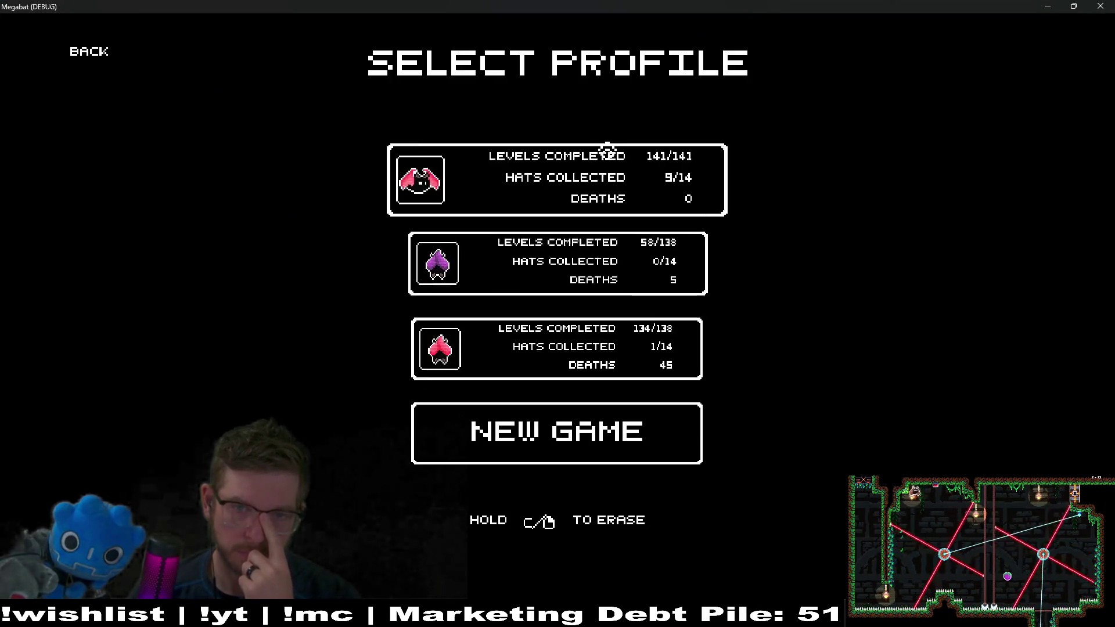
left_click(604, 150)
left_click(890, 269)
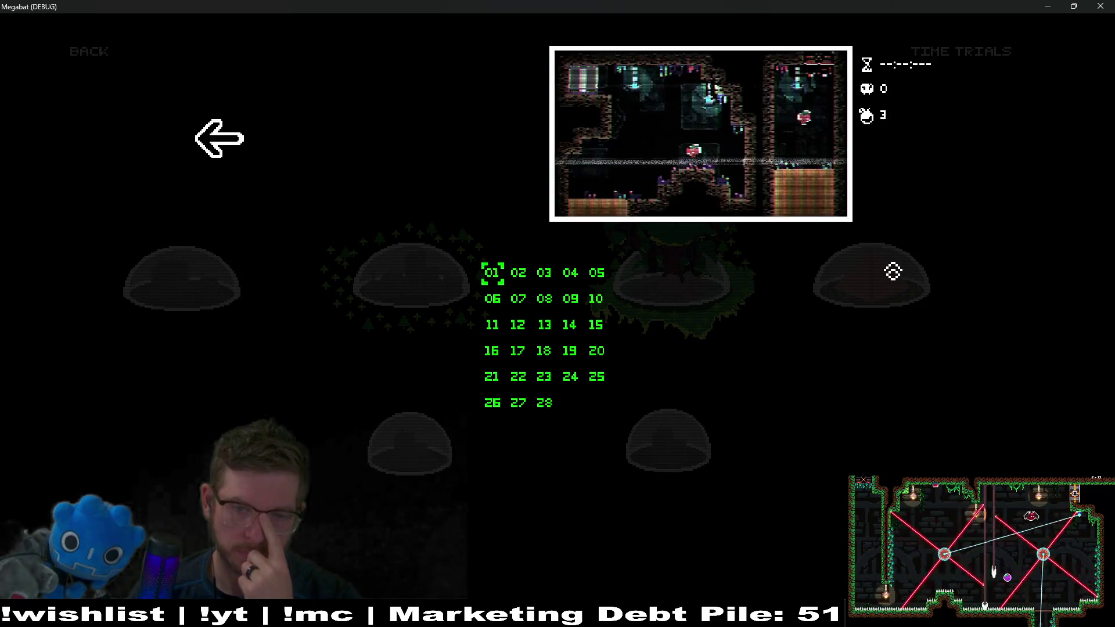
left_click(518, 402)
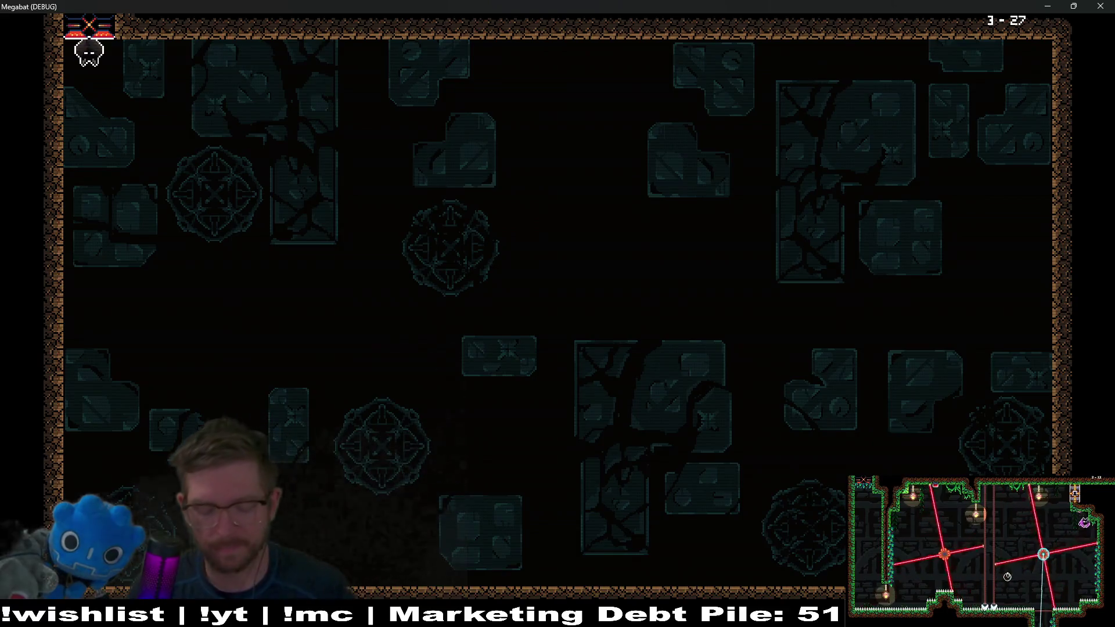
Step: Fly the bat across level 3-27 and up into the lit room
key("Right")
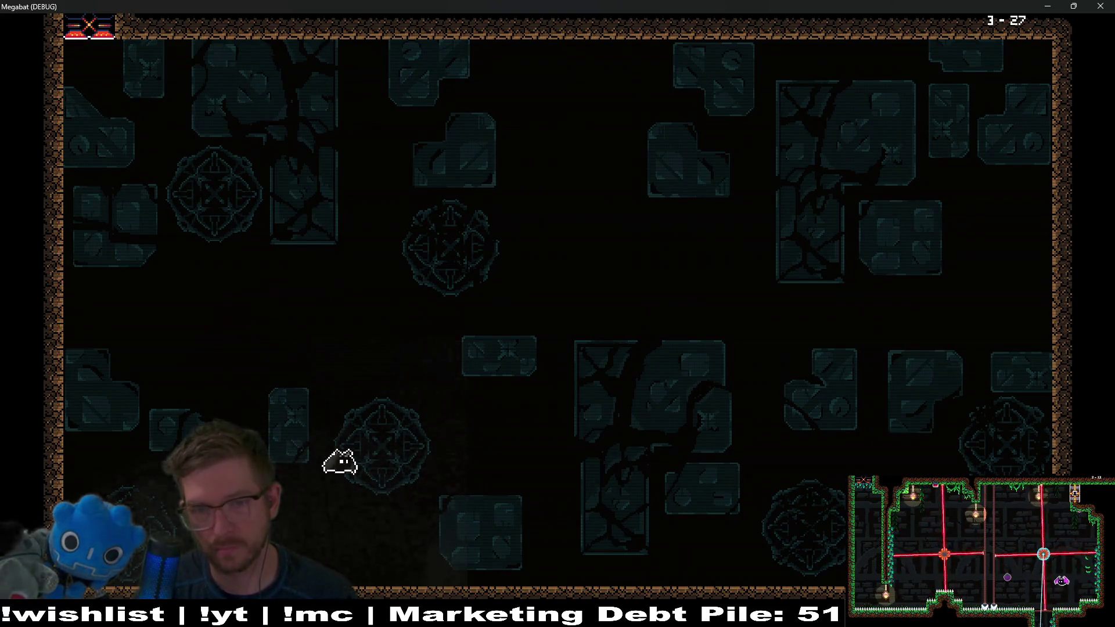
key("Right")
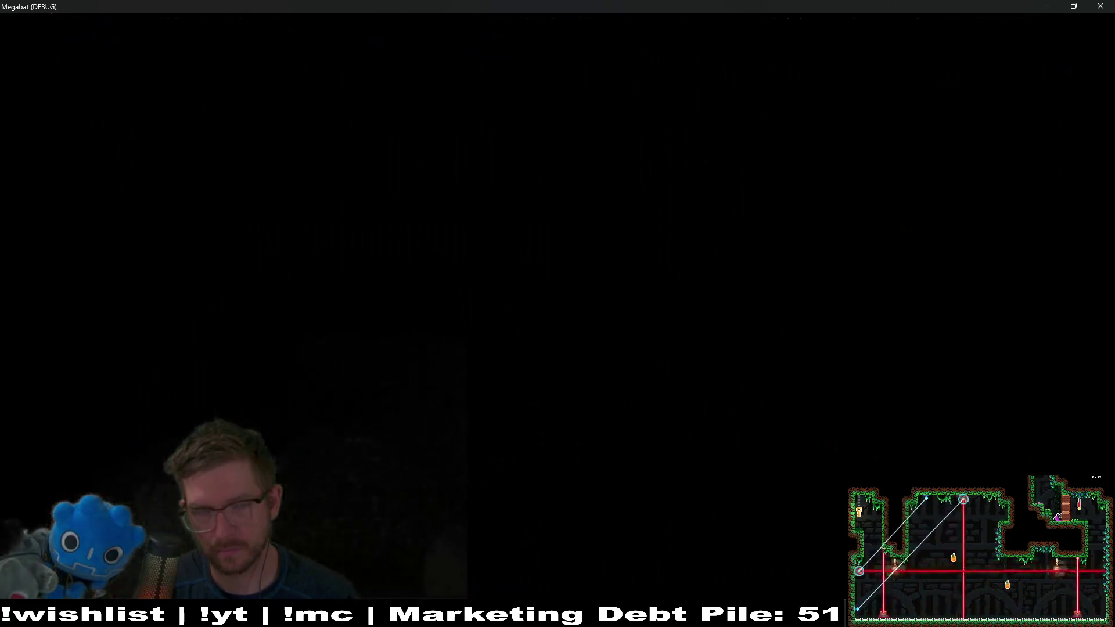
key("Right")
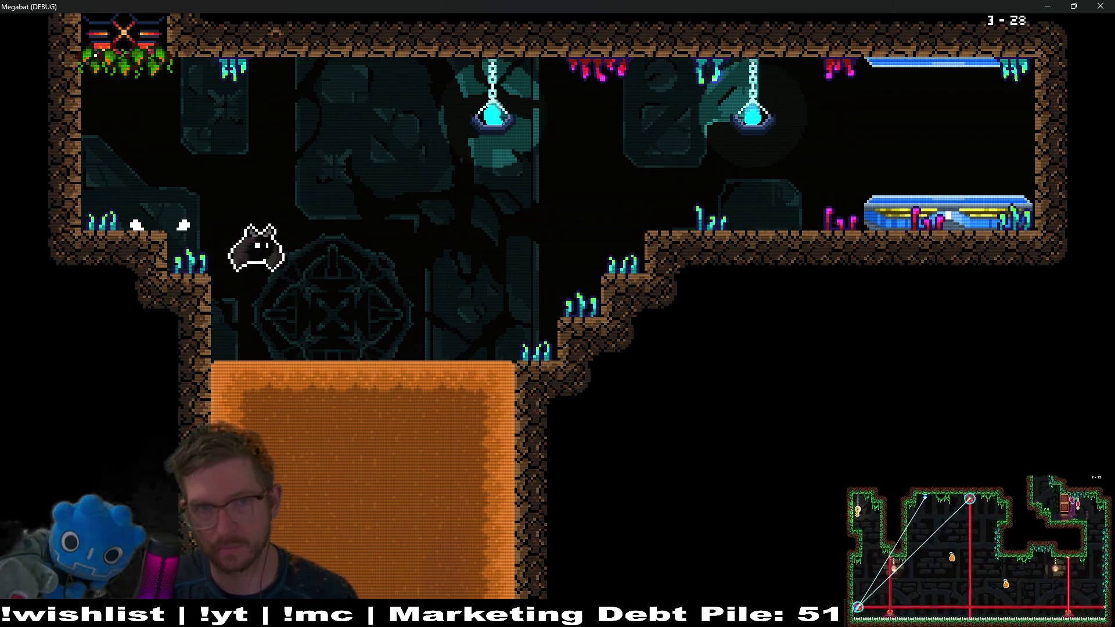
key("Left")
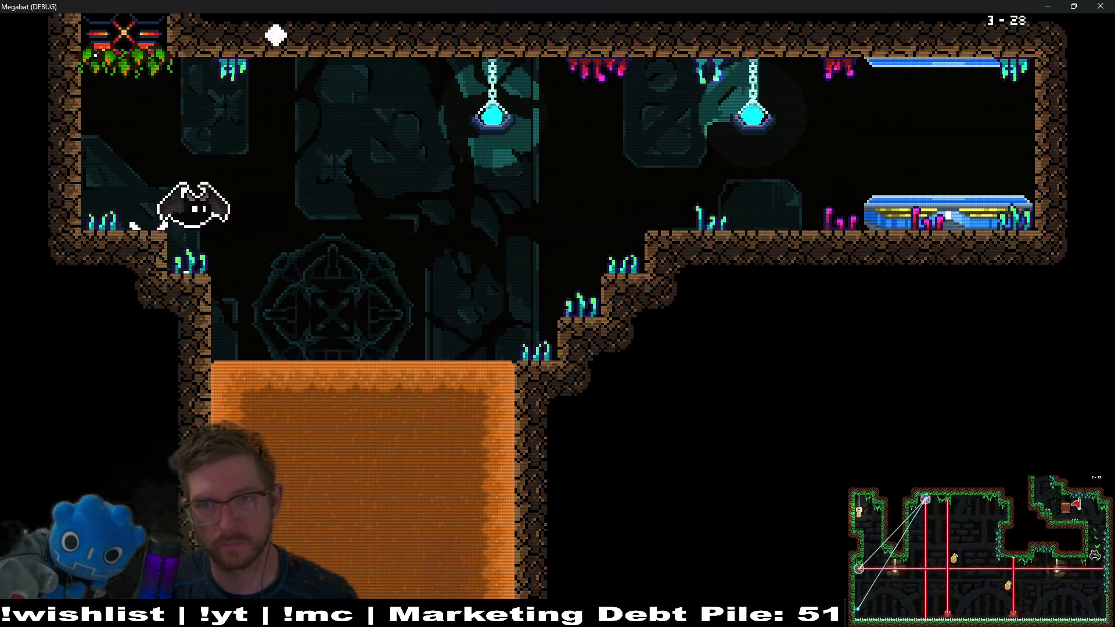
key("Right")
Step: Collect the strawberry, dash down the orange passage into the upper cave, then close the game
key("Left")
key("Down")
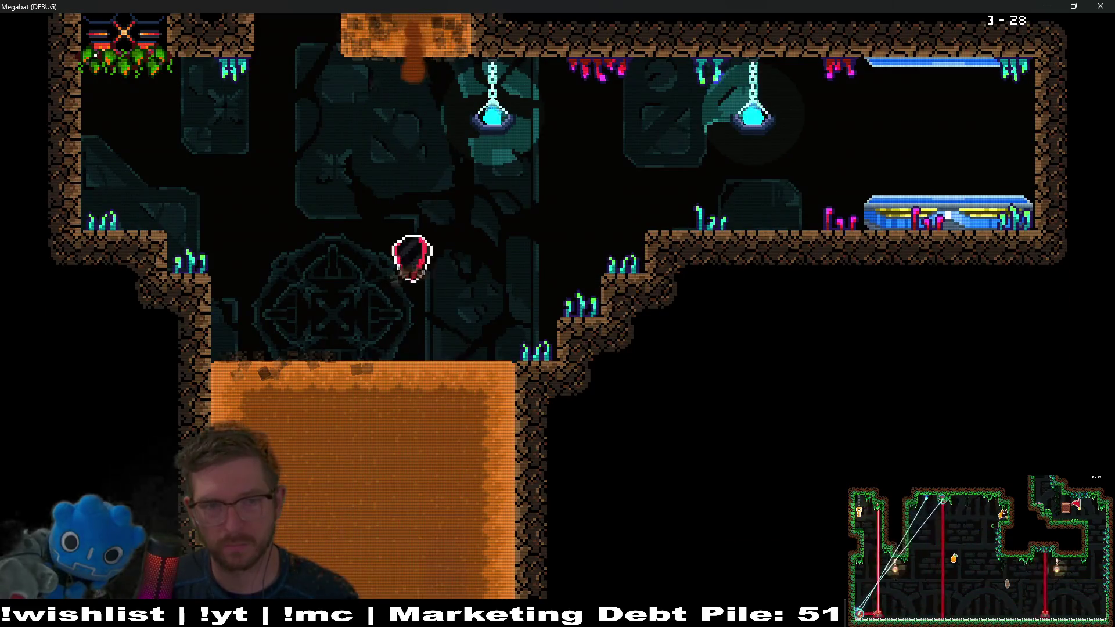
key("Up")
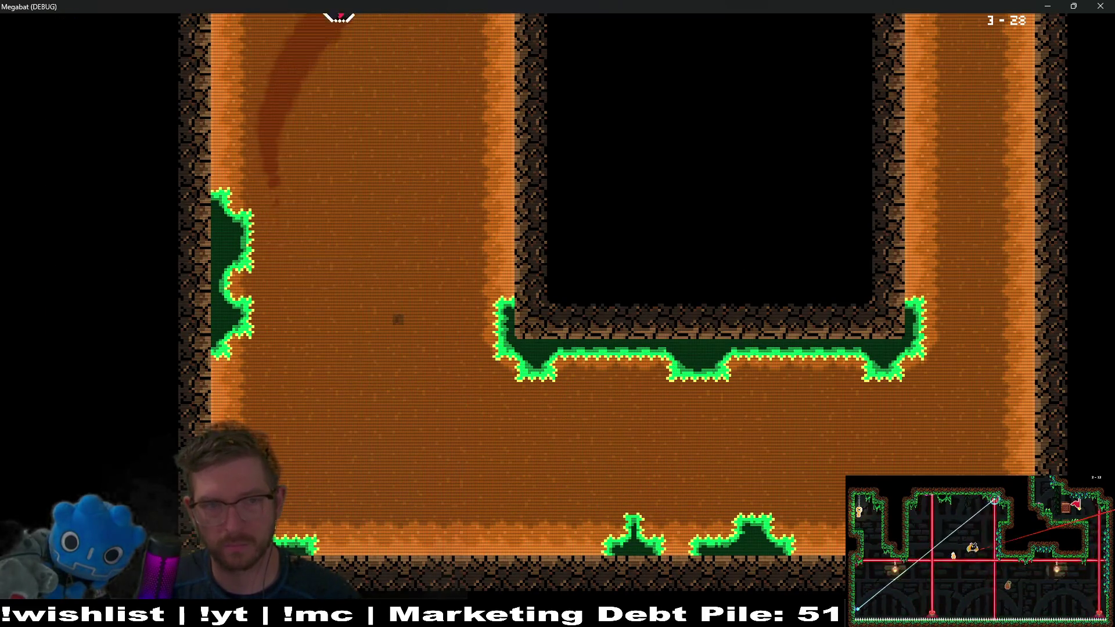
key("Right")
key("Right")
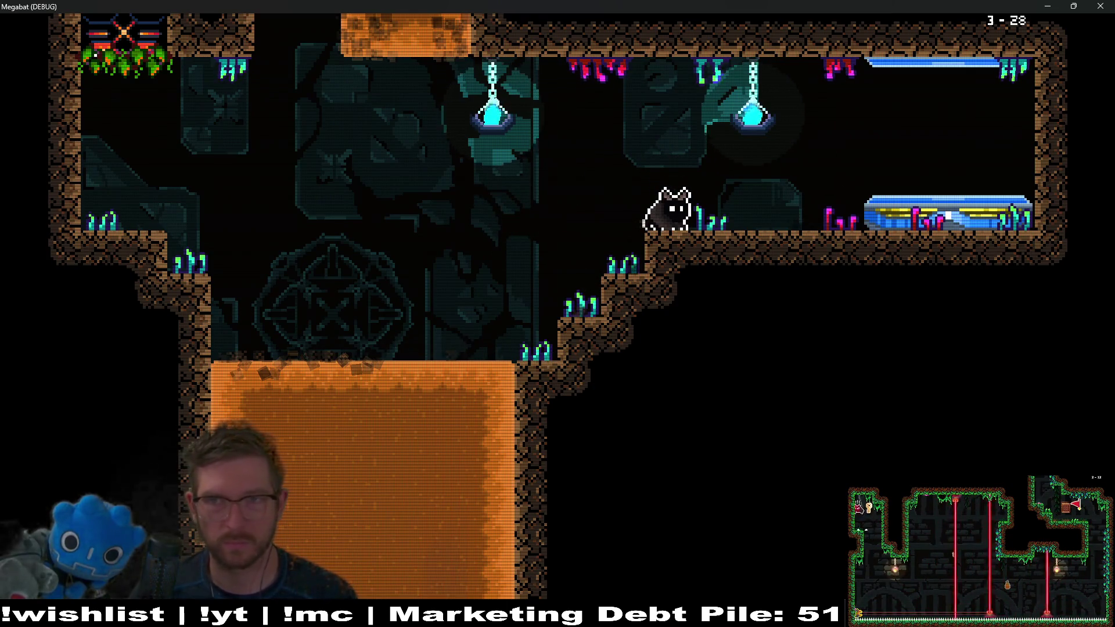
left_click(1110, 4)
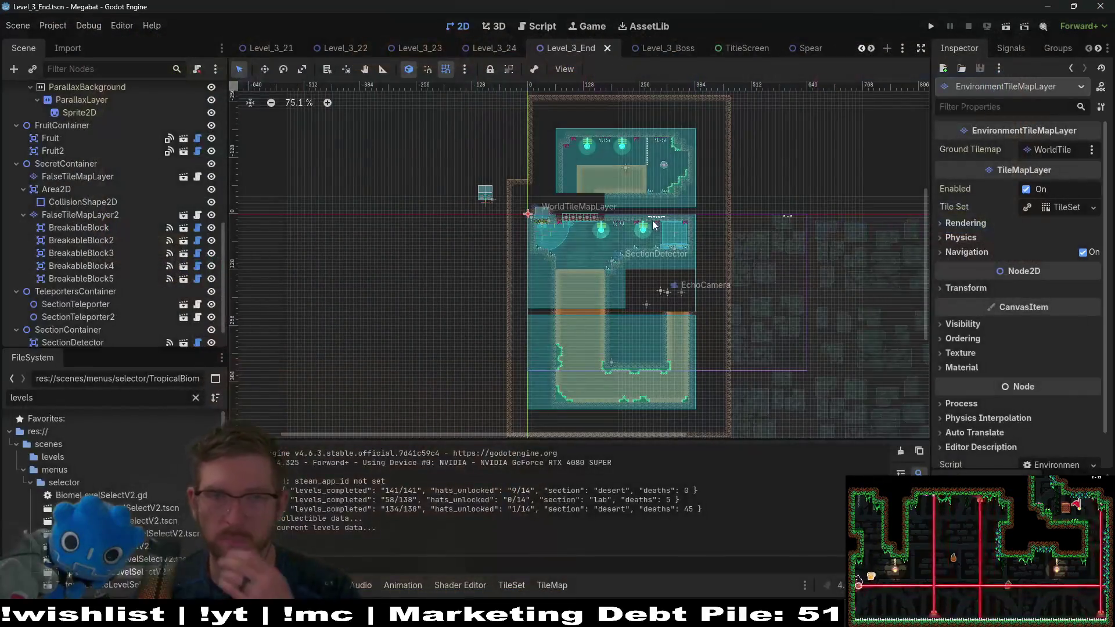
Step: Open the OverworldV2.gd script via quick search, then return to the 2D canvas
key("shift+alt+o")
type("overworl")
key("Down")
key("Down")
key("Down")
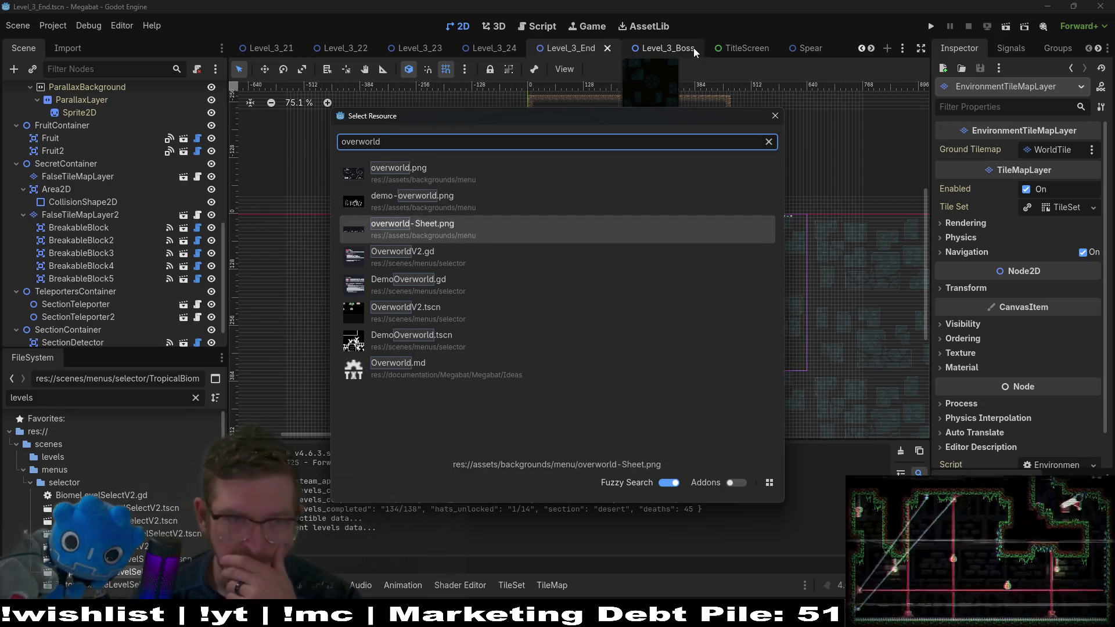
key("Return")
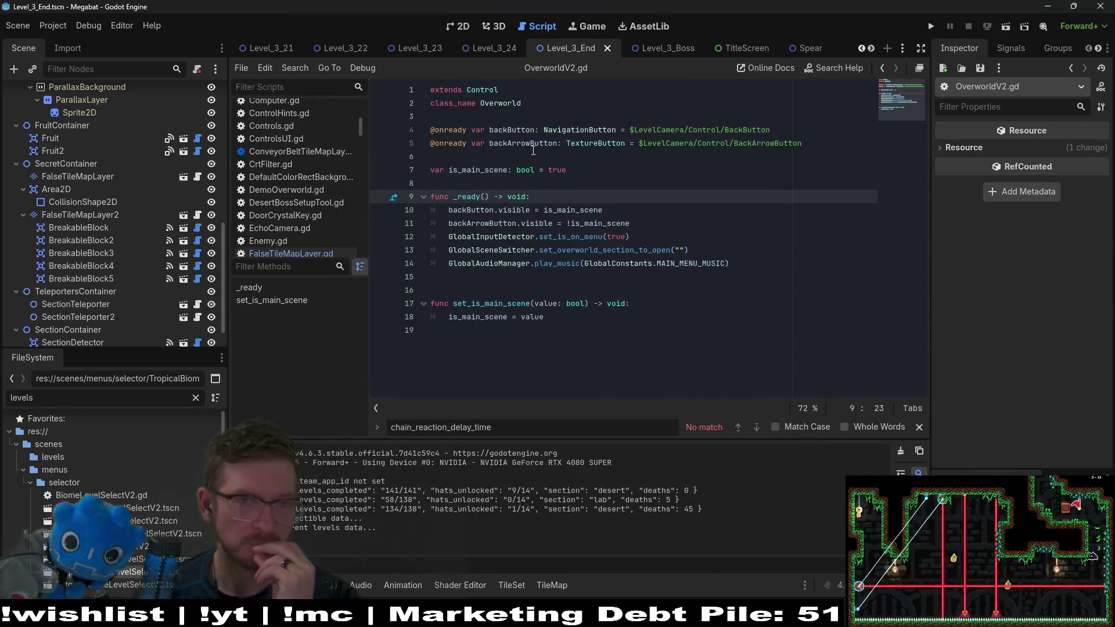
left_click(468, 29)
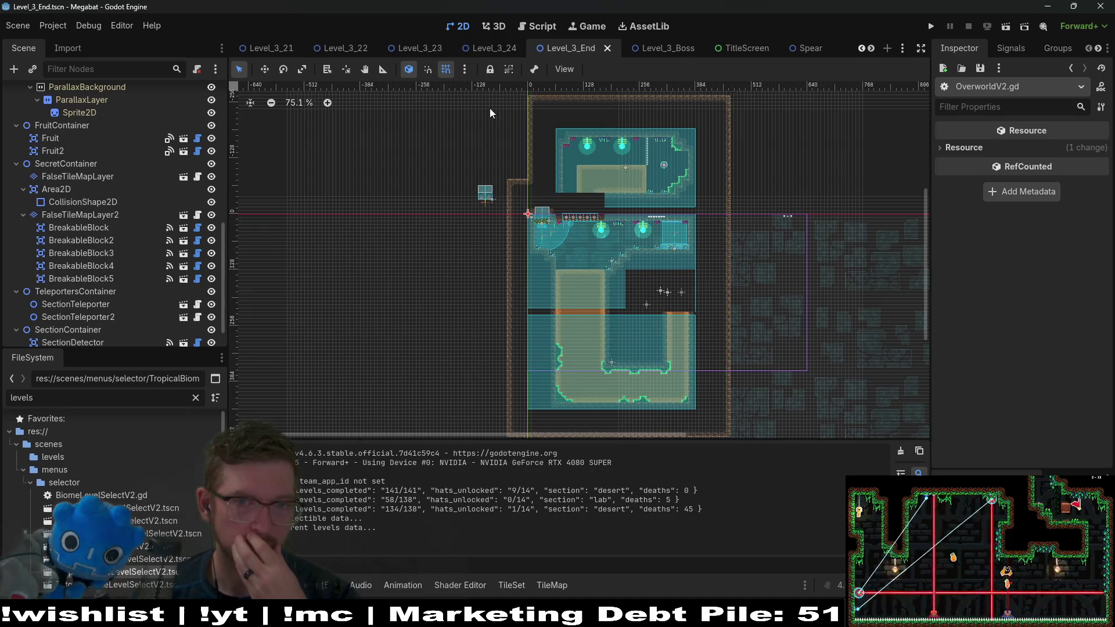
mouse_move(644, 46)
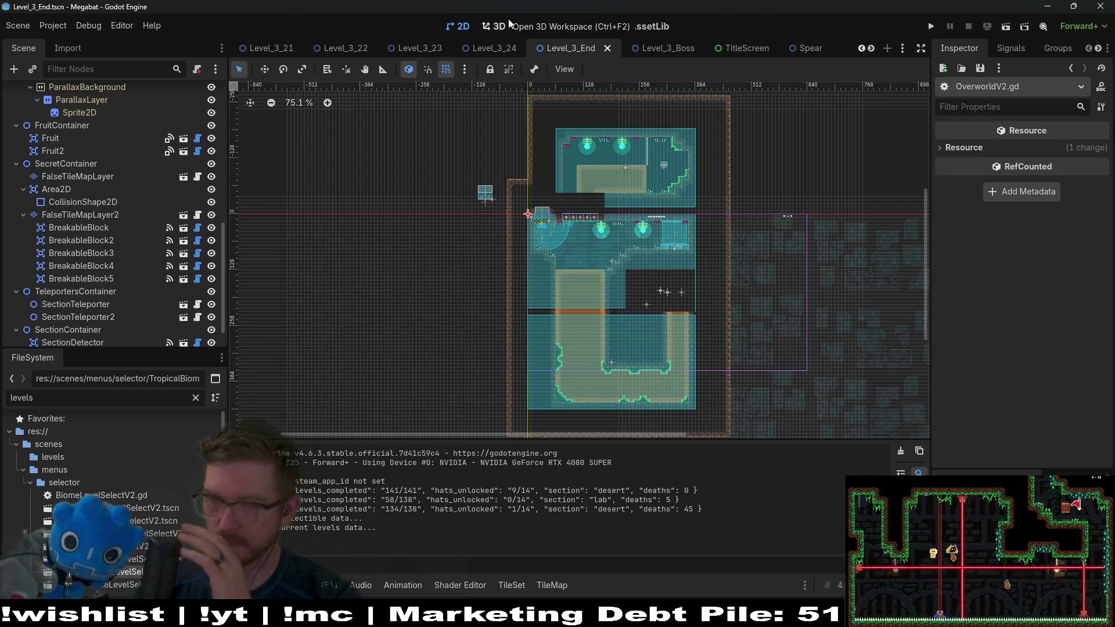
scroll(633, 197, "up", 2)
scroll(597, 163, "right", 2)
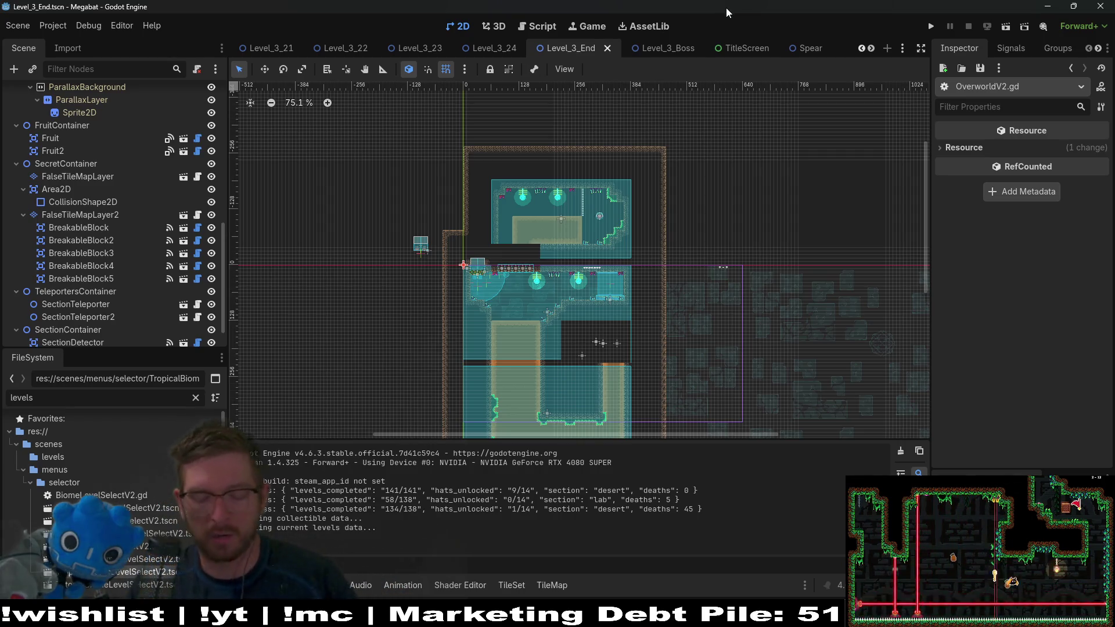
Step: Search 'overworld' and open the OverworldV2 scene
key("shift+alt+o")
type("overworld")
key("Down")
key("Down")
key("Down")
key("Down")
key("Down")
key("Return")
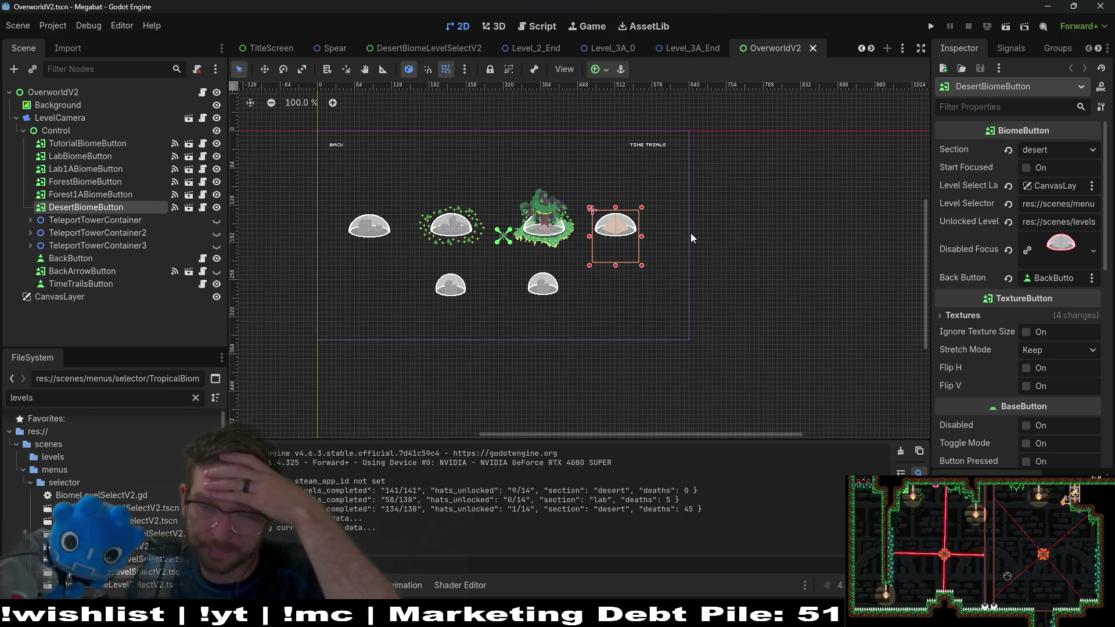
Step: Widen the Inspector and move TutorialBiomeButton about 24 px left
left_click_drag(924, 238, 784, 231)
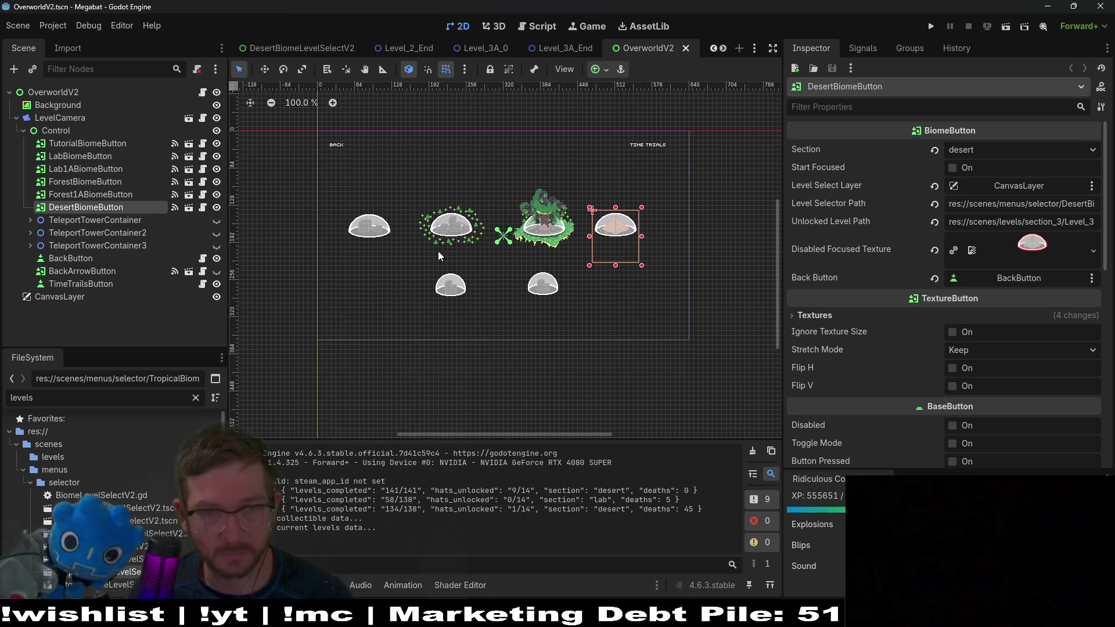
left_click(134, 148)
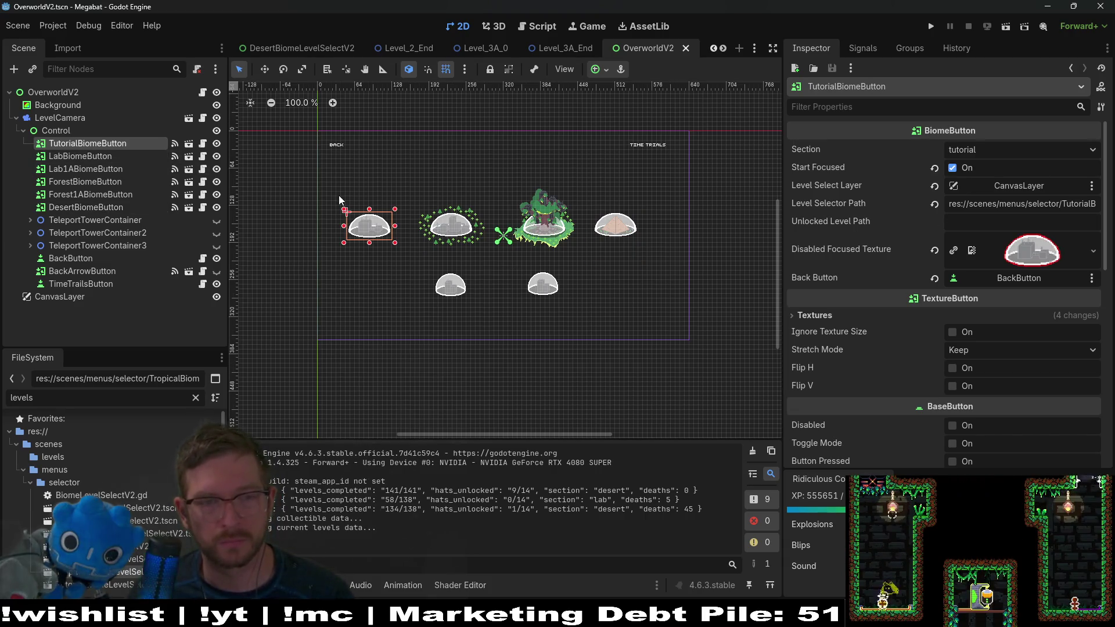
scroll(342, 200, "up", 4)
key("w")
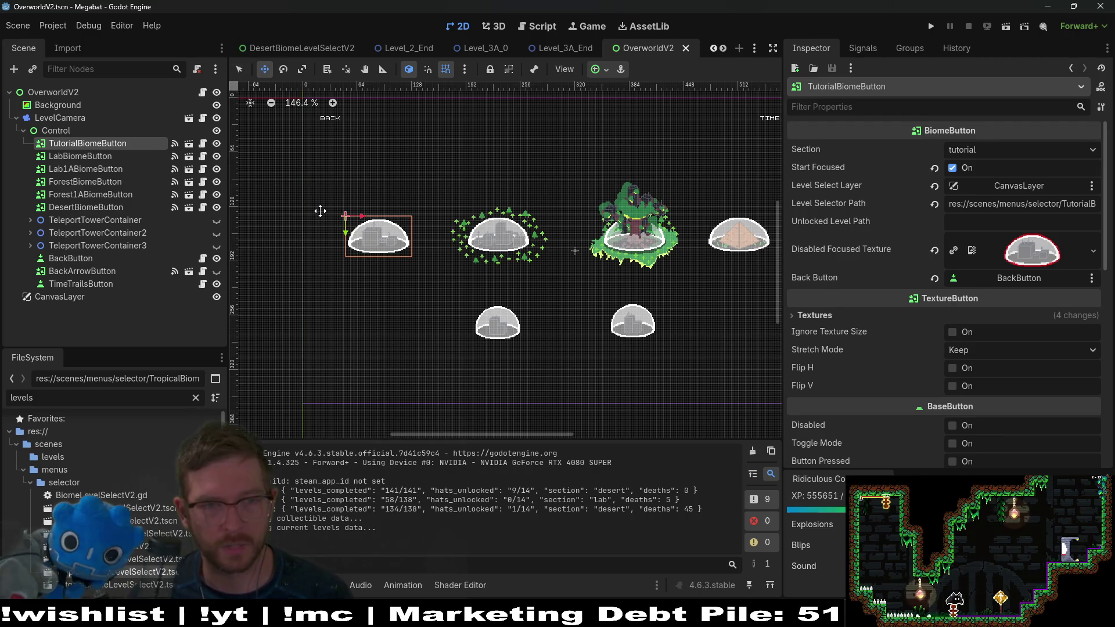
left_click_drag(320, 211, 306, 211)
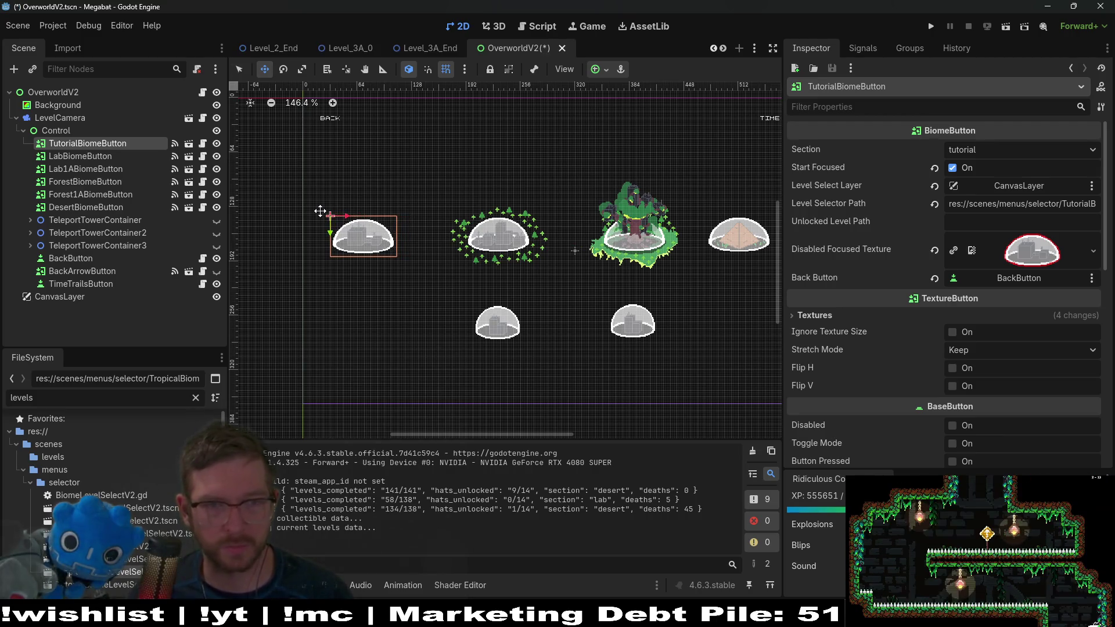
Step: Nudge LabBiomeButton left and Lab1ABiomeButton about 66 px left
left_click(82, 156)
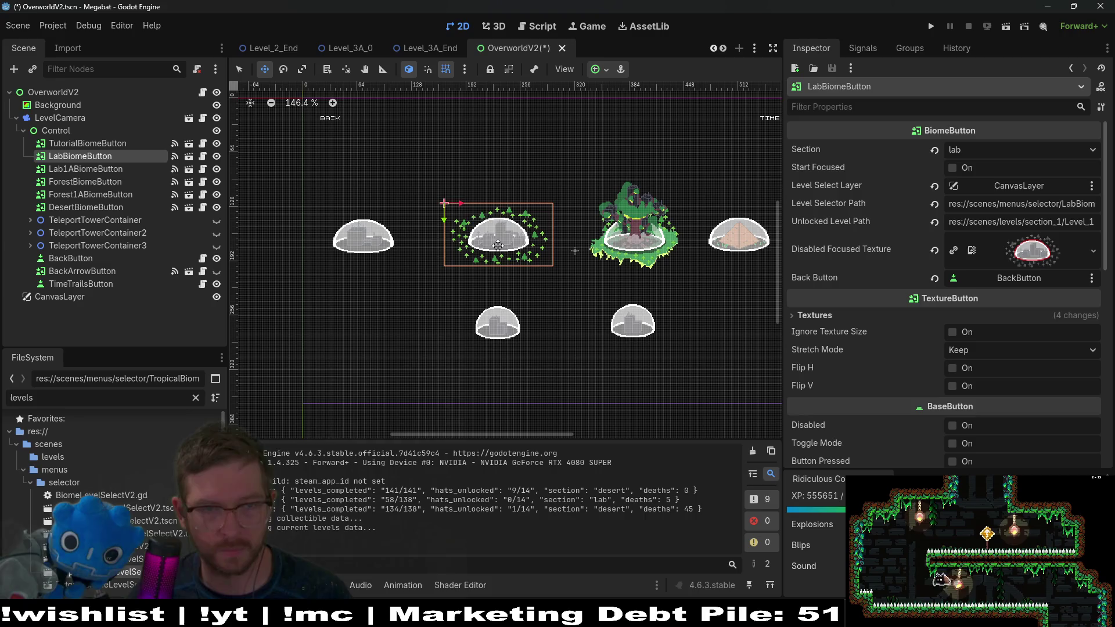
key("Left")
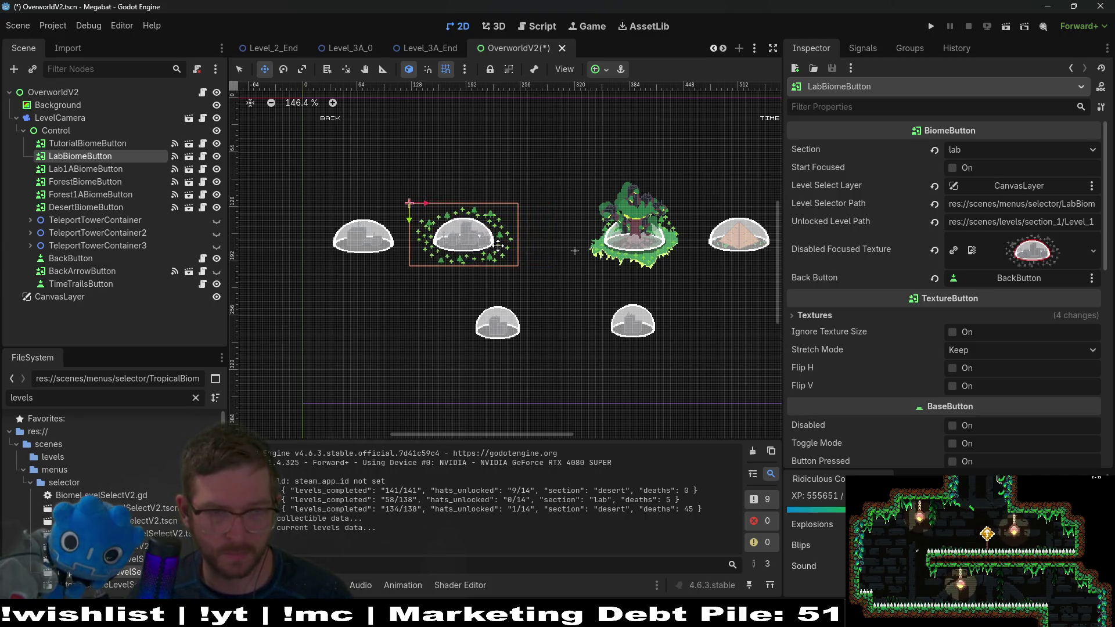
key("Left")
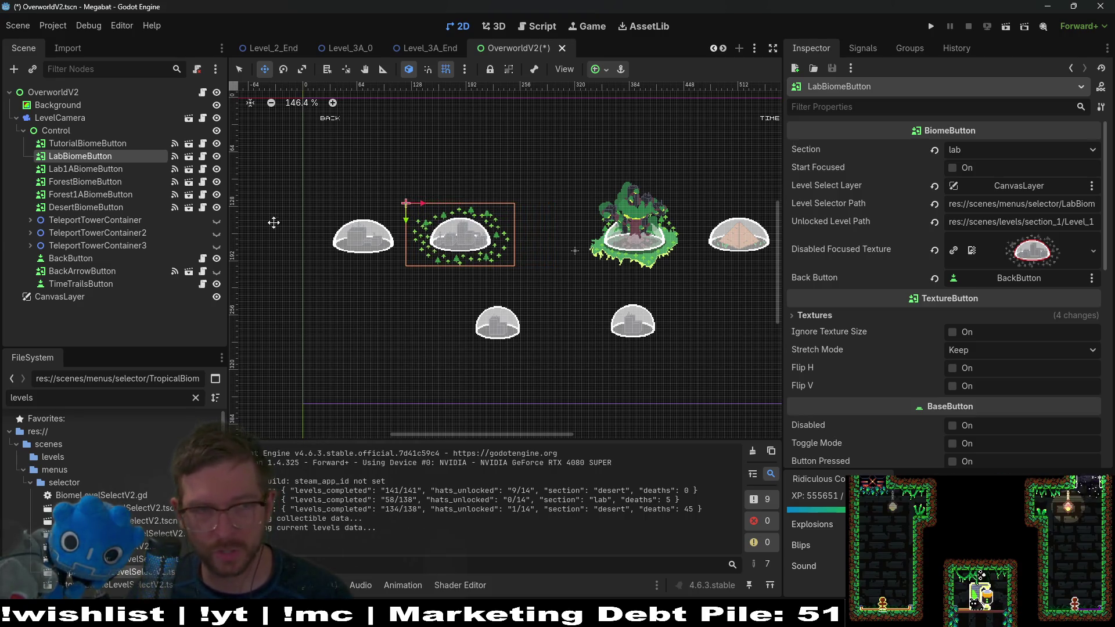
key("Down")
key("Left")
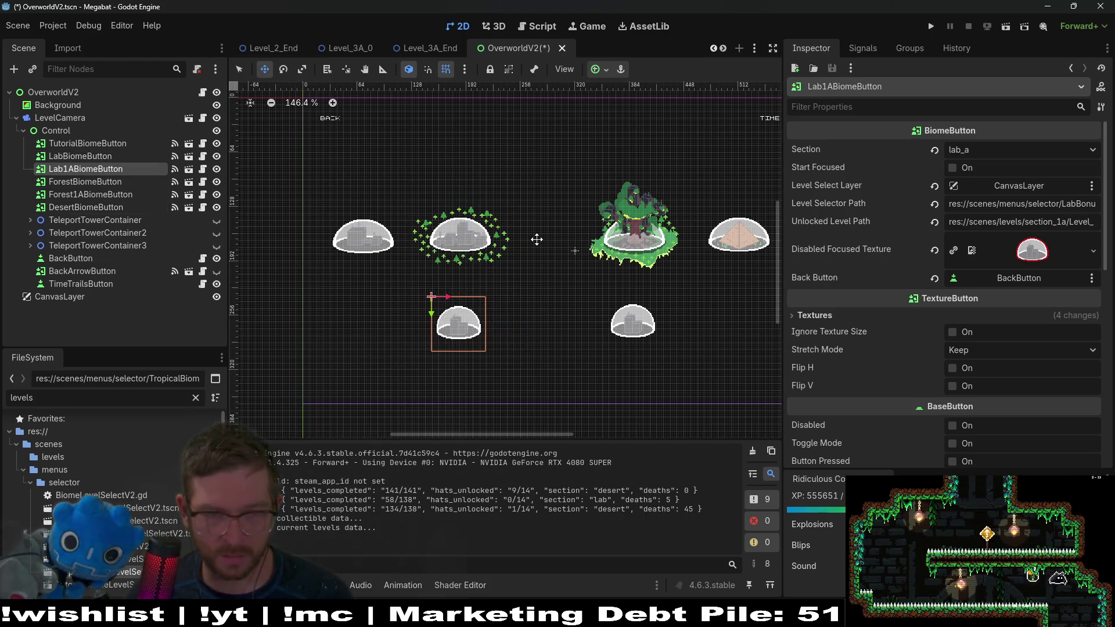
left_click(130, 184)
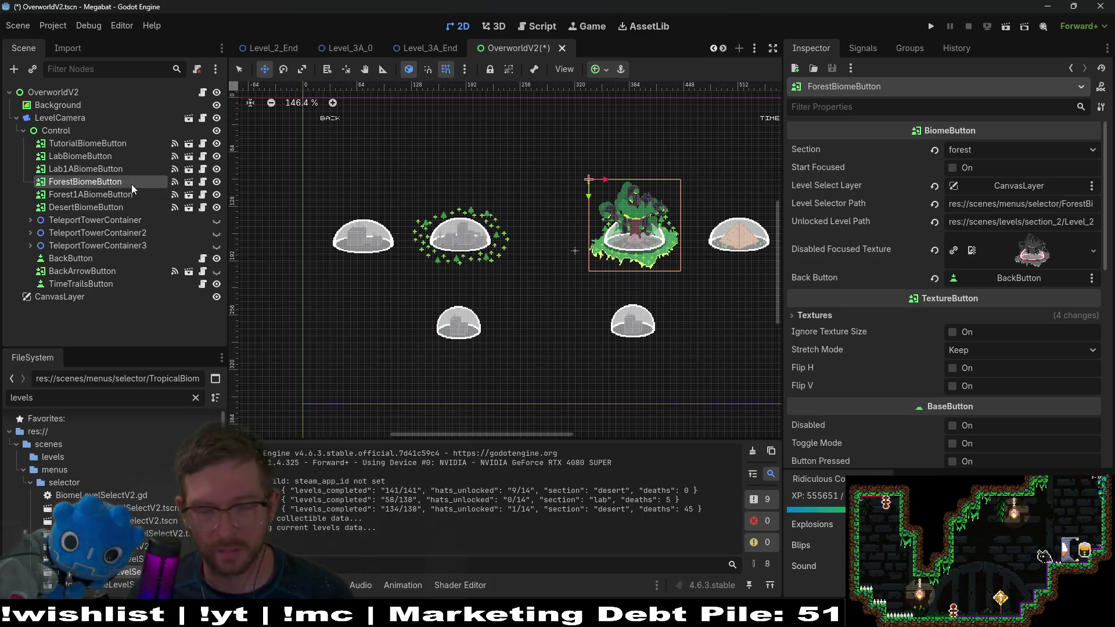
key("Left")
key("Left")
key("Left")
key("Left")
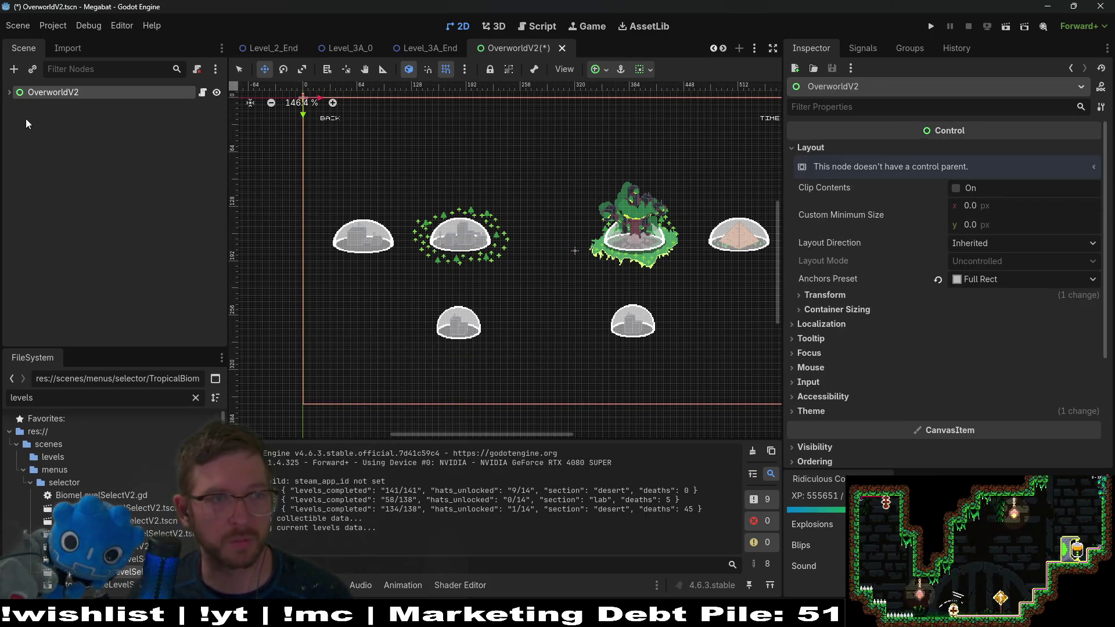
Step: Expand LevelCamera's nodes and shift ForestBiomeButton left
left_click(10, 92)
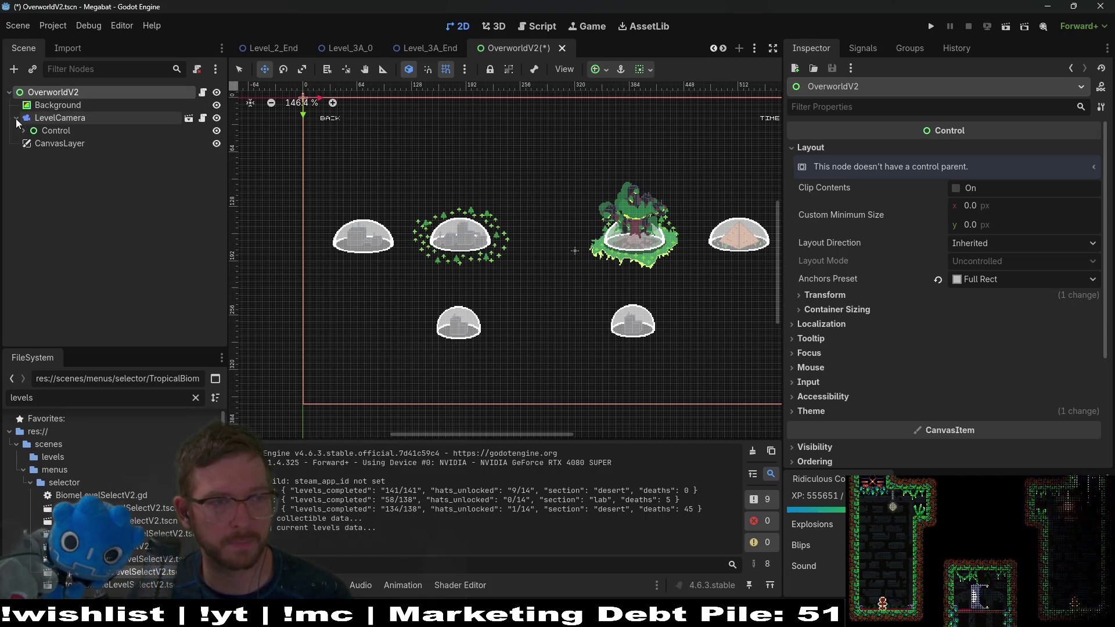
left_click(16, 118)
left_click(73, 182)
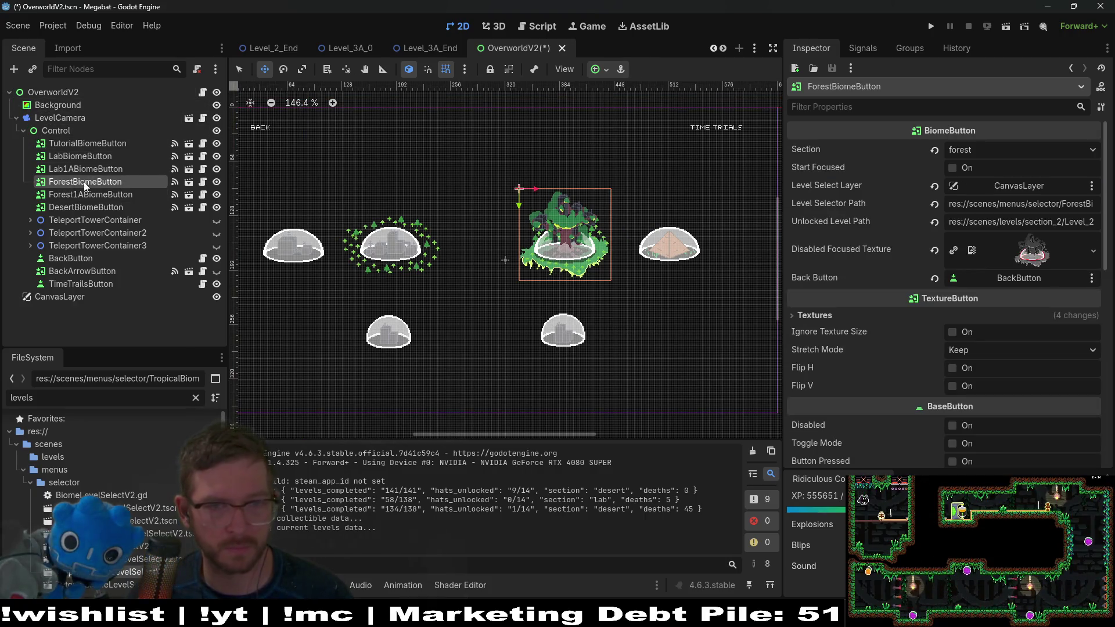
left_click_drag(543, 253, 503, 258)
mouse_move(576, 261)
left_mouse_down()
mouse_move(594, 259)
mouse_move(574, 261)
left_mouse_up()
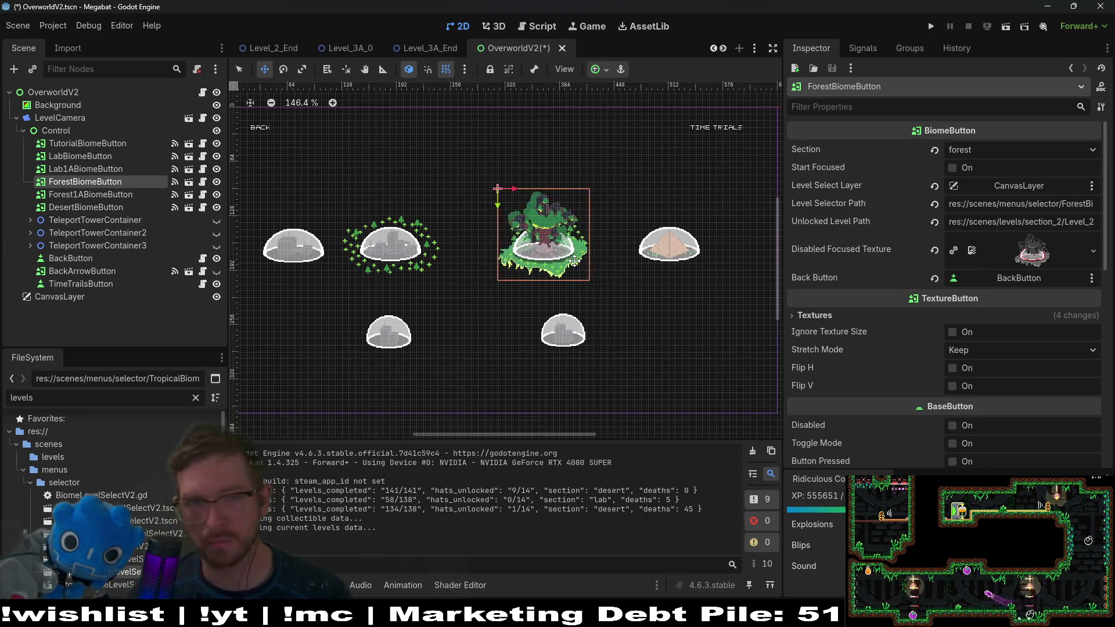
key("Left")
key("Left")
key("Left")
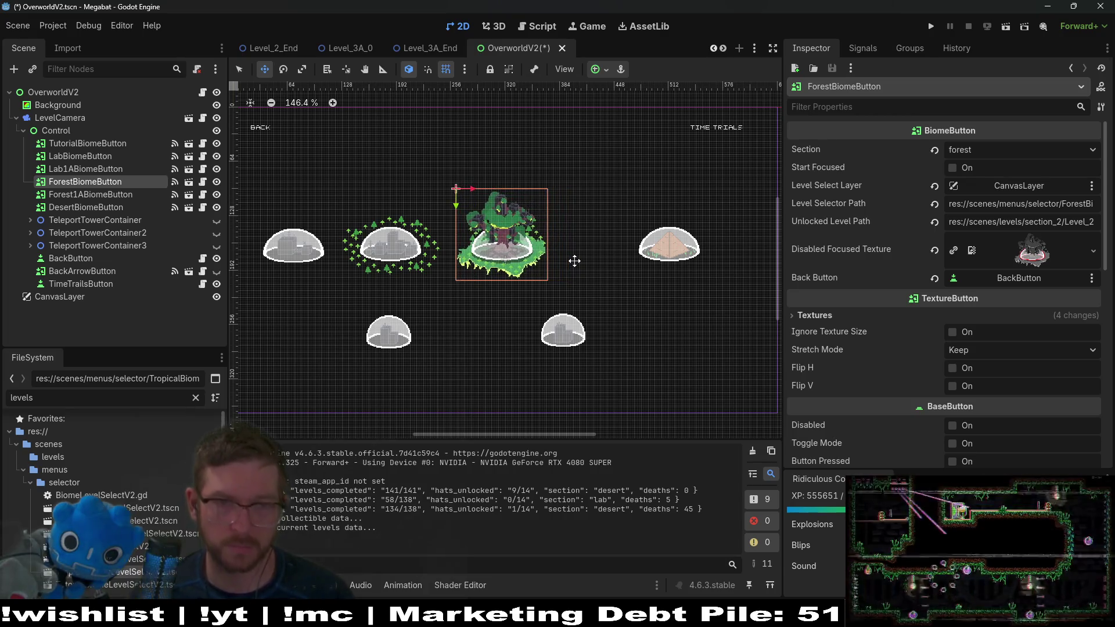
Step: Nudge Forest1ABiomeButton about 68 px and DesertBiomeButton about 85 px left, then recheck Forest1A
left_click(100, 198)
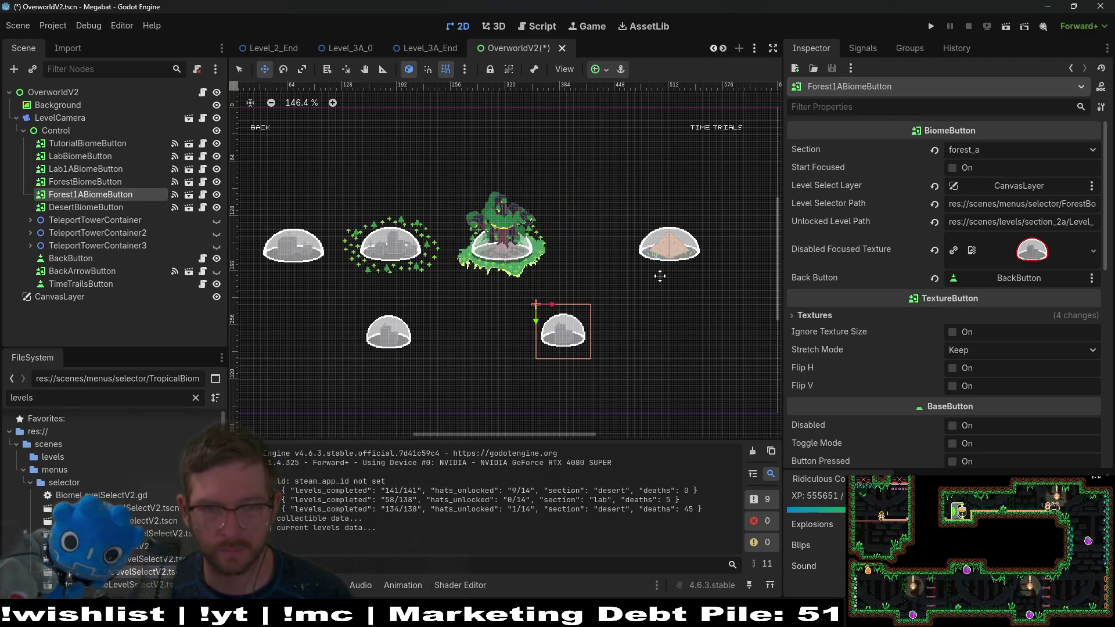
key("Left")
key("Left")
key("Left")
key("Left")
key("Left")
key("Left")
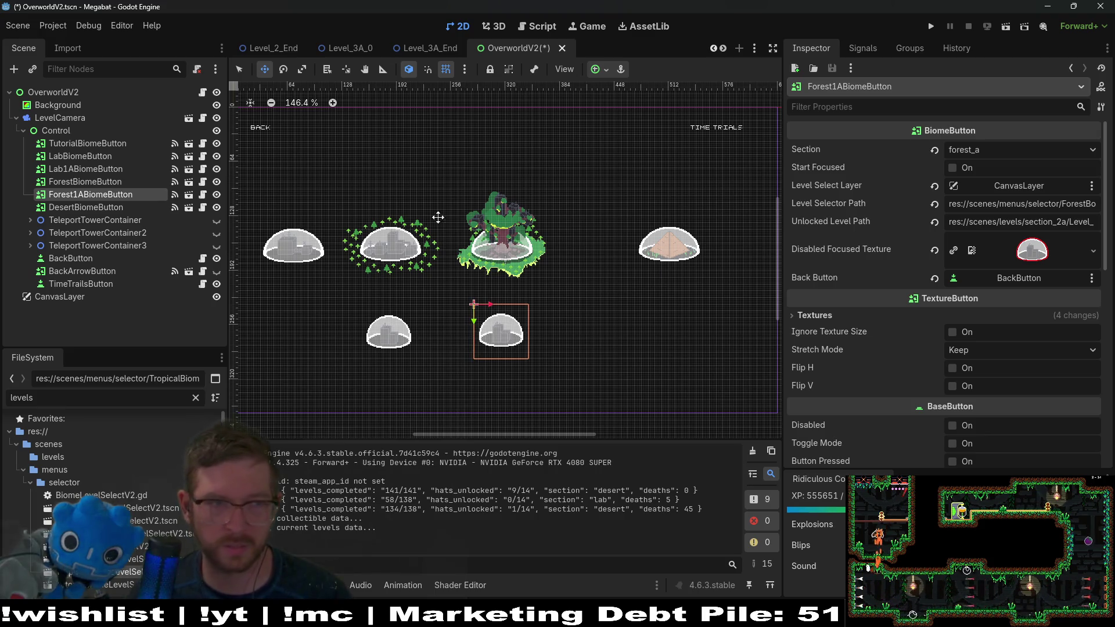
left_click(93, 208)
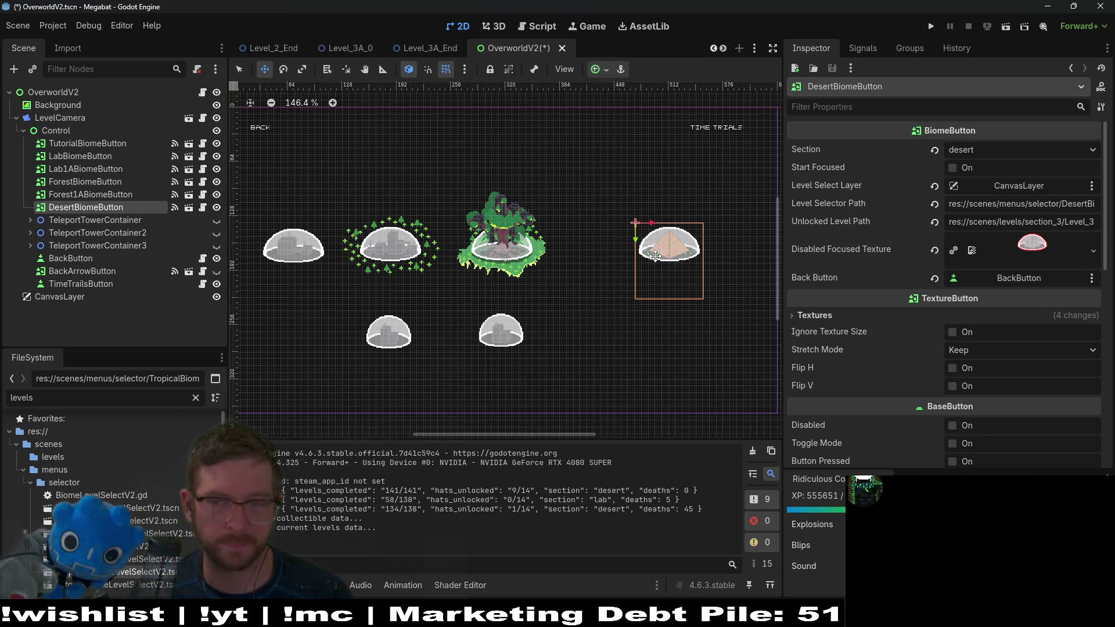
key("Left")
key("Left")
key("Left")
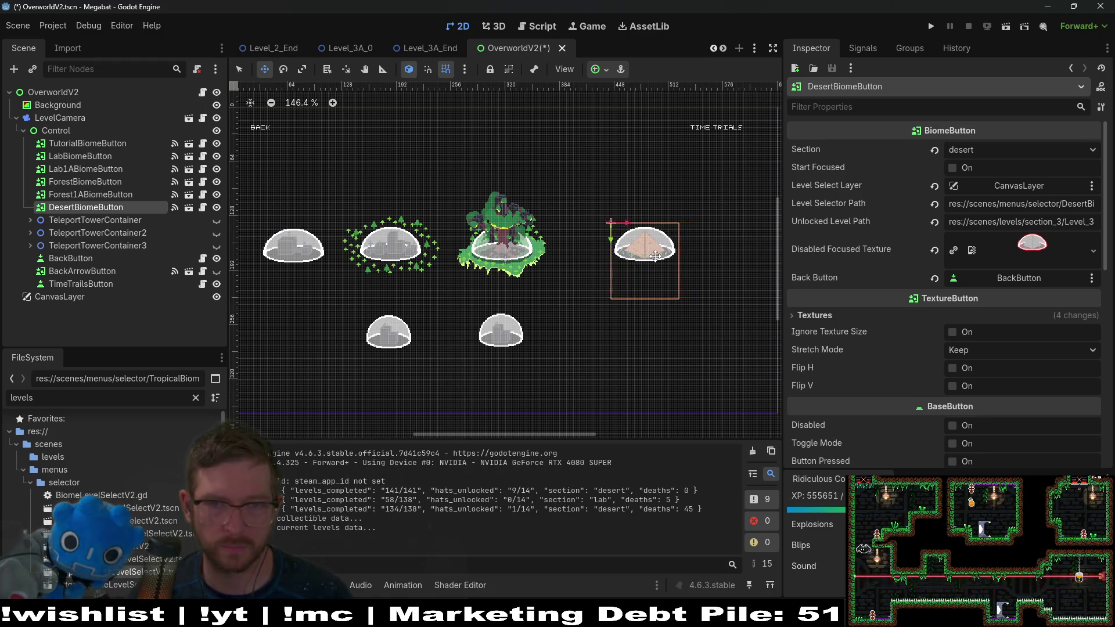
key("Left")
key("Left")
key("Left")
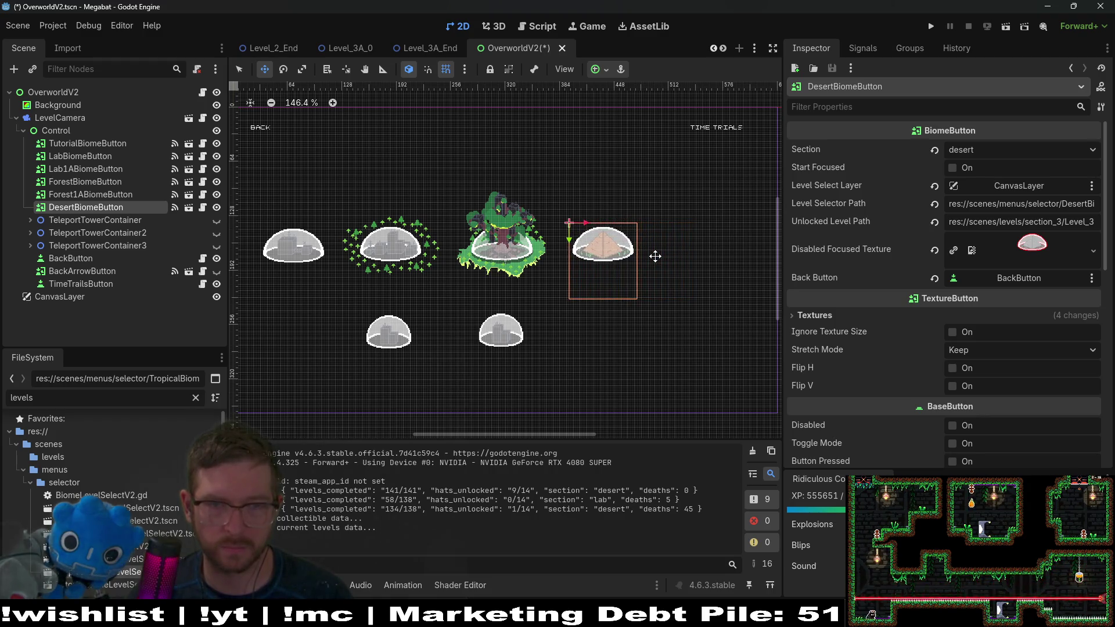
left_click(93, 195)
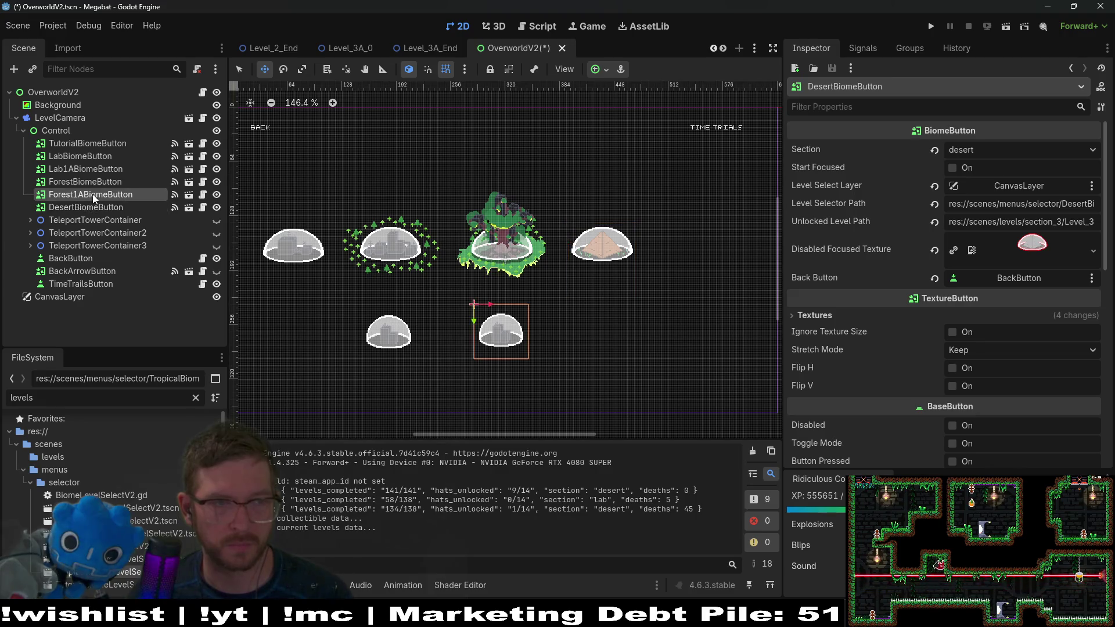
left_click(98, 184)
left_click(96, 197)
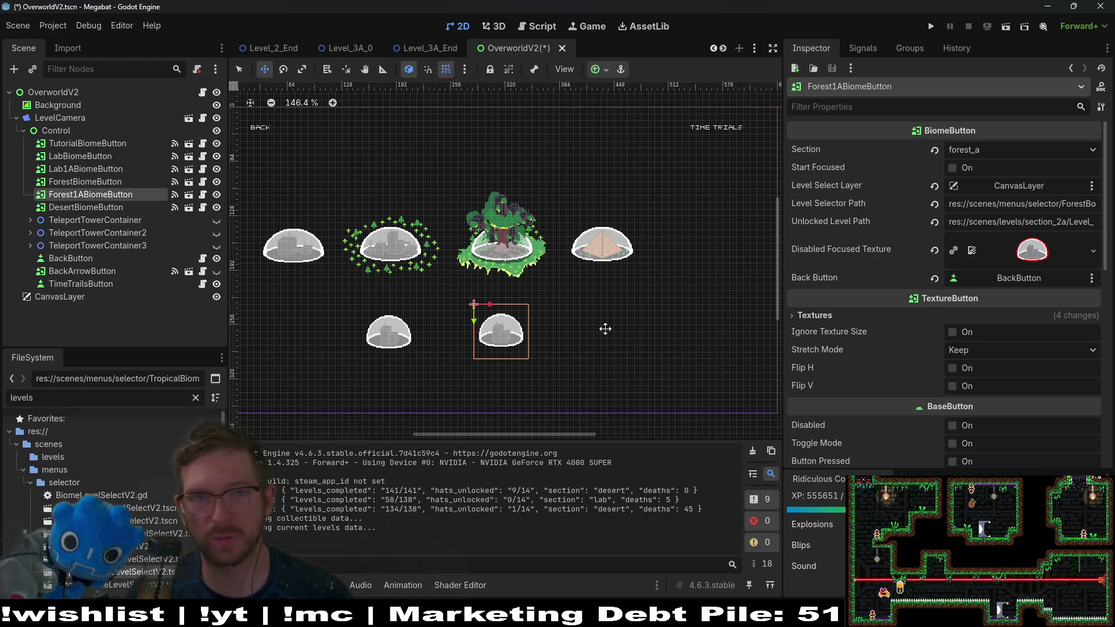
Step: Save OverworldV2.tscn and open TropicalBiomeLevelSelectV2 in a new tab
key("ctrl+s")
key("ctrl+shift+t")
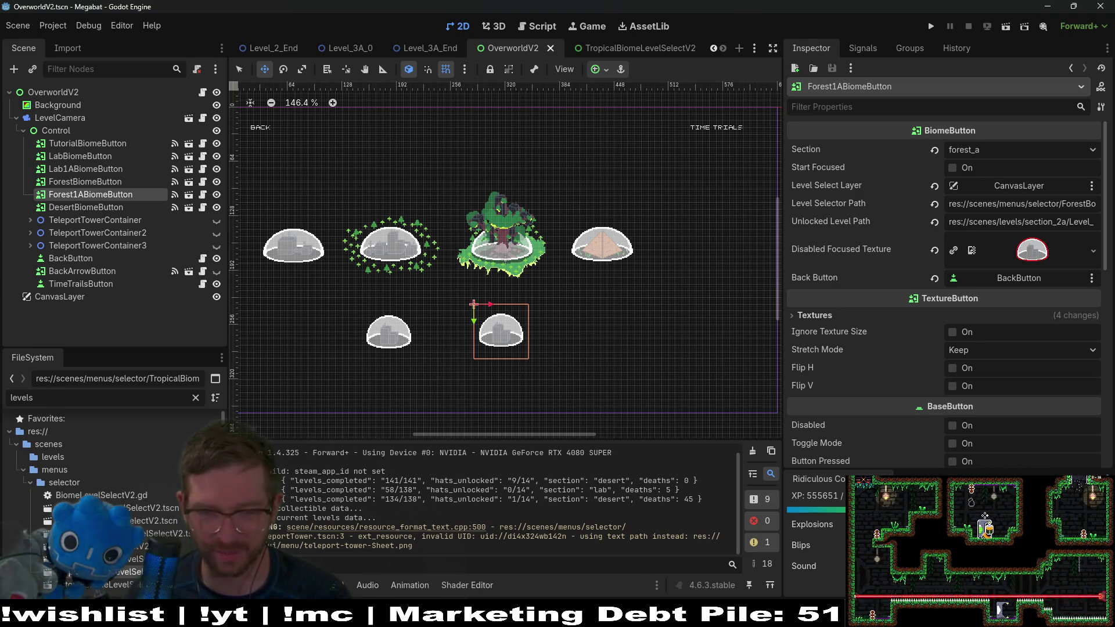
mouse_move(688, 616)
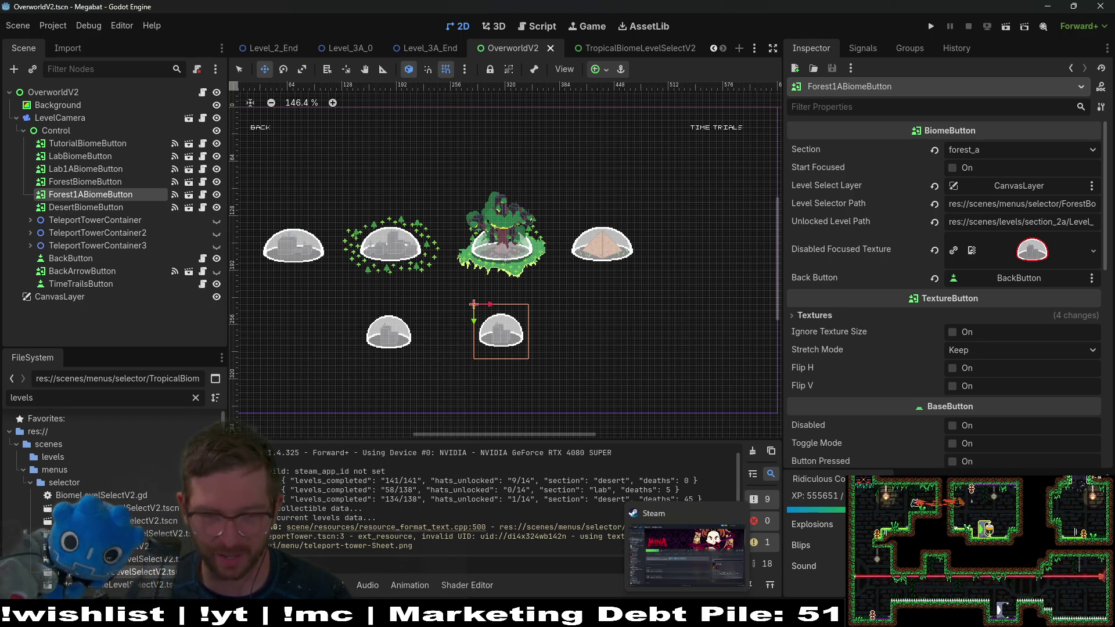